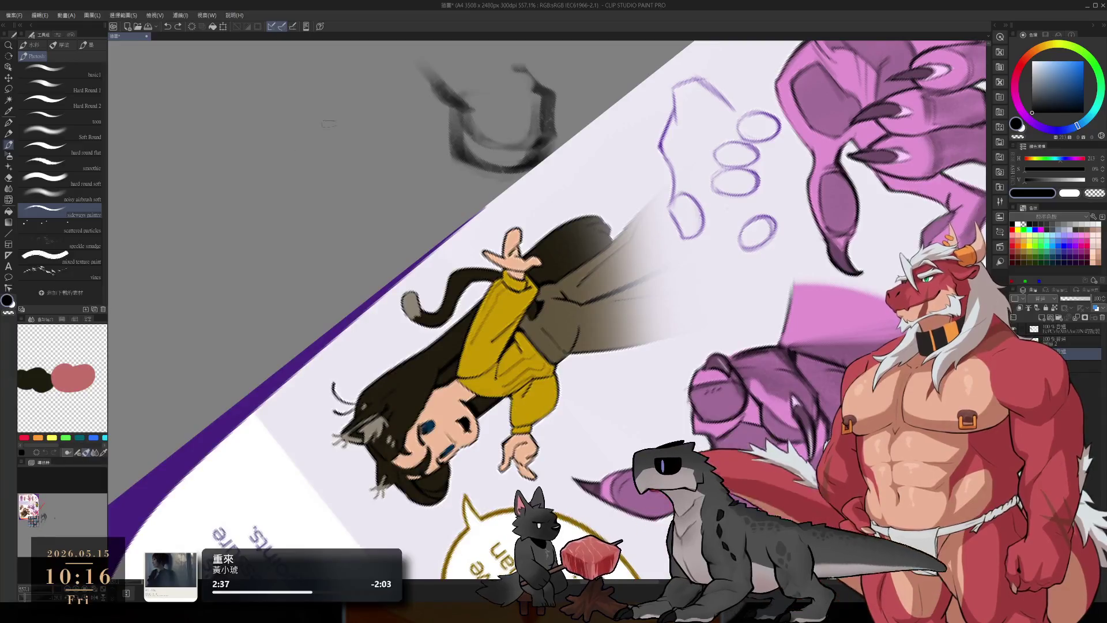
# Step: Undo part of the arch, cross the O with a horizontal stroke and darken its right and bottom
pyautogui.hotkey('ctrl', 'z')
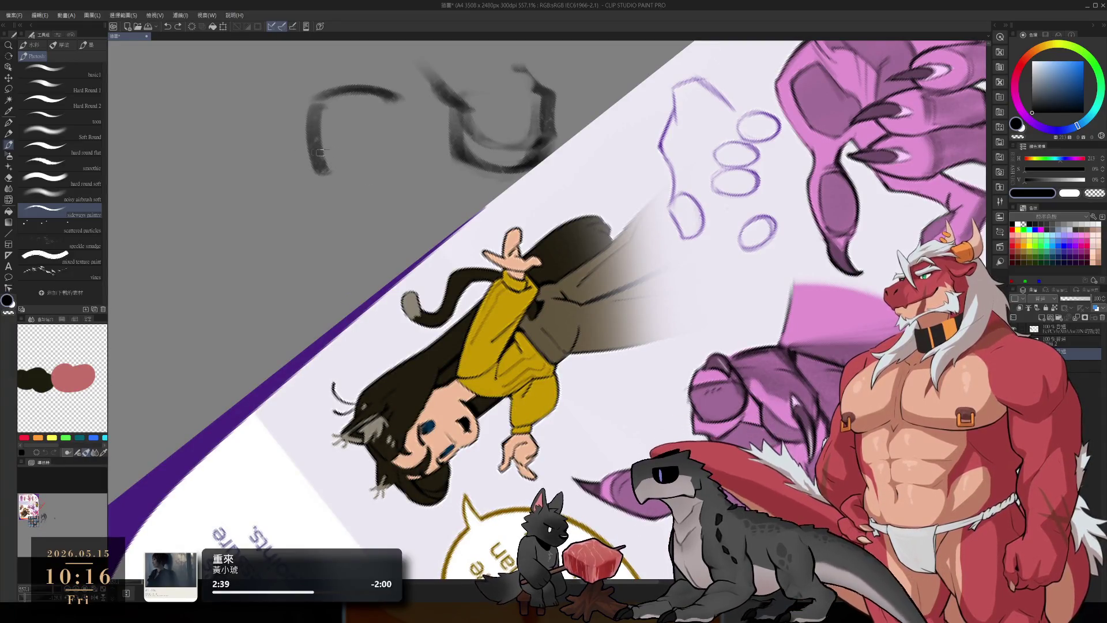
pyautogui.moveTo(316, 122); pyautogui.dragTo(414, 115)
pyautogui.press('e')
pyautogui.press('b')
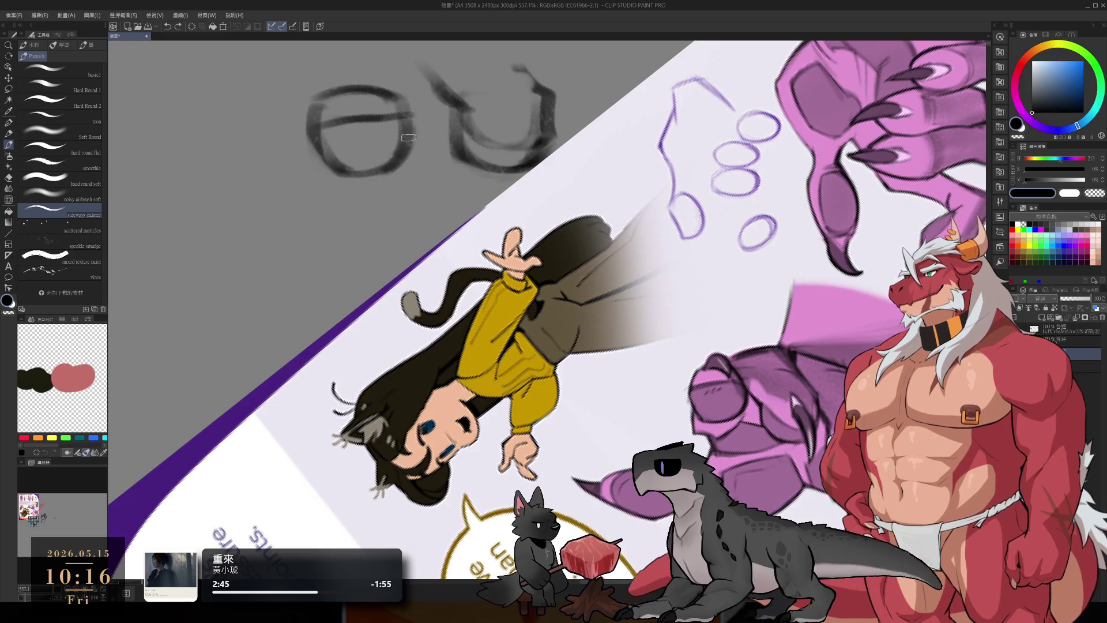
pyautogui.moveTo(412, 127); pyautogui.dragTo(334, 168)
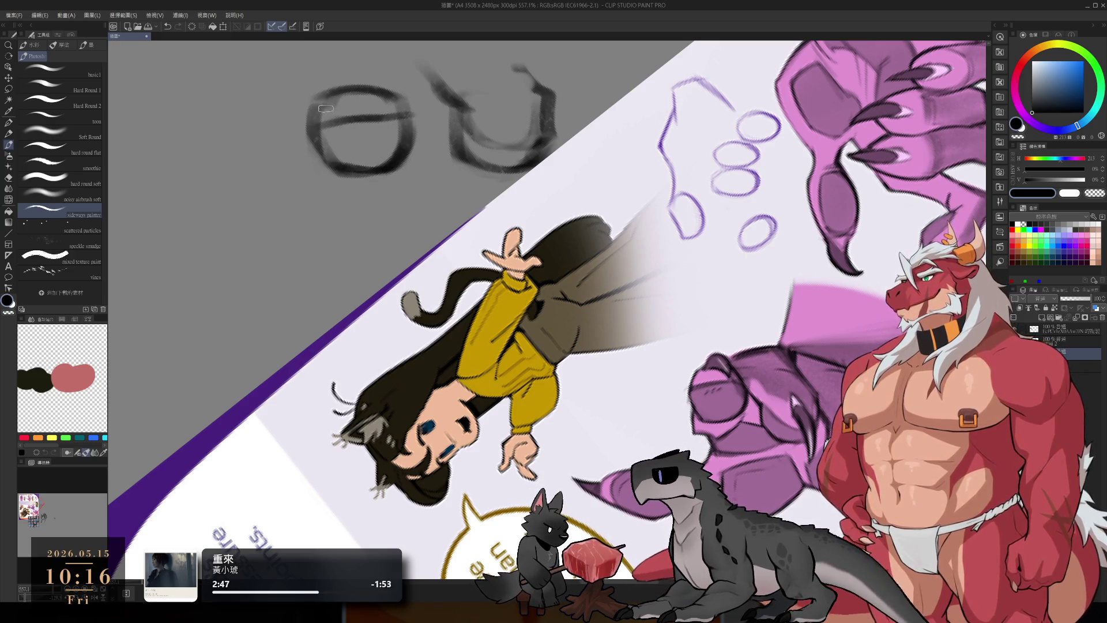
# Step: Erase and tidy the Θ's left side, then pan toward the reference sheet
pyautogui.press('e')
pyautogui.moveTo(323, 95); pyautogui.dragTo(314, 144)
pyautogui.press('b')
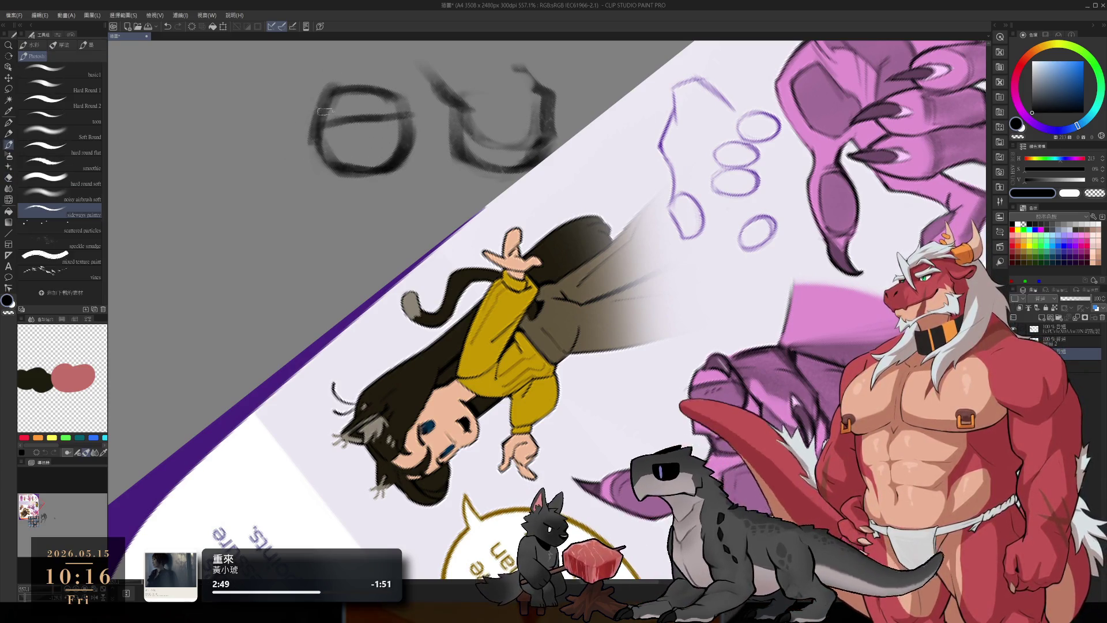
pyautogui.moveTo(394, 257)
pyautogui.mouseDown()
pyautogui.moveTo(438, 190)
pyautogui.moveTo(518, 173)
pyautogui.moveTo(583, 259)
pyautogui.moveTo(521, 444)
pyautogui.moveTo(725, 336)
pyautogui.moveTo(683, 181)
pyautogui.mouseUp()
pyautogui.scroll(-4, 725, 336)
# Step: Try n- and r-shaped trial strokes beside the 0 and undo them
pyautogui.hotkey('ctrl', 'z')
pyautogui.moveTo(681, 136)
pyautogui.mouseDown()
pyautogui.moveTo(678, 210)
pyautogui.moveTo(741, 213)
pyautogui.mouseUp()
pyautogui.hotkey('ctrl', 'z')
pyautogui.hotkey('ctrl', 'z')
pyautogui.moveTo(678, 187)
pyautogui.mouseDown()
pyautogui.moveTo(733, 140)
pyautogui.moveTo(684, 199)
pyautogui.mouseUp()
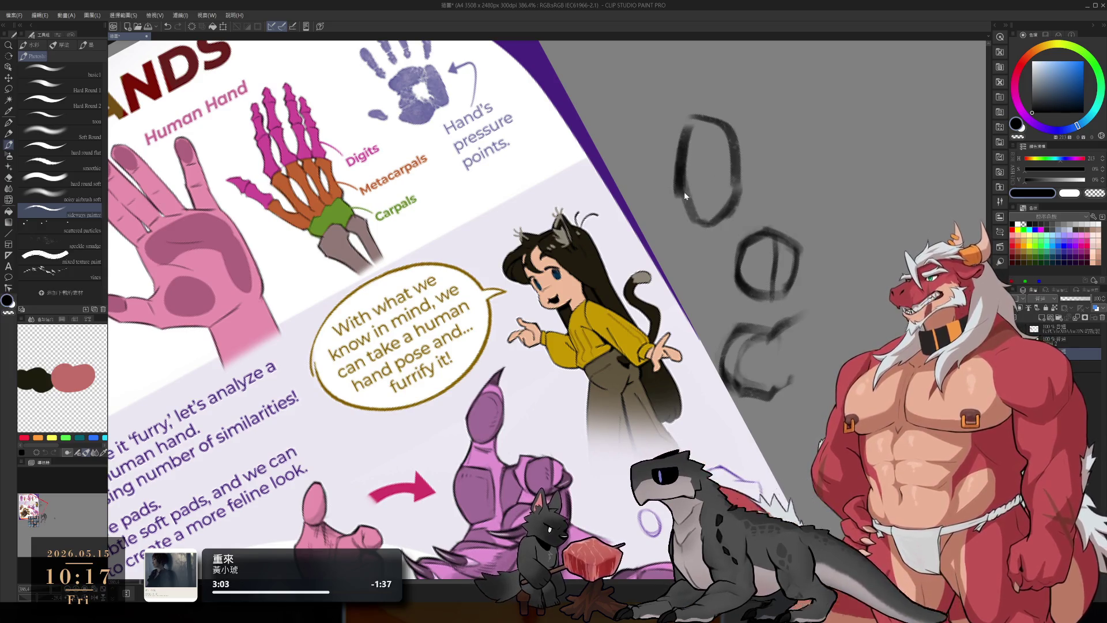
# Step: Redraw the 0's left side, add a short lower-left stroke, then pan to the clawed paw reference
pyautogui.hotkey('ctrl', 'z')
pyautogui.moveTo(683, 132); pyautogui.dragTo(675, 194)
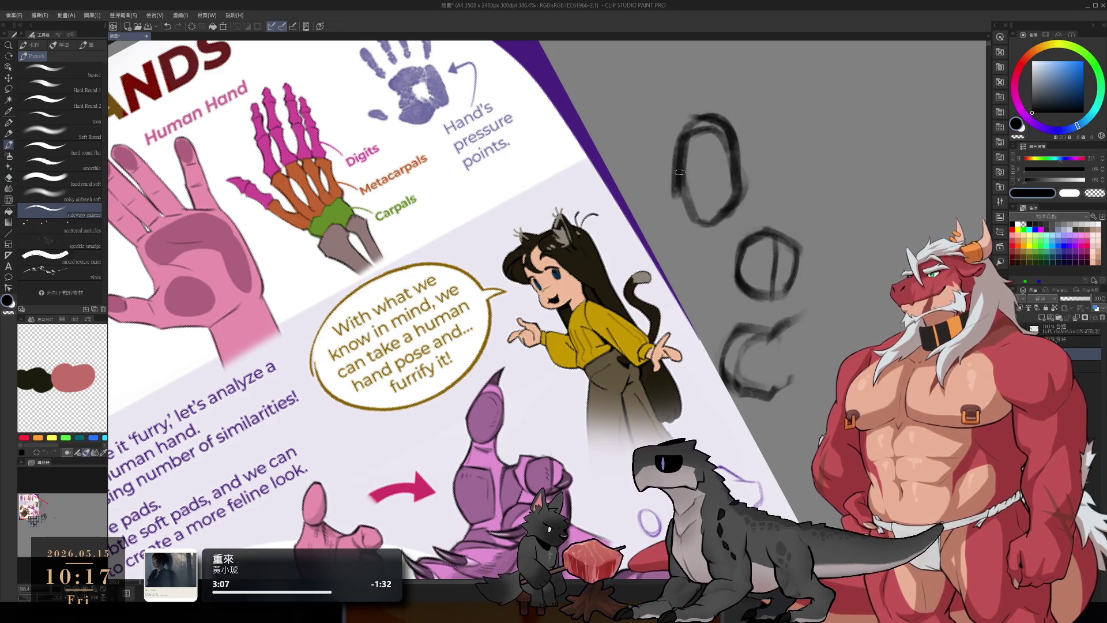
pyautogui.moveTo(674, 195); pyautogui.dragTo(683, 224)
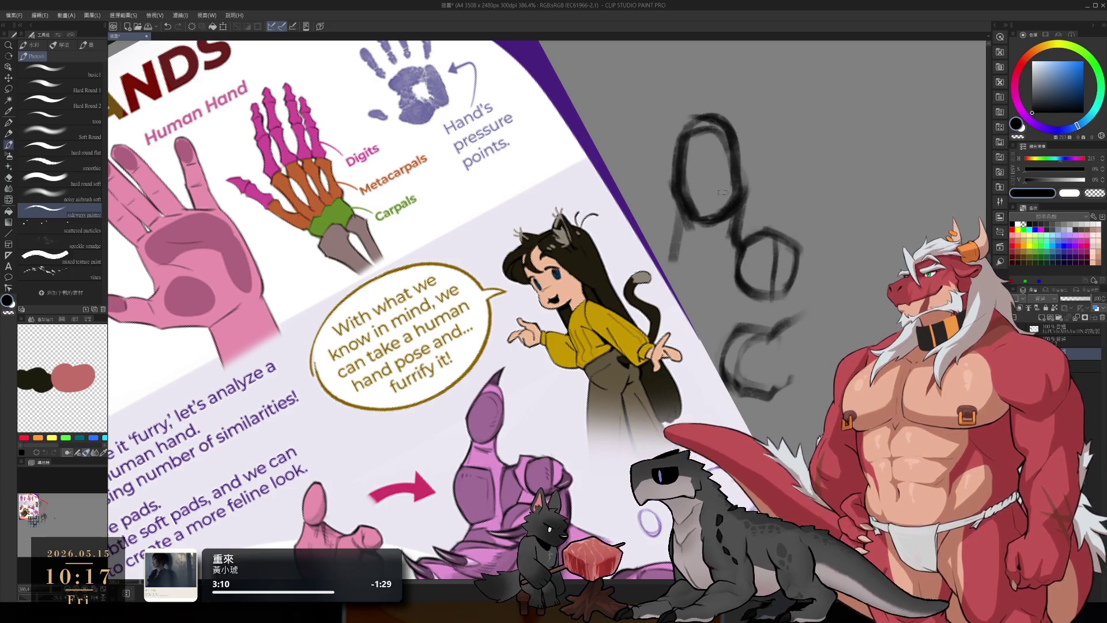
pyautogui.moveTo(640, 418)
pyautogui.mouseDown()
pyautogui.moveTo(667, 271)
pyautogui.moveTo(721, 293)
pyautogui.moveTo(699, 335)
pyautogui.mouseUp()
pyautogui.moveTo(638, 503)
pyautogui.mouseDown()
pyautogui.moveTo(638, 416)
pyautogui.moveTo(730, 323)
pyautogui.moveTo(800, 366)
pyautogui.mouseUp()
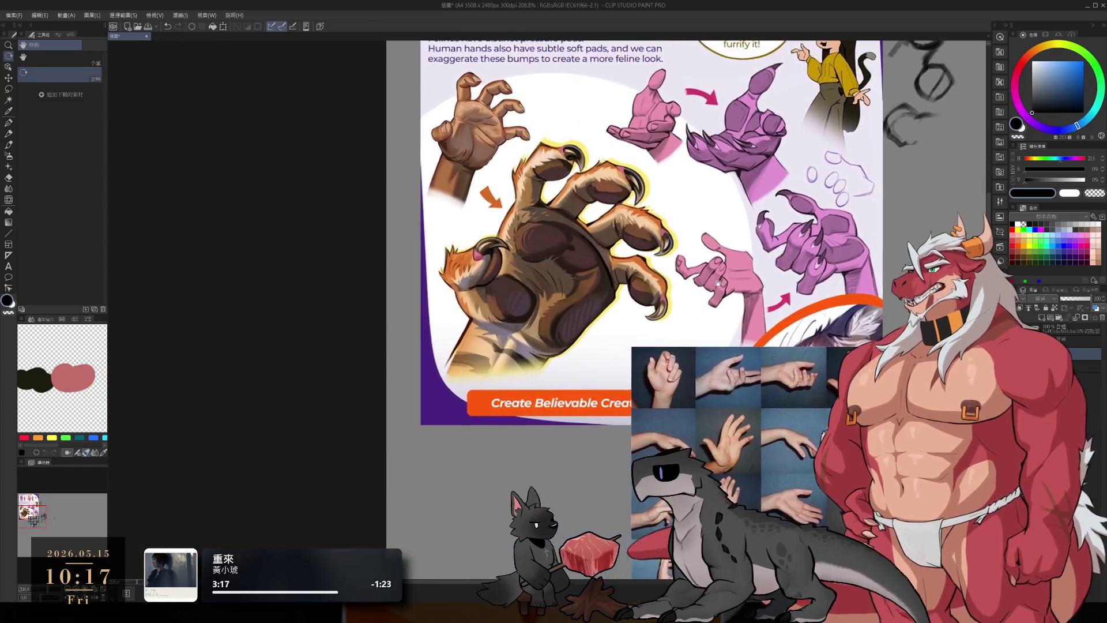
# Step: Sketch an S-shaped curve with a small loop below the clawed paw card, discarding a palm stroke
pyautogui.press('b')
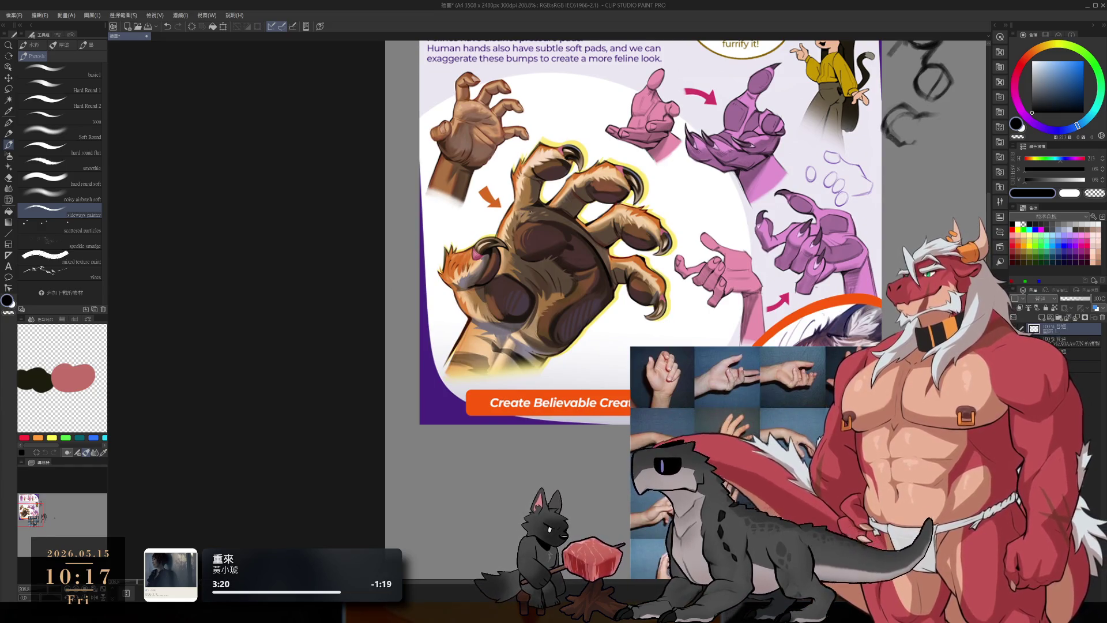
pyautogui.moveTo(541, 261)
pyautogui.mouseDown()
pyautogui.moveTo(528, 317)
pyautogui.moveTo(611, 228)
pyautogui.mouseUp()
pyautogui.hotkey('ctrl', 'z')
pyautogui.moveTo(536, 430)
pyautogui.mouseDown()
pyautogui.moveTo(588, 325)
pyautogui.moveTo(571, 435)
pyautogui.moveTo(593, 358)
pyautogui.mouseUp()
pyautogui.moveTo(534, 378)
pyautogui.mouseDown()
pyautogui.moveTo(522, 403)
pyautogui.moveTo(577, 482)
pyautogui.mouseUp()
pyautogui.moveTo(539, 376)
pyautogui.mouseDown()
pyautogui.moveTo(617, 412)
pyautogui.moveTo(579, 493)
pyautogui.mouseUp()
pyautogui.moveTo(527, 438); pyautogui.dragTo(522, 444)
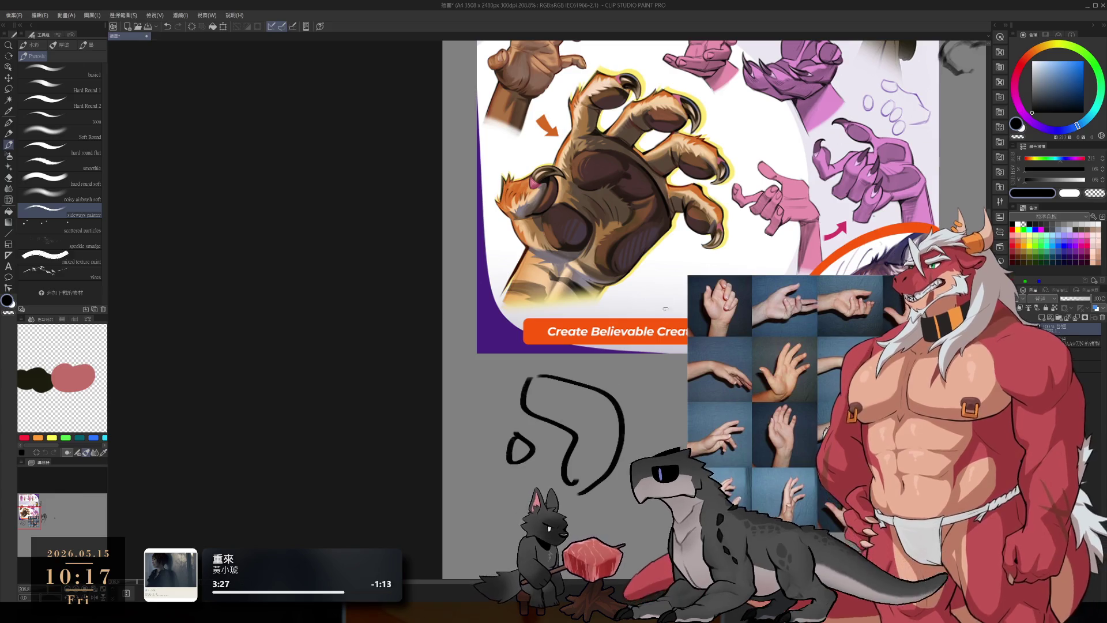
# Step: Add a new sketch layer and pan back to the hand sketch
pyautogui.hotkey('ctrl', 'shift', 'n')
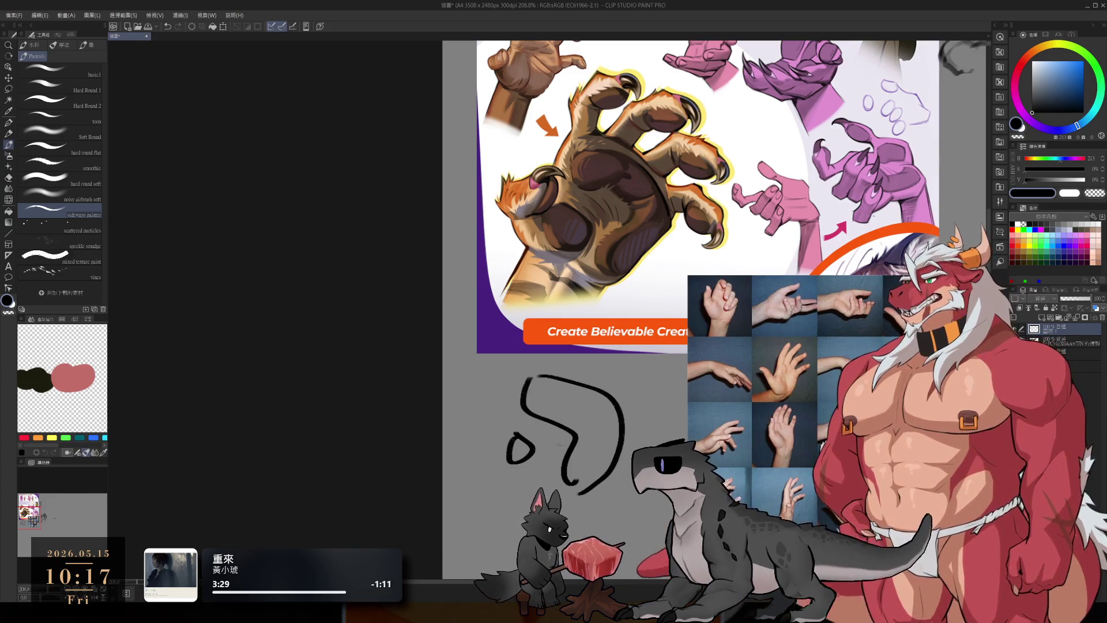
pyautogui.moveTo(801, 319); pyautogui.dragTo(620, 409)
pyautogui.moveTo(752, 477)
pyautogui.mouseDown()
pyautogui.moveTo(652, 400)
pyautogui.moveTo(648, 325)
pyautogui.mouseUp()
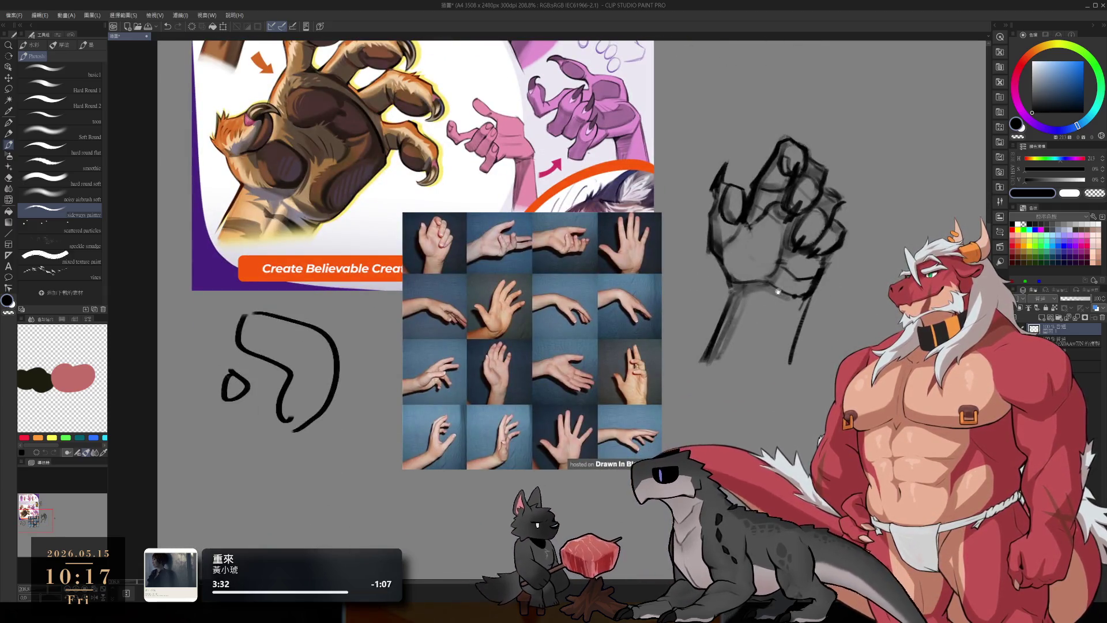
# Step: Drag the hand-photo reference grid off to the lower left, clear of the fist sketch
pyautogui.scroll(3, 623, 277)
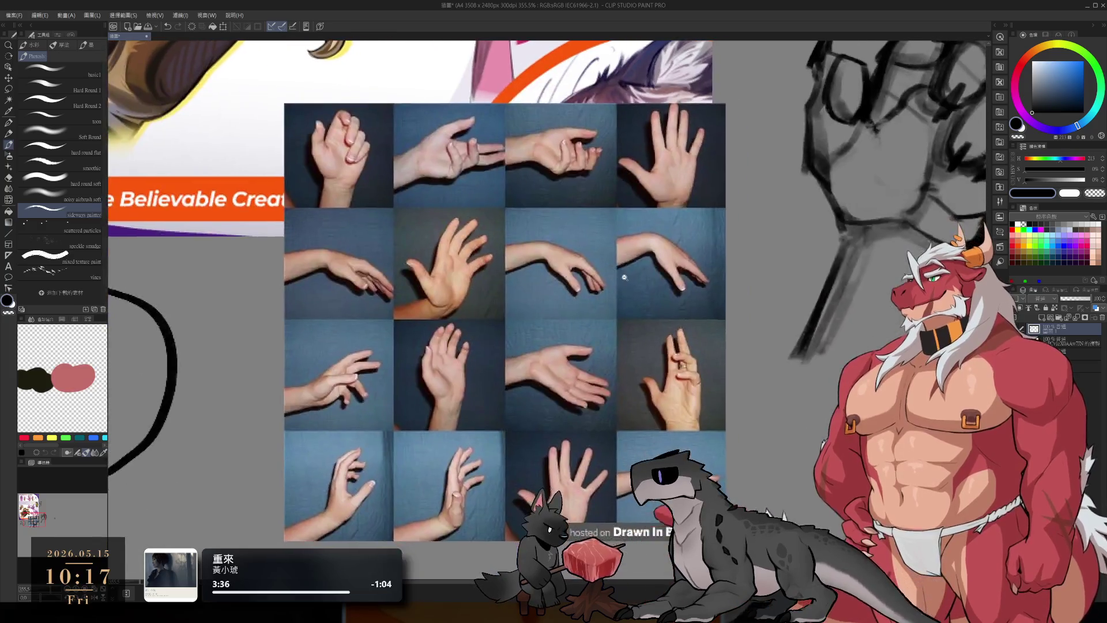
pyautogui.scroll(-3, 624, 277)
pyautogui.moveTo(640, 280)
pyautogui.mouseDown()
pyautogui.moveTo(668, 453)
pyautogui.moveTo(802, 365)
pyautogui.moveTo(824, 330)
pyautogui.moveTo(730, 366)
pyautogui.moveTo(627, 331)
pyautogui.mouseUp()
pyautogui.scroll(2, 627, 331)
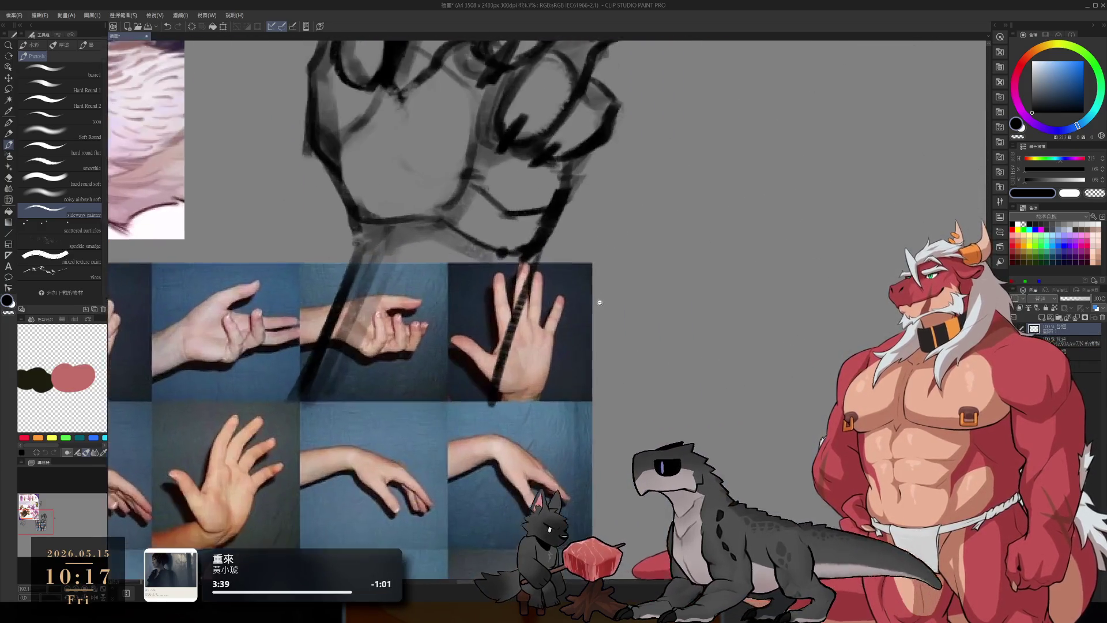
pyautogui.scroll(-2, 627, 331)
pyautogui.scroll(3, 627, 331)
pyautogui.moveTo(574, 212)
pyautogui.mouseDown()
pyautogui.moveTo(574, 328)
pyautogui.moveTo(499, 143)
pyautogui.moveTo(516, 207)
pyautogui.mouseUp()
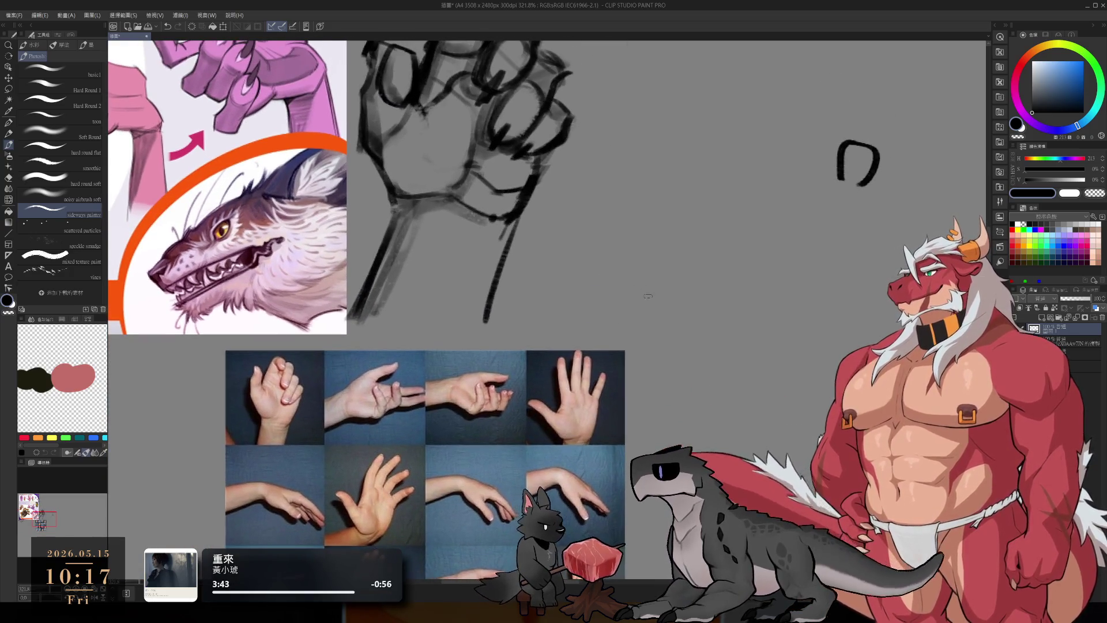
pyautogui.moveTo(688, 202); pyautogui.dragTo(304, 216)
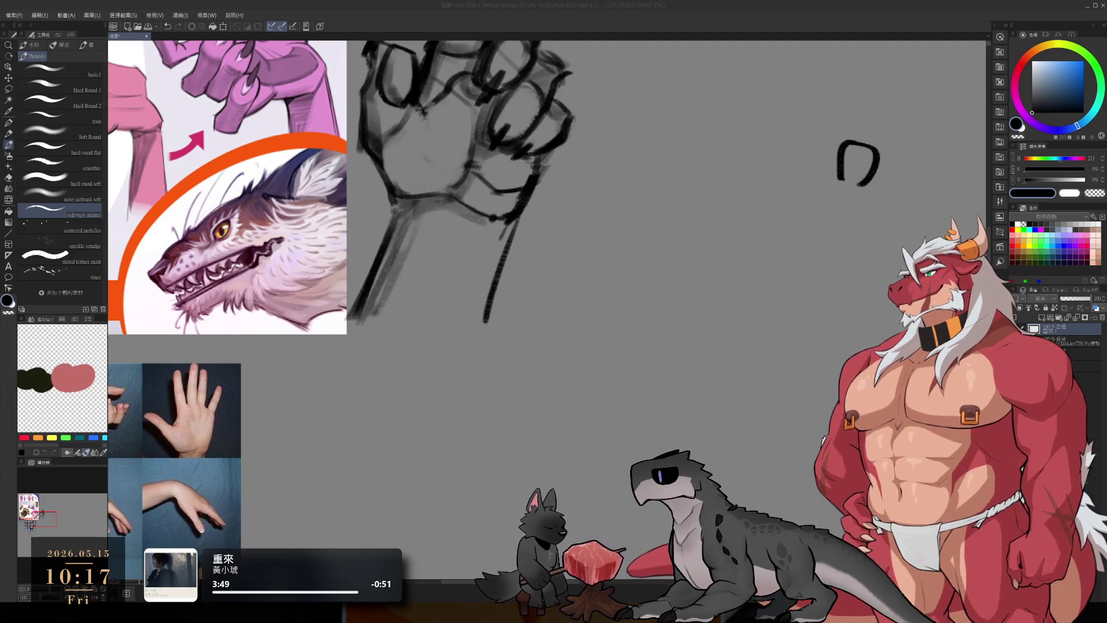
pyautogui.scroll(-1, 591, 242)
# Step: Add a short stroke on the fist sketch's palm
pyautogui.moveTo(593, 299); pyautogui.dragTo(636, 369)
pyautogui.press('e')
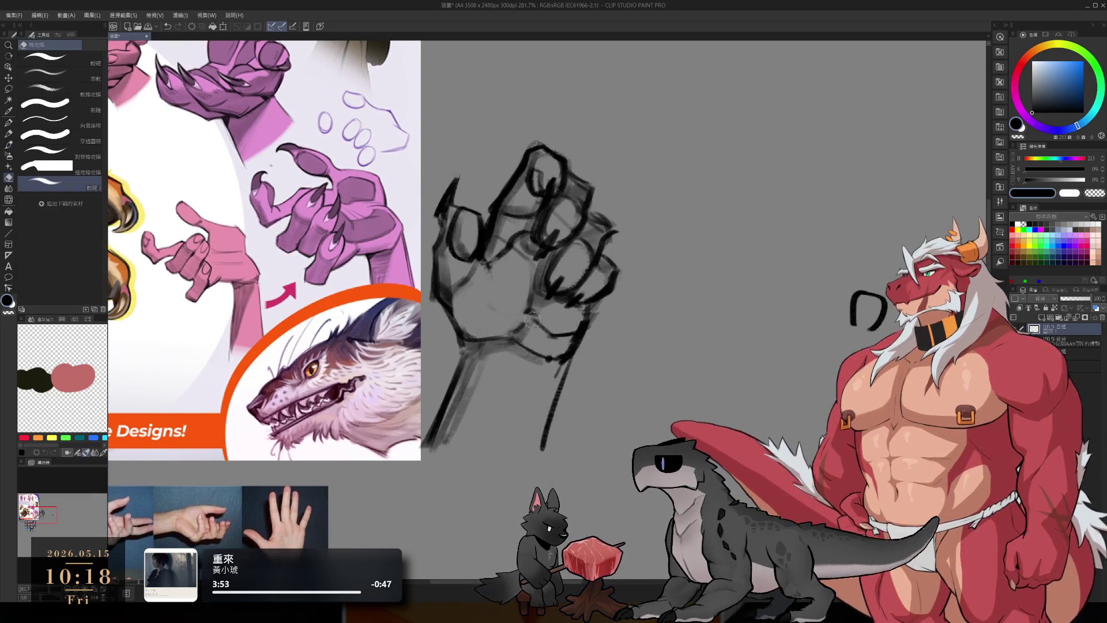
pyautogui.press('b')
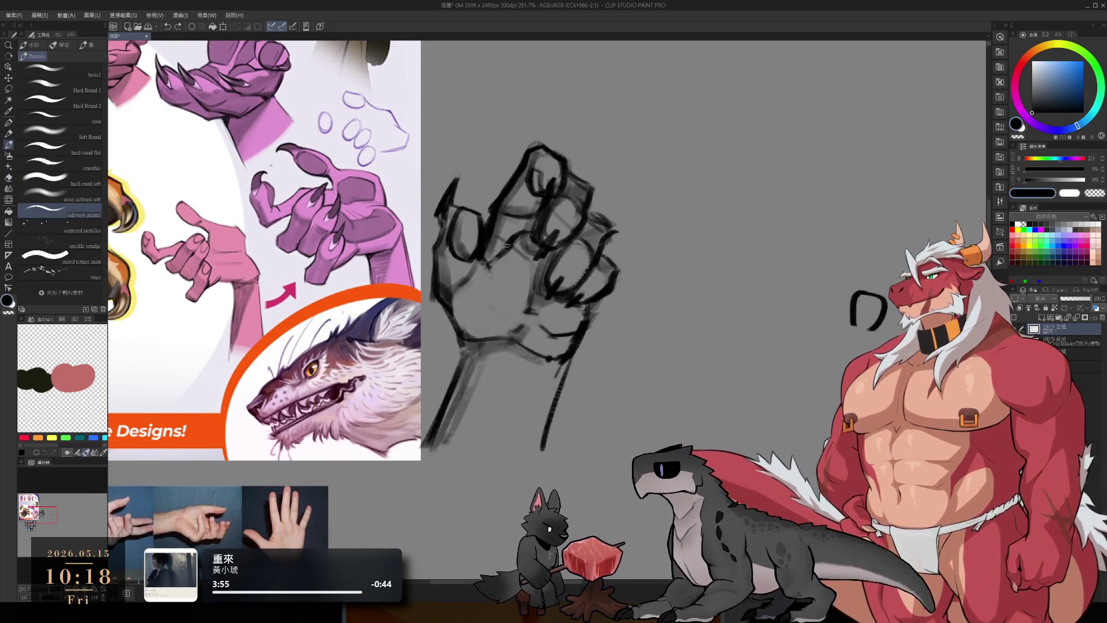
pyautogui.moveTo(474, 276); pyautogui.dragTo(480, 306)
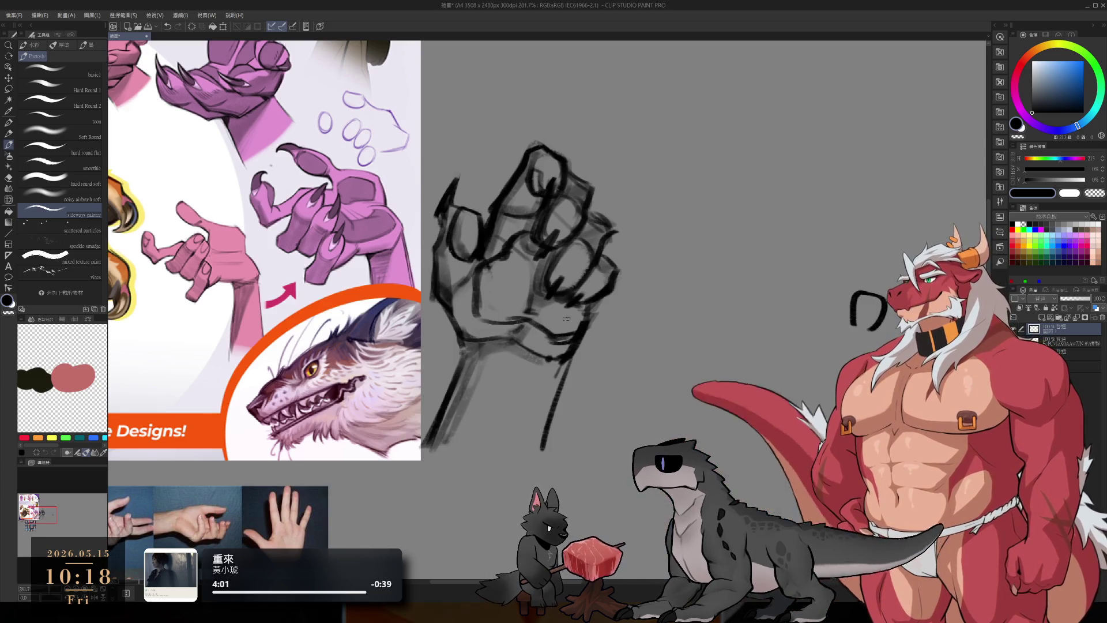
pyautogui.press('e')
pyautogui.press('b')
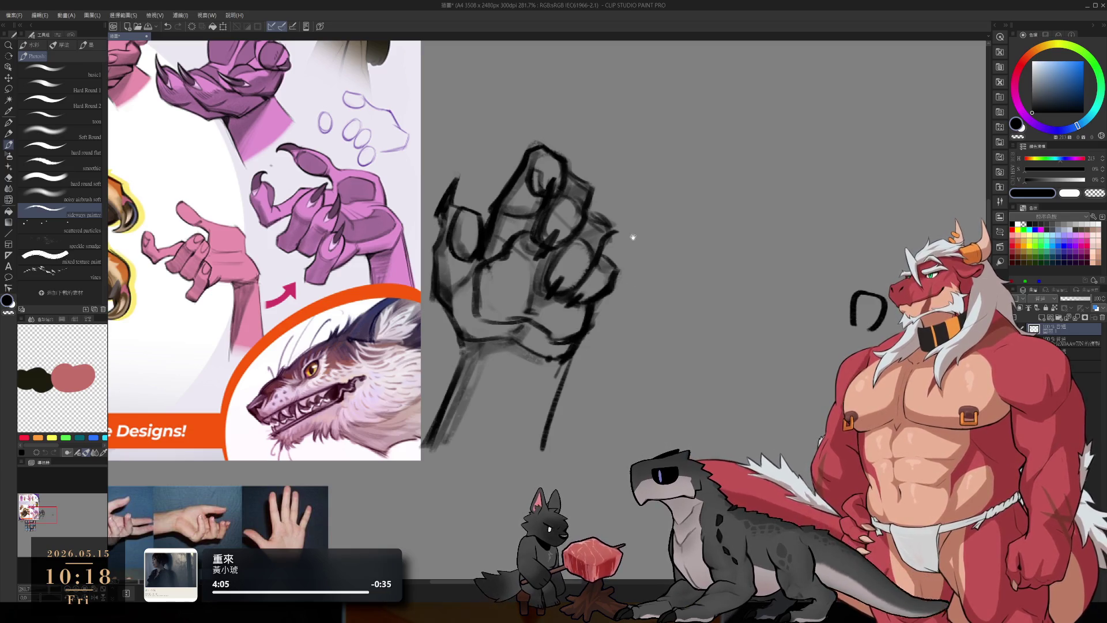
# Step: Erase the small arc stroke beside the fist sketch
pyautogui.moveTo(681, 297); pyautogui.dragTo(625, 285)
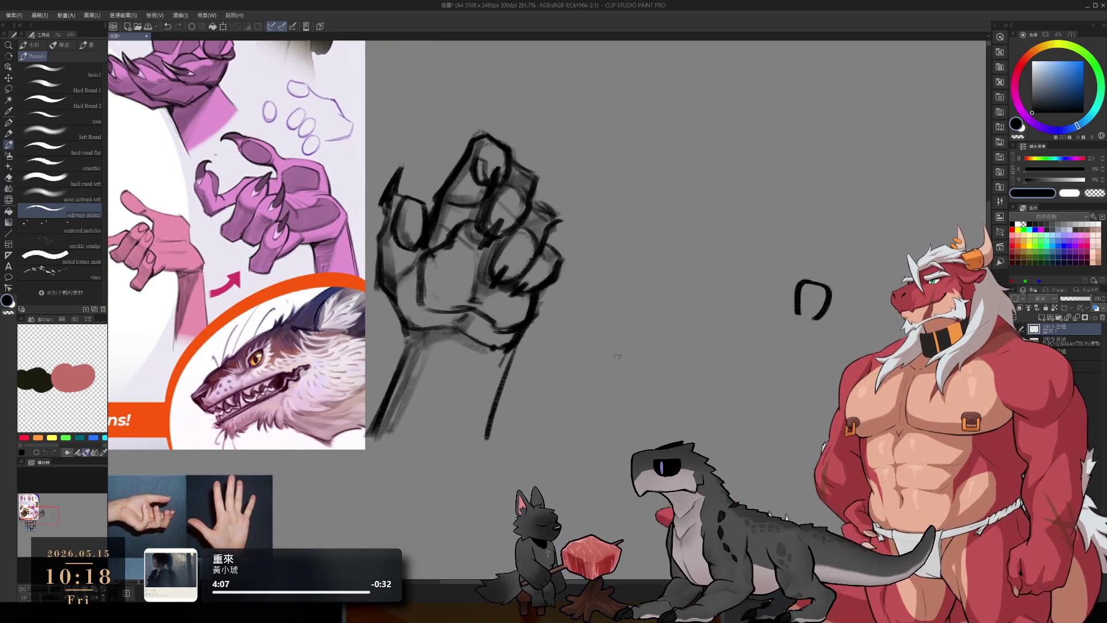
pyautogui.press('e')
pyautogui.moveTo(810, 281); pyautogui.dragTo(798, 323)
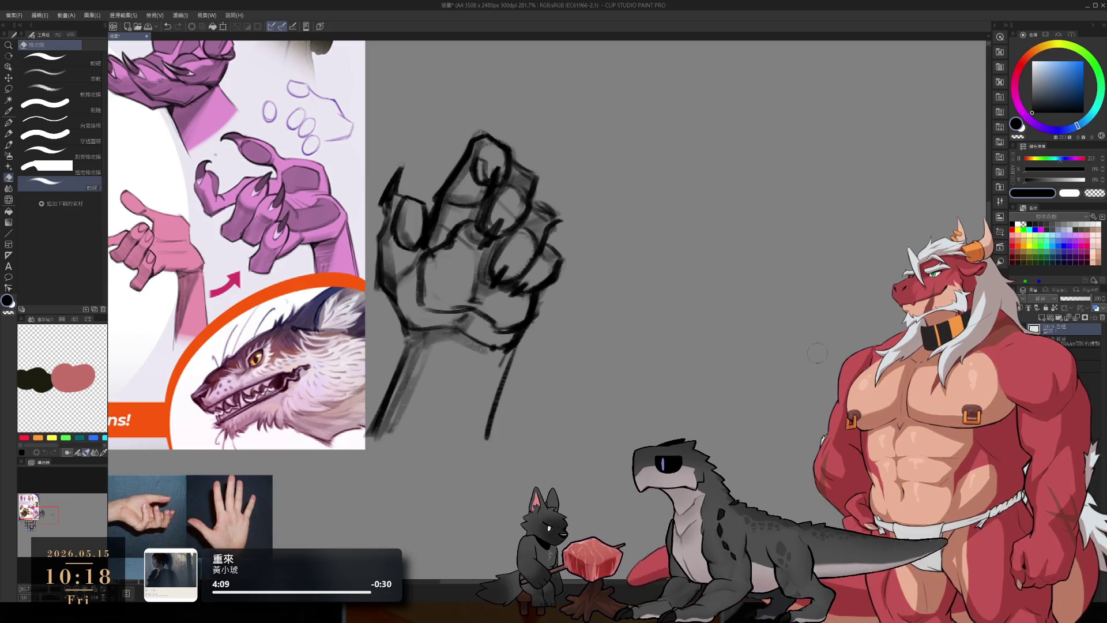
pyautogui.press('b')
# Step: Draw the left side and arched top-right curve of a new hand outline
pyautogui.moveTo(716, 251); pyautogui.dragTo(719, 343)
pyautogui.hotkey('ctrl', 'z')
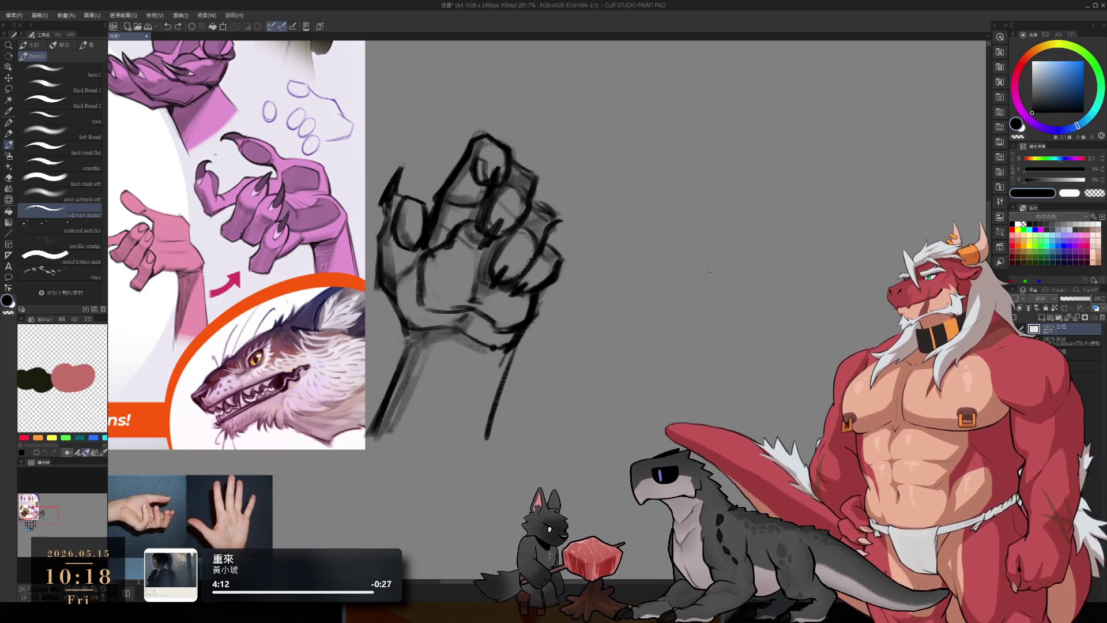
pyautogui.moveTo(718, 249); pyautogui.dragTo(700, 344)
pyautogui.moveTo(717, 248); pyautogui.dragTo(825, 329)
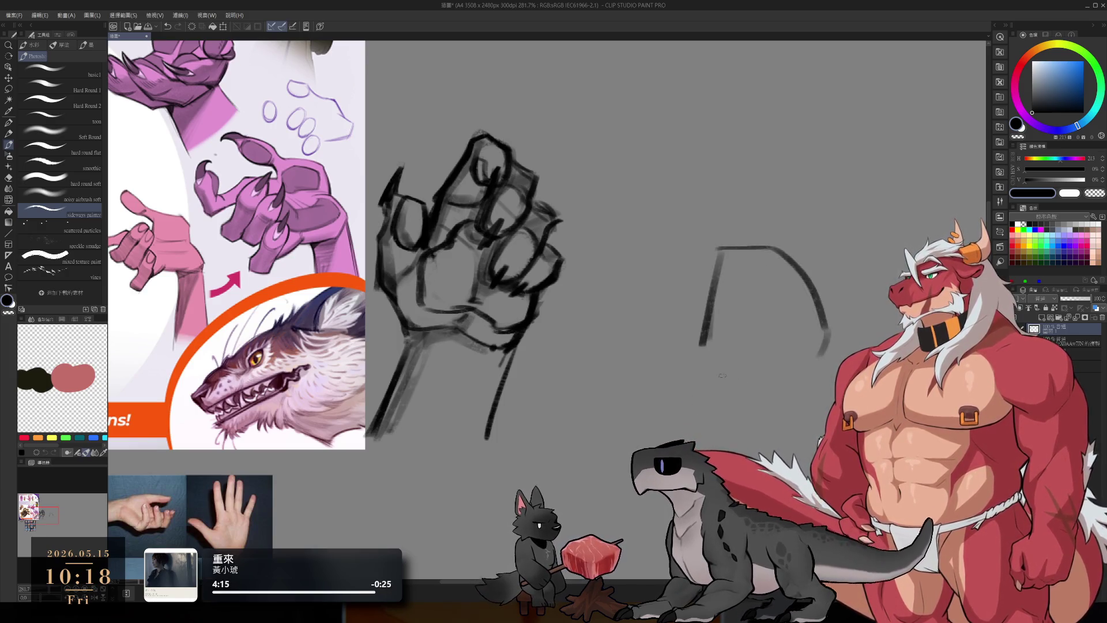
# Step: Close the blocky palm with a bottom curve, fixing its upper-right edge and reinforcing the left side
pyautogui.moveTo(687, 382); pyautogui.dragTo(807, 402)
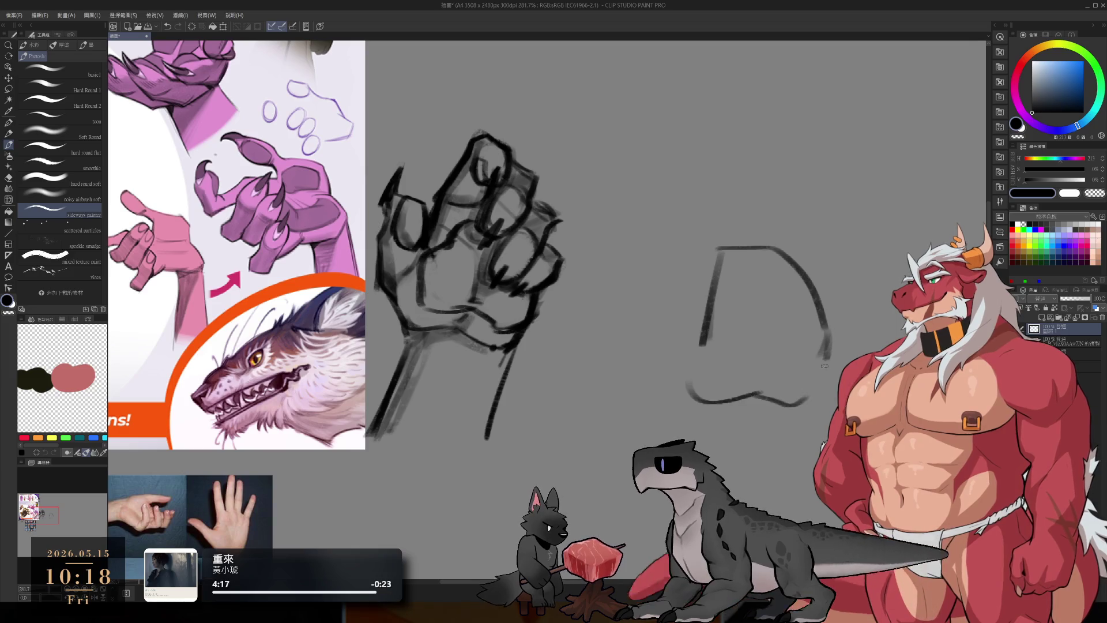
pyautogui.moveTo(828, 346); pyautogui.dragTo(797, 411)
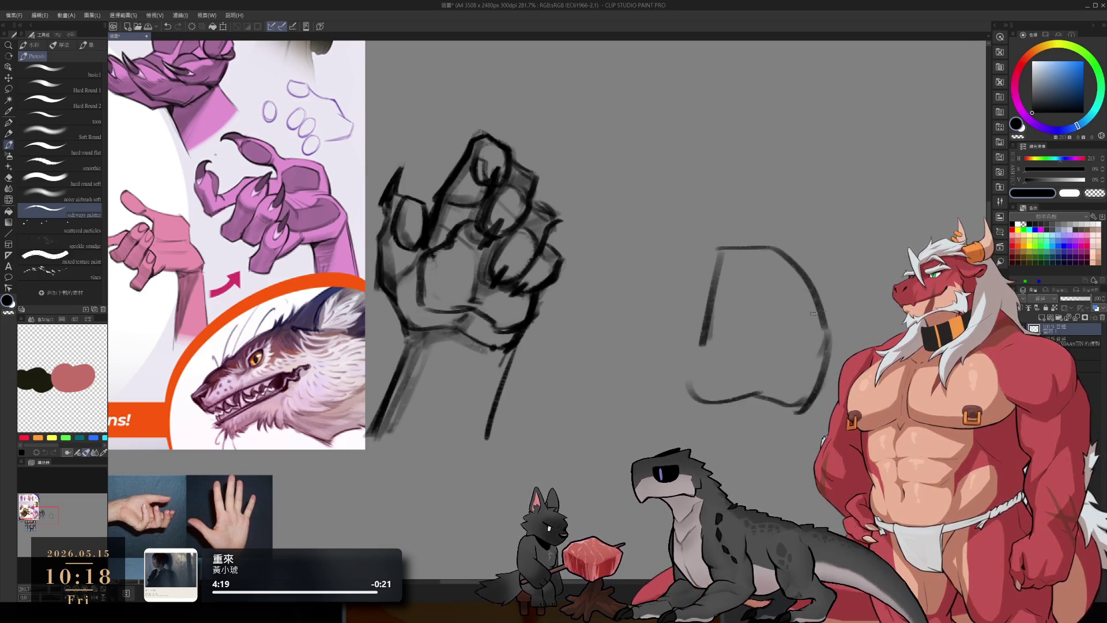
pyautogui.press('e')
pyautogui.moveTo(812, 285); pyautogui.dragTo(830, 313)
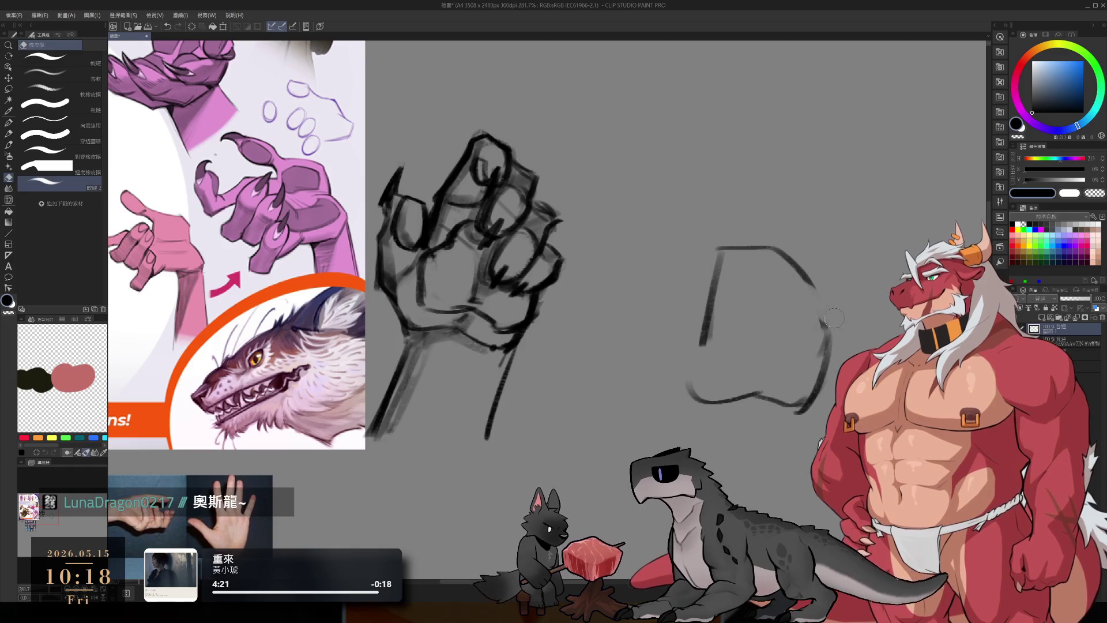
pyautogui.press('b')
pyautogui.moveTo(798, 278); pyautogui.dragTo(838, 311)
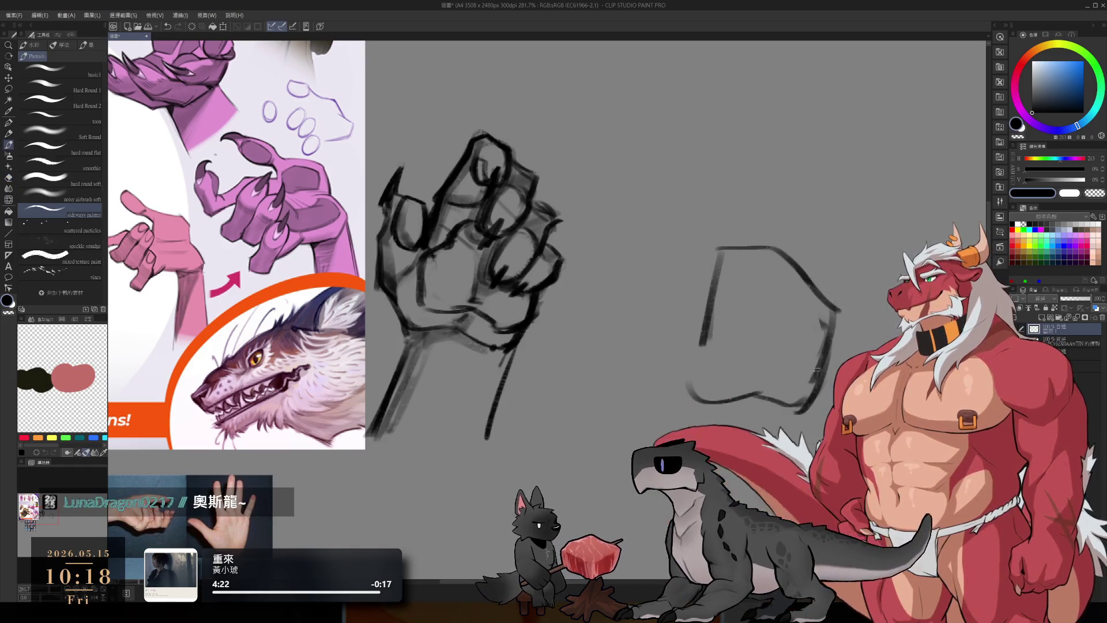
pyautogui.moveTo(717, 281); pyautogui.dragTo(685, 382)
pyautogui.moveTo(737, 305); pyautogui.dragTo(765, 399)
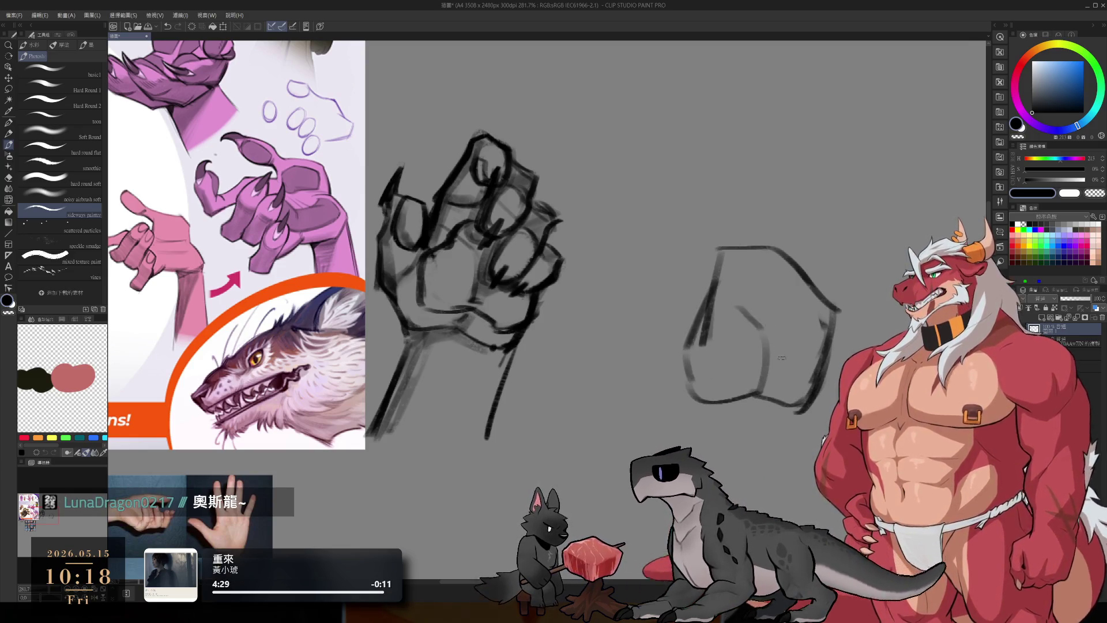
# Step: Draw a horizontal forearm line left of the palm and a short lower stroke, erasing the lower-left curve
pyautogui.moveTo(604, 397); pyautogui.dragTo(684, 380)
pyautogui.hotkey('ctrl', 'z')
pyautogui.moveTo(567, 395); pyautogui.dragTo(686, 379)
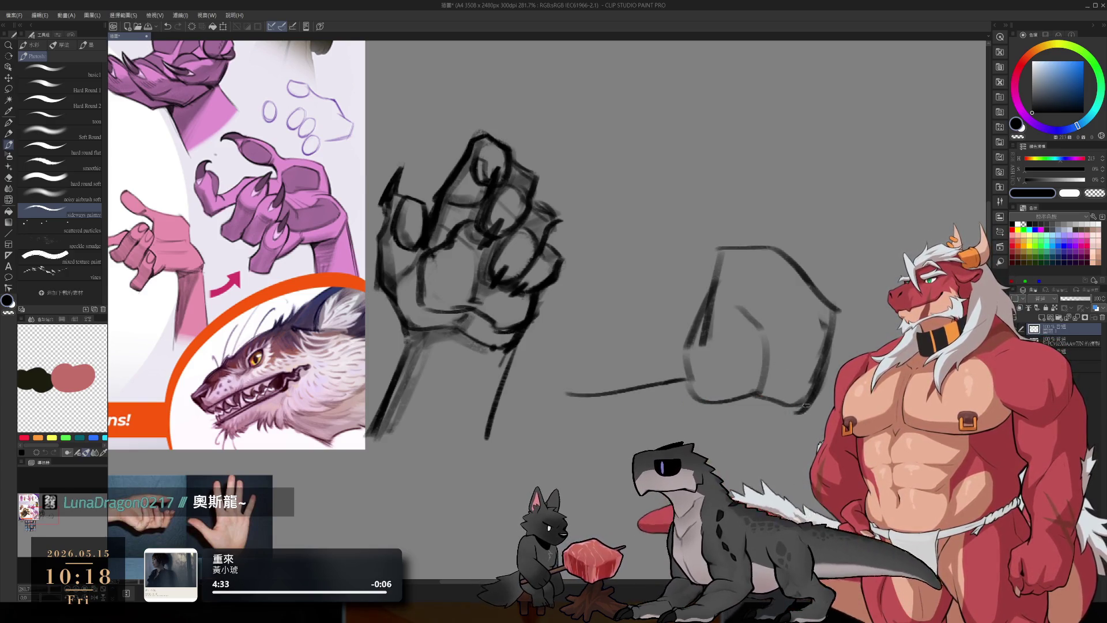
pyautogui.moveTo(806, 406); pyautogui.dragTo(786, 428)
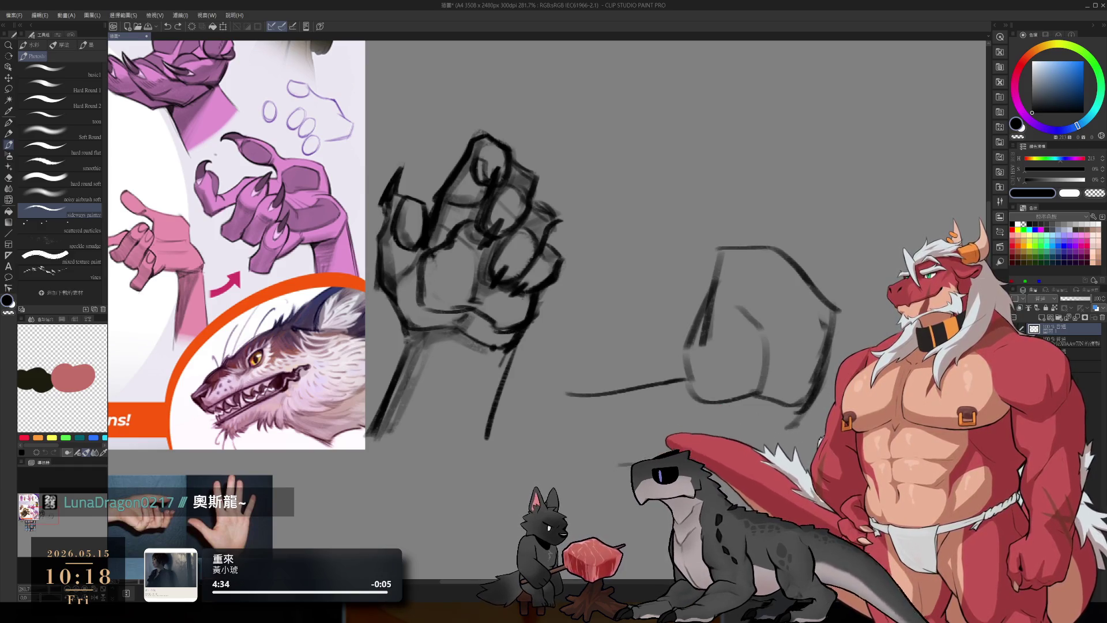
pyautogui.press('e')
pyautogui.moveTo(728, 387)
pyautogui.mouseDown()
pyautogui.moveTo(683, 380)
pyautogui.moveTo(715, 409)
pyautogui.moveTo(746, 404)
pyautogui.mouseUp()
pyautogui.press('b')
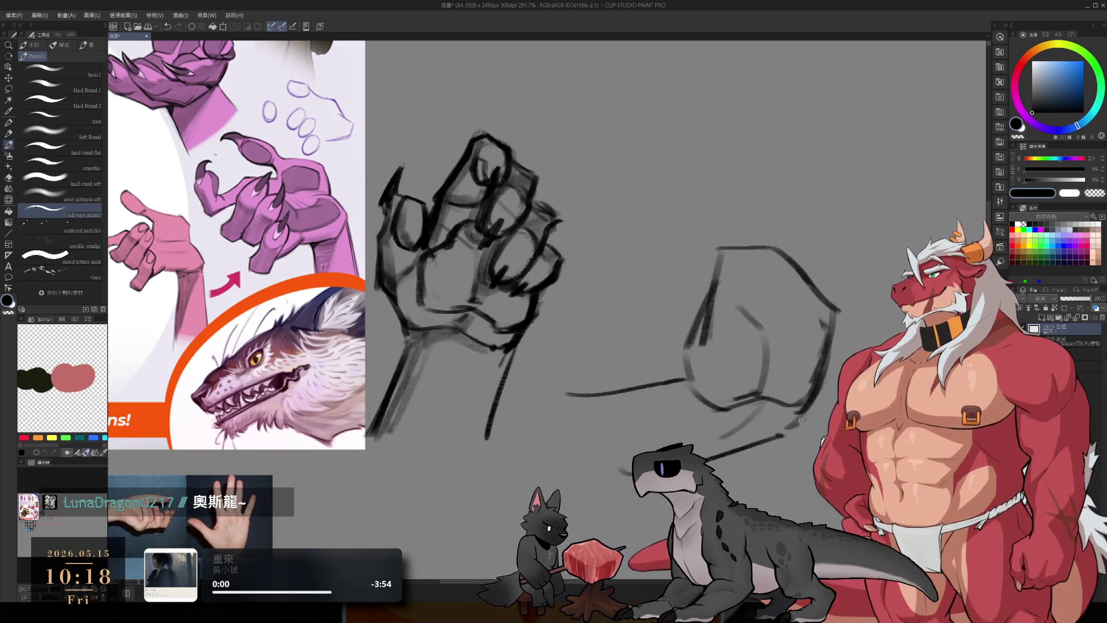
pyautogui.press('e')
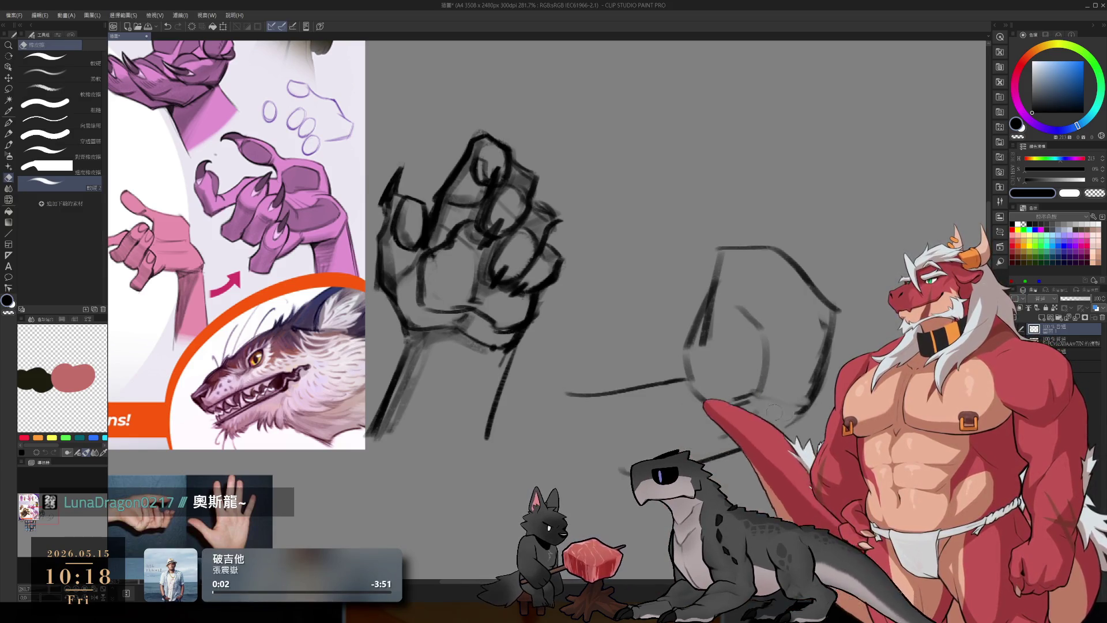
pyautogui.press('b')
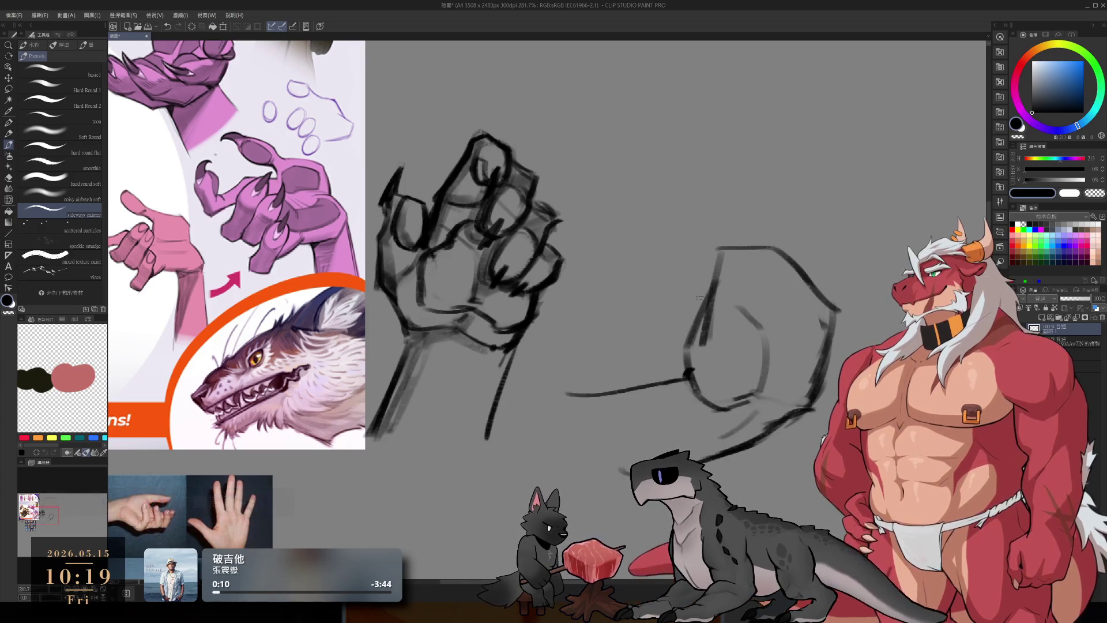
# Step: Sketch a bent, looped thumb curling out to the left of the second hand's palm
pyautogui.moveTo(613, 266); pyautogui.dragTo(650, 308)
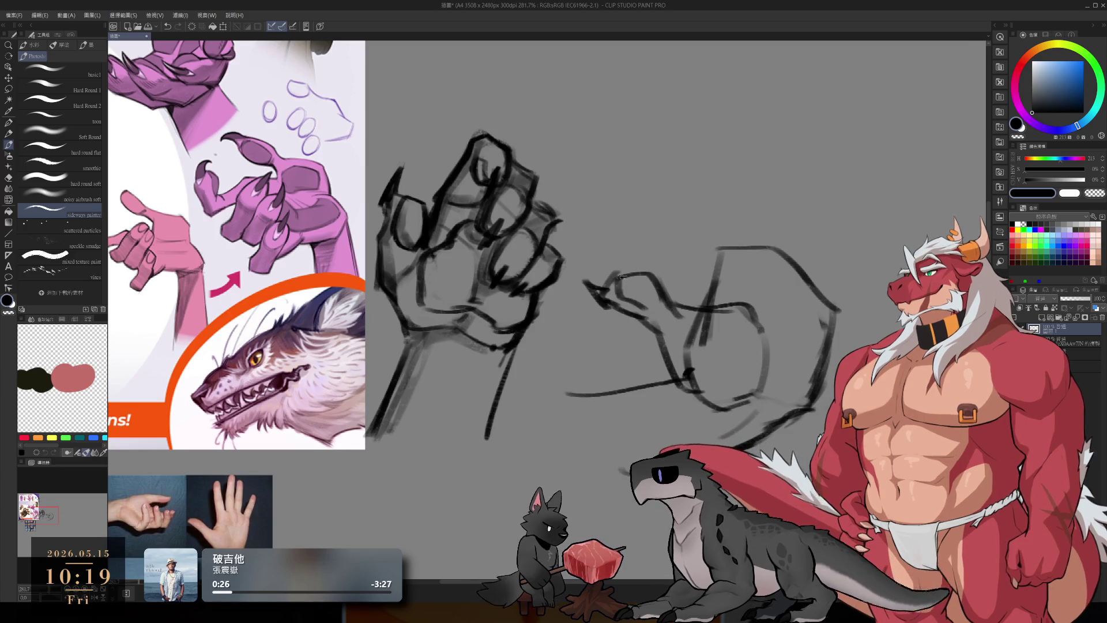
pyautogui.press('e')
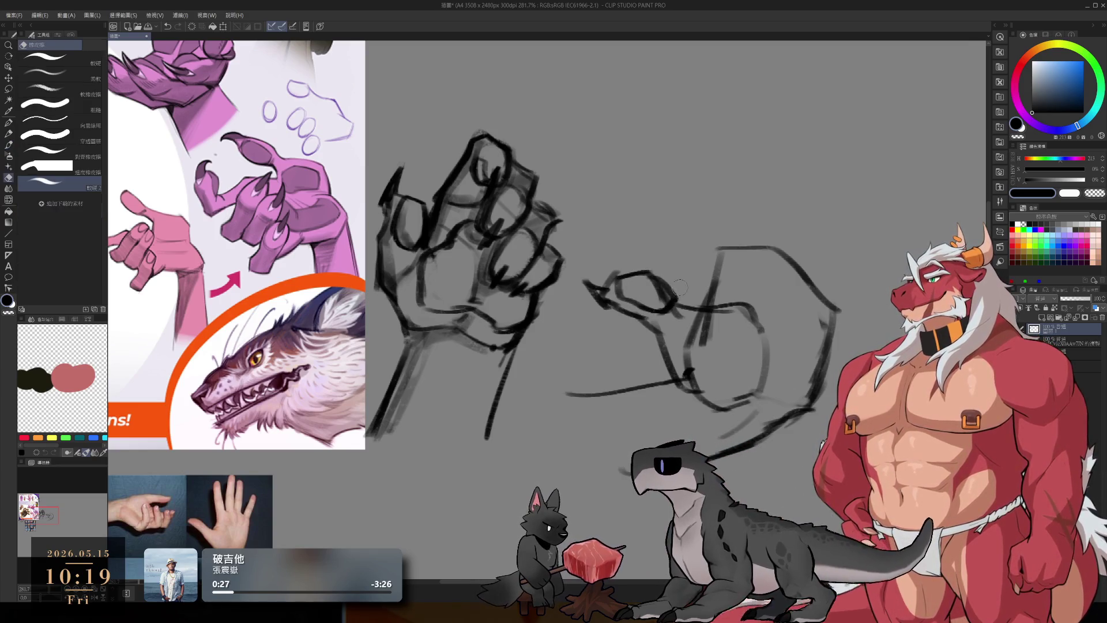
pyautogui.press('b')
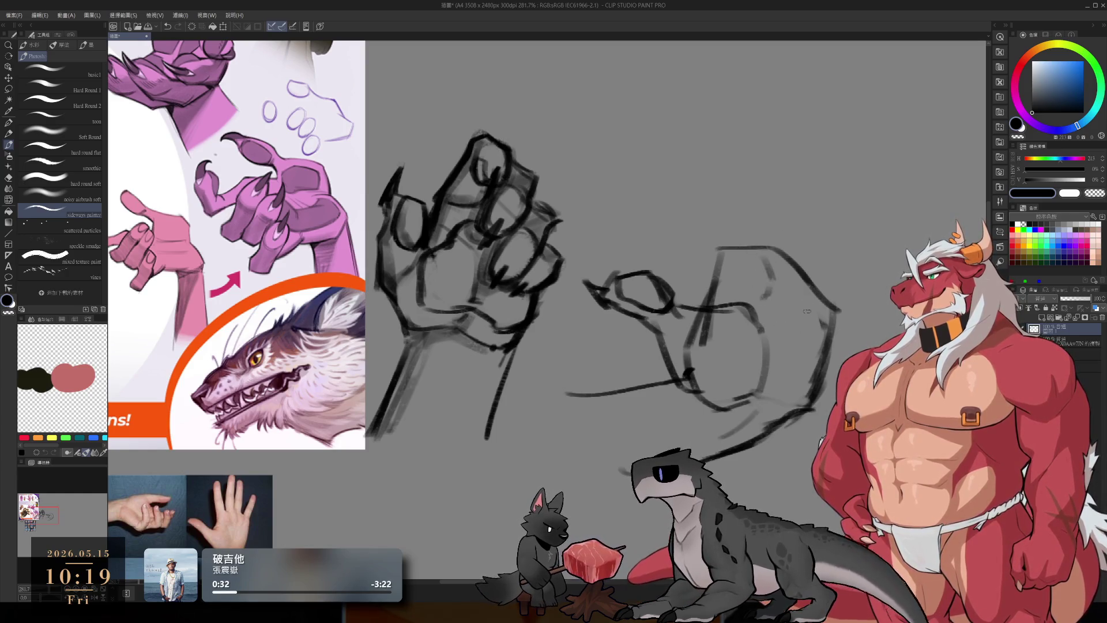
pyautogui.scroll(2, 786, 286)
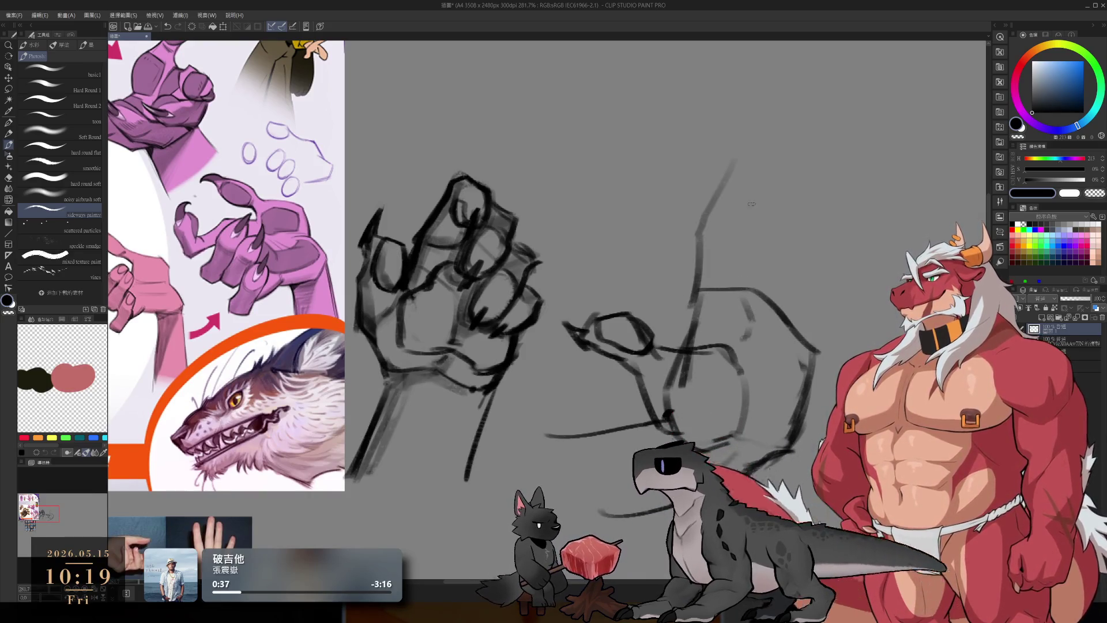
pyautogui.scroll(-3, 738, 252)
pyautogui.scroll(1, 722, 264)
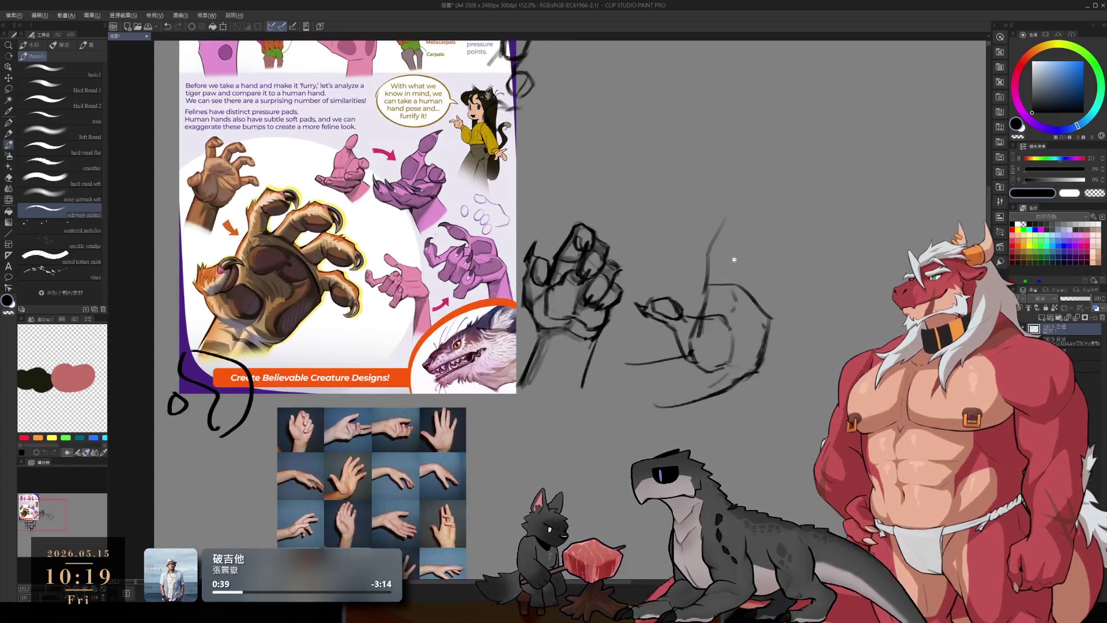
# Step: Redraw the palm's left edge darker and add the first two oval fingertip pads
pyautogui.scroll(4, 735, 261)
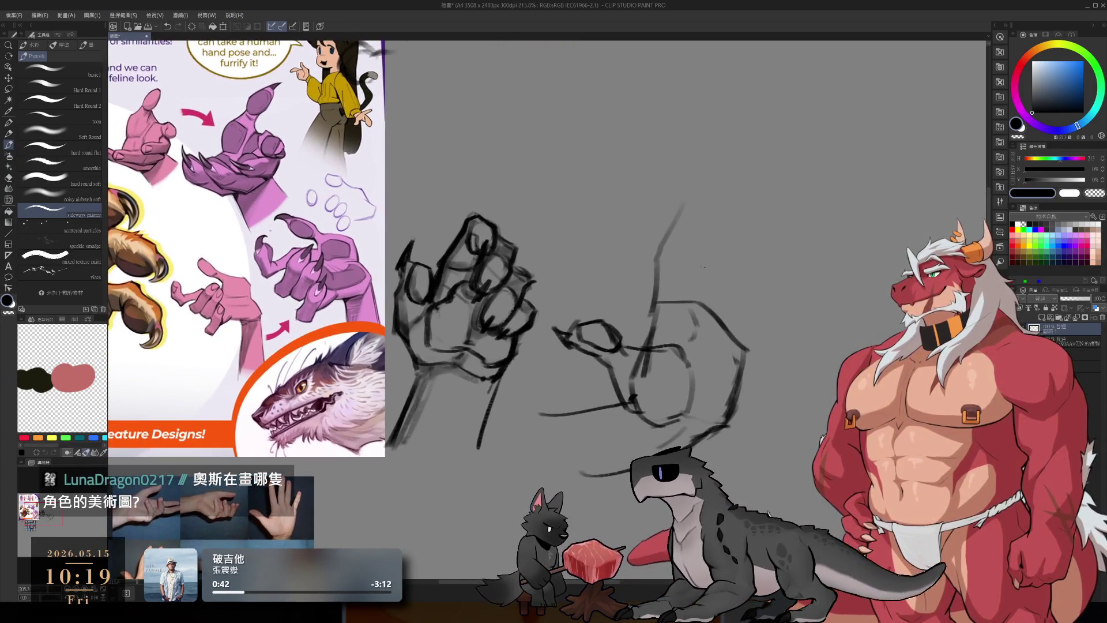
pyautogui.hotkey('ctrl', 'z')
pyautogui.moveTo(690, 216); pyautogui.dragTo(653, 311)
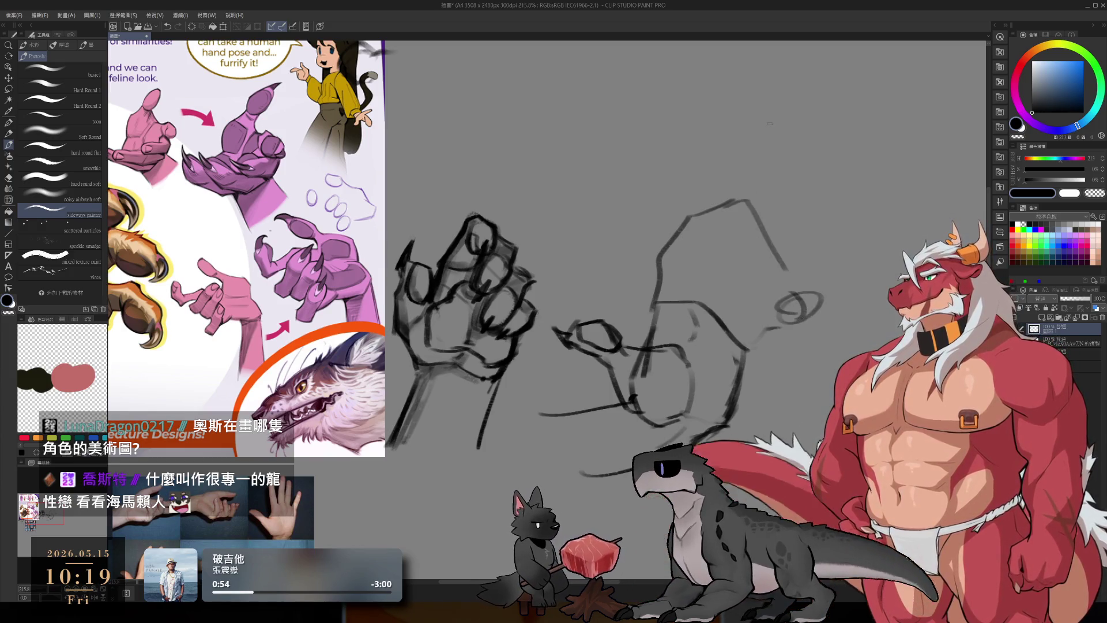
pyautogui.scroll(3, 757, 271)
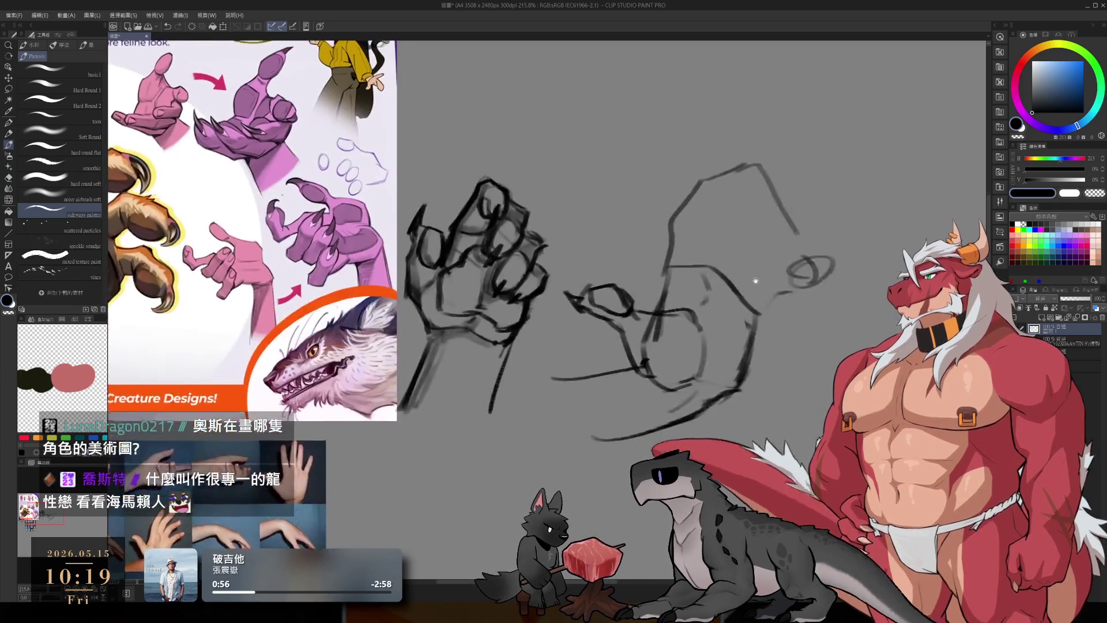
pyautogui.press('e')
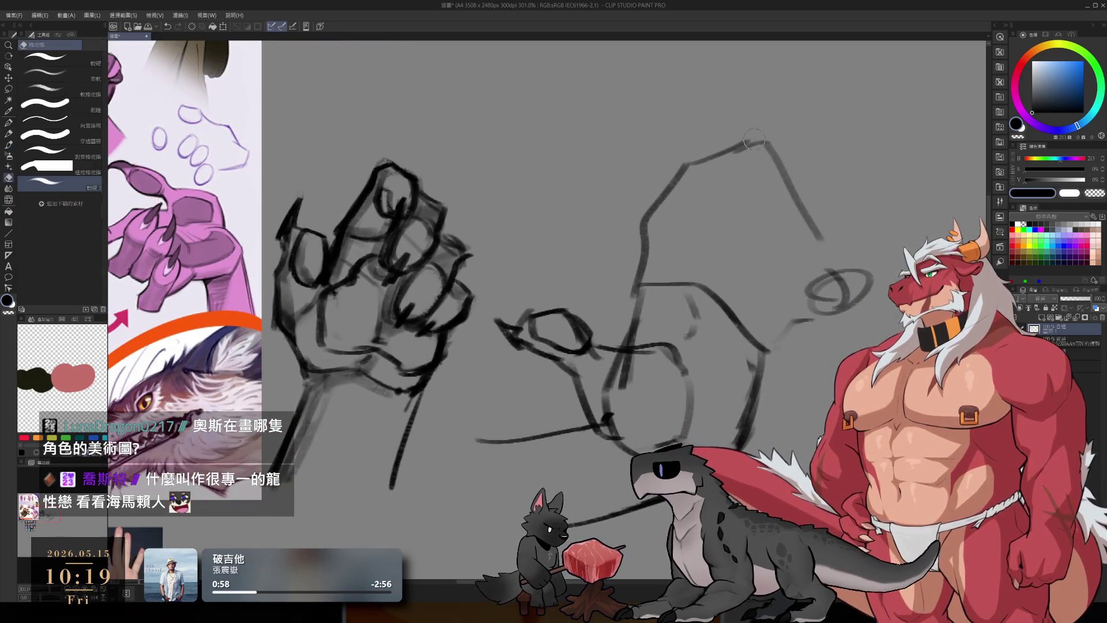
pyautogui.press('b')
pyautogui.moveTo(749, 179)
pyautogui.mouseDown()
pyautogui.moveTo(731, 206)
pyautogui.moveTo(781, 168)
pyautogui.mouseUp()
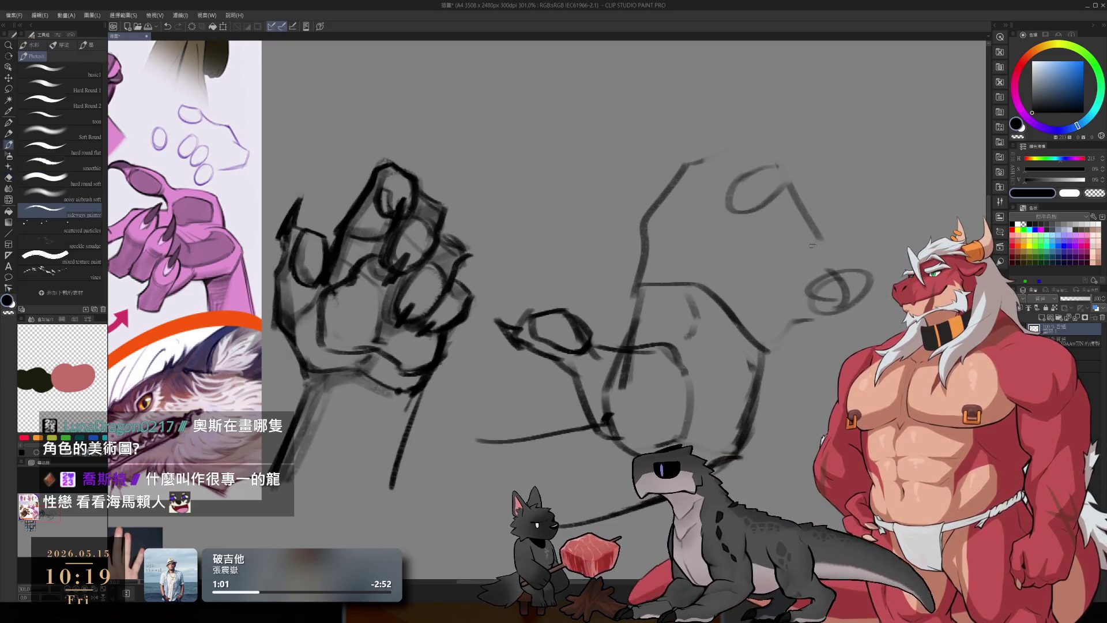
pyautogui.moveTo(817, 234); pyautogui.dragTo(790, 234)
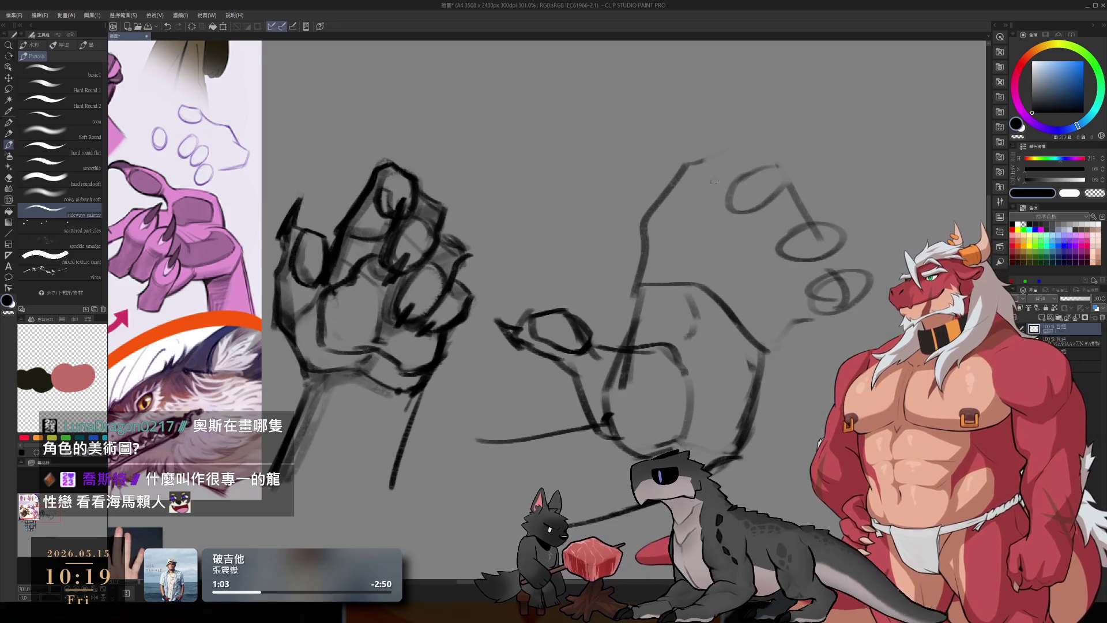
# Step: Redraw the raised finger's arch and add another oval fingertip, retraced darker
pyautogui.moveTo(683, 171)
pyautogui.mouseDown()
pyautogui.moveTo(718, 149)
pyautogui.moveTo(696, 196)
pyautogui.mouseUp()
pyautogui.hotkey('ctrl', 'z')
pyautogui.hotkey('ctrl', 'z')
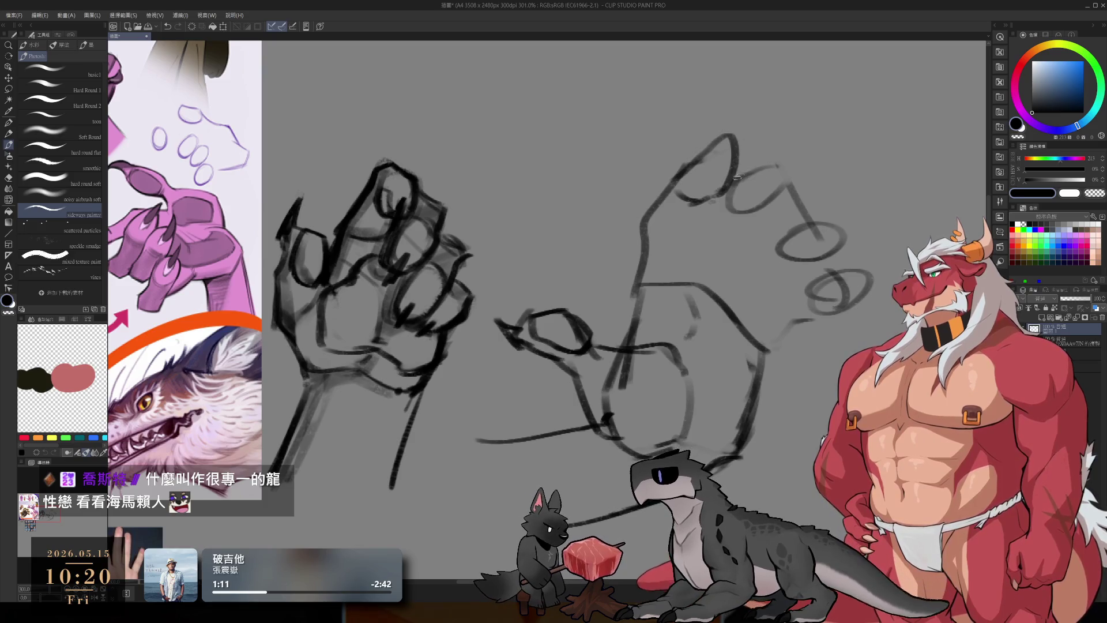
pyautogui.hotkey('ctrl', 'z')
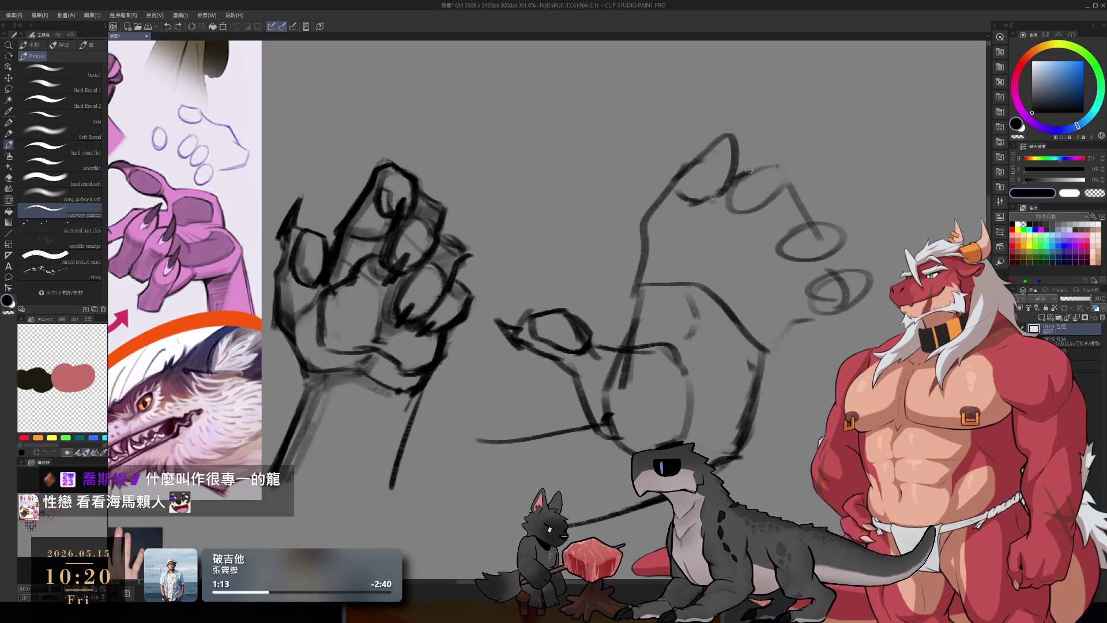
pyautogui.moveTo(774, 163); pyautogui.dragTo(754, 209)
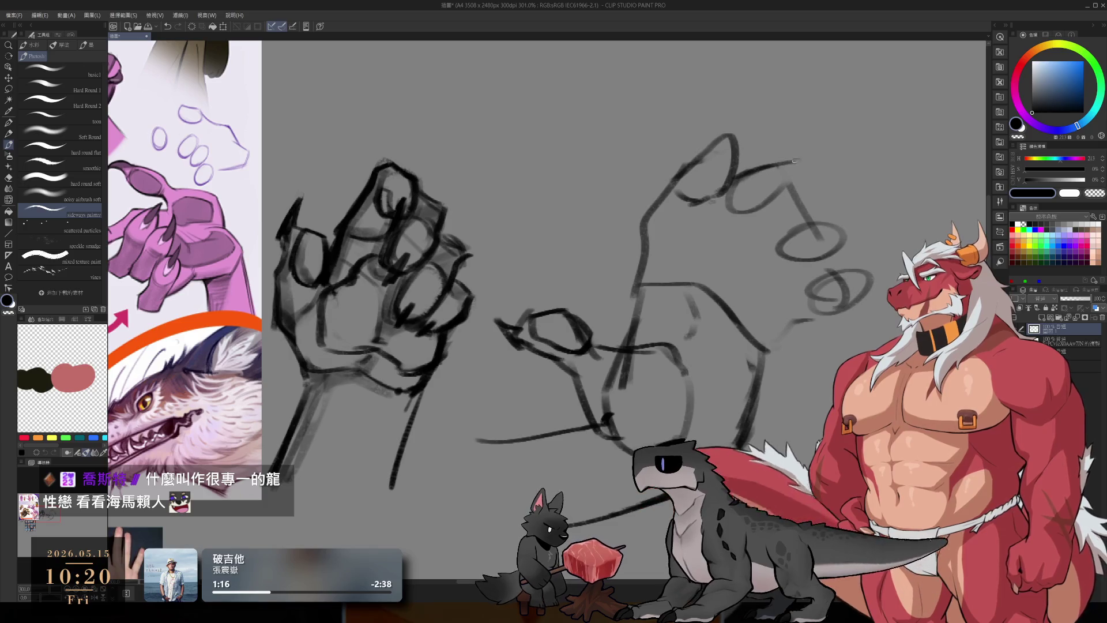
pyautogui.moveTo(794, 160)
pyautogui.mouseDown()
pyautogui.moveTo(744, 218)
pyautogui.moveTo(803, 195)
pyautogui.moveTo(738, 212)
pyautogui.moveTo(838, 220)
pyautogui.mouseUp()
pyautogui.hotkey('ctrl', 'z')
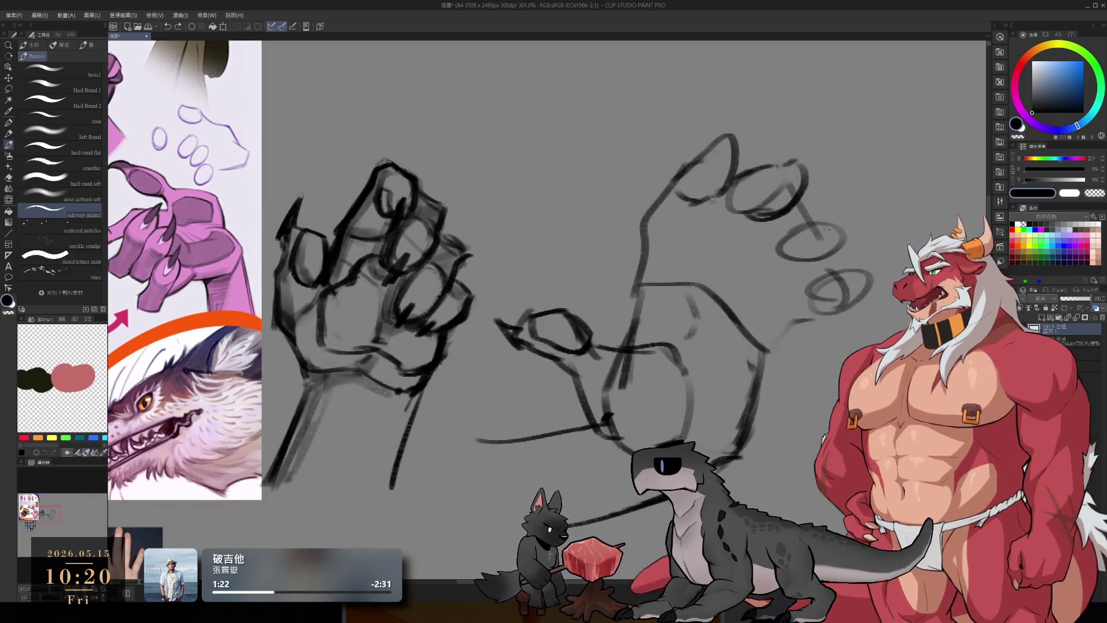
pyautogui.moveTo(815, 229)
pyautogui.mouseDown()
pyautogui.moveTo(847, 248)
pyautogui.moveTo(795, 263)
pyautogui.moveTo(771, 304)
pyautogui.moveTo(811, 296)
pyautogui.moveTo(830, 277)
pyautogui.moveTo(853, 282)
pyautogui.moveTo(846, 294)
pyautogui.moveTo(818, 292)
pyautogui.moveTo(814, 305)
pyautogui.moveTo(875, 295)
pyautogui.mouseUp()
# Step: Clean stray marks around the ovals and draw the hand's side running down-left
pyautogui.press('e')
pyautogui.press('b')
pyautogui.press('e')
pyautogui.press('b')
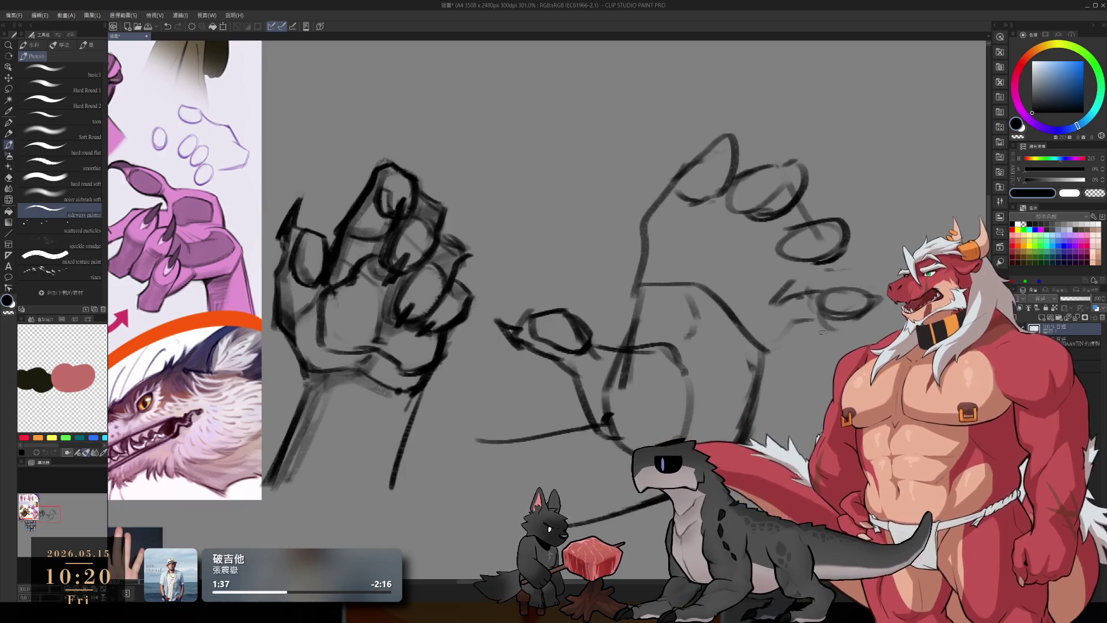
pyautogui.moveTo(800, 330)
pyautogui.mouseDown()
pyautogui.moveTo(764, 354)
pyautogui.moveTo(732, 416)
pyautogui.mouseUp()
# Step: Redraw the hand's lower side line and trim its bottom end
pyautogui.press('e')
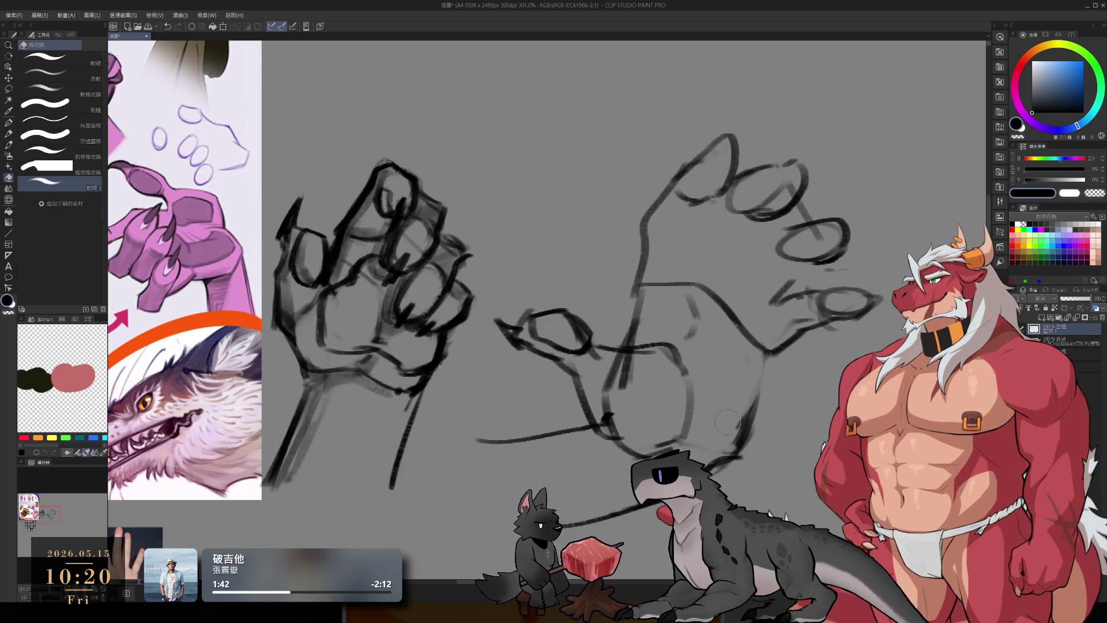
pyautogui.press('b')
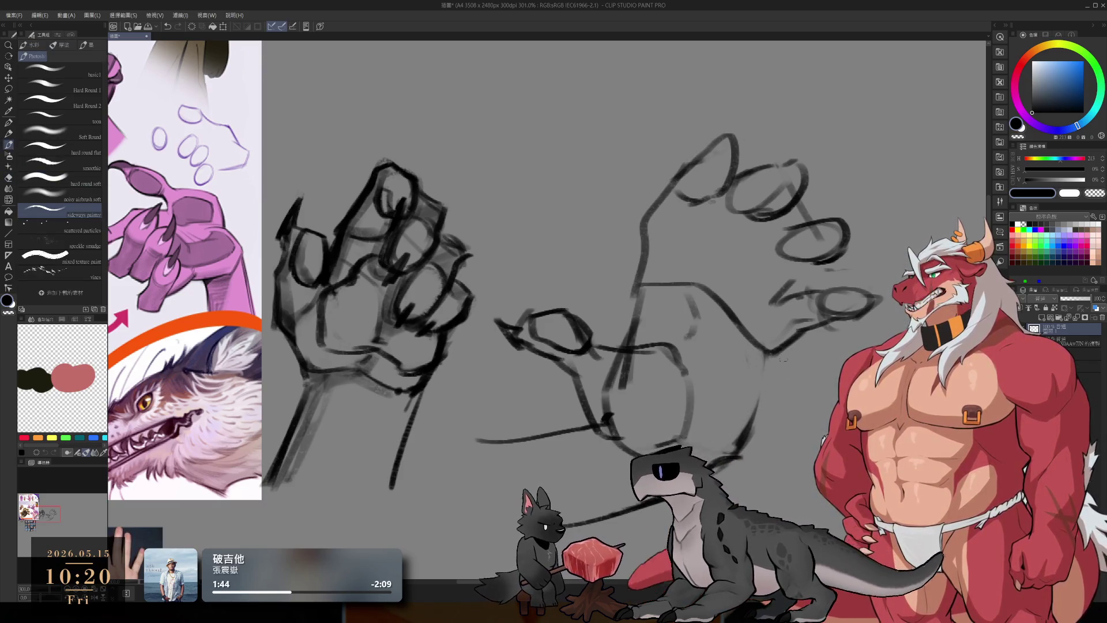
pyautogui.moveTo(773, 352); pyautogui.dragTo(752, 415)
pyautogui.press('e')
pyautogui.moveTo(750, 374); pyautogui.dragTo(755, 418)
pyautogui.press('b')
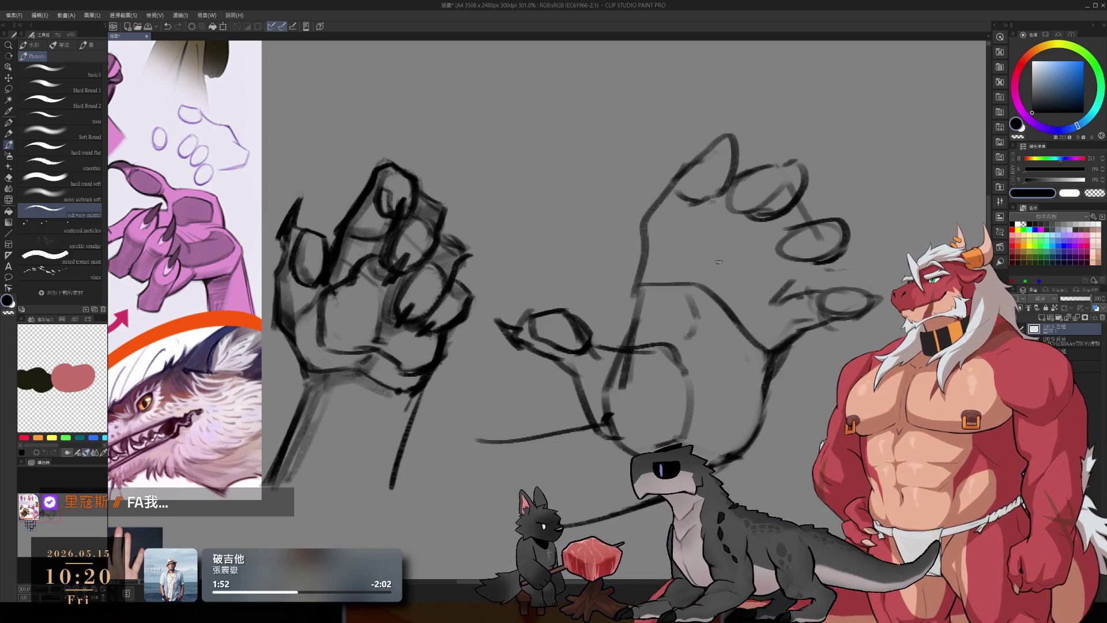
# Step: Draw a line down the palm and redraw the fingertip stroke with its right edge
pyautogui.moveTo(707, 214); pyautogui.dragTo(691, 286)
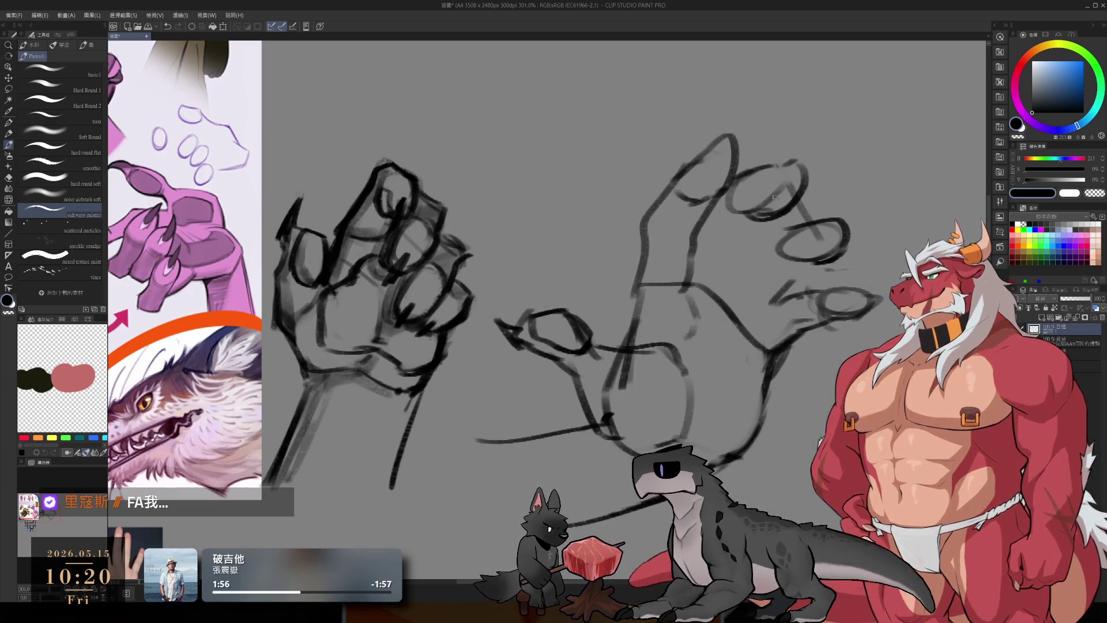
pyautogui.press('e')
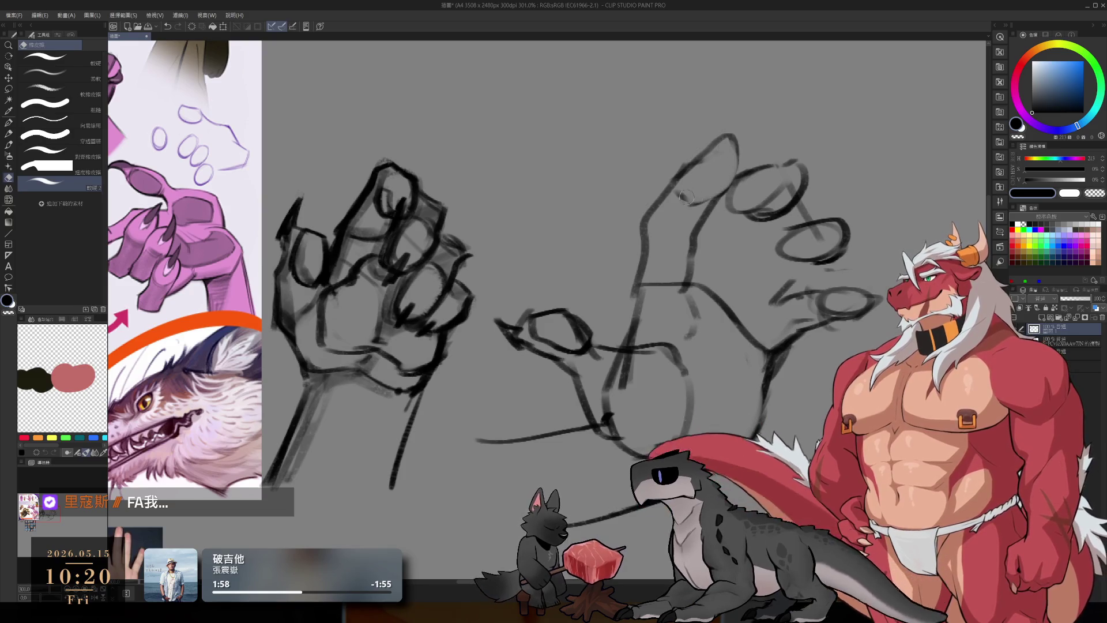
pyautogui.press('b')
pyautogui.press('e')
pyautogui.moveTo(703, 159); pyautogui.dragTo(666, 184)
pyautogui.press('b')
pyautogui.moveTo(727, 138); pyautogui.dragTo(638, 219)
pyautogui.moveTo(727, 138)
pyautogui.mouseDown()
pyautogui.moveTo(744, 173)
pyautogui.moveTo(700, 205)
pyautogui.moveTo(725, 164)
pyautogui.moveTo(689, 193)
pyautogui.moveTo(720, 170)
pyautogui.moveTo(738, 173)
pyautogui.moveTo(699, 198)
pyautogui.moveTo(732, 190)
pyautogui.moveTo(680, 276)
pyautogui.moveTo(647, 283)
pyautogui.moveTo(718, 297)
pyautogui.moveTo(773, 352)
pyautogui.mouseUp()
# Step: Erase parts of the palm line and lighten the stroke near the lower fingers
pyautogui.press('e')
pyautogui.press('b')
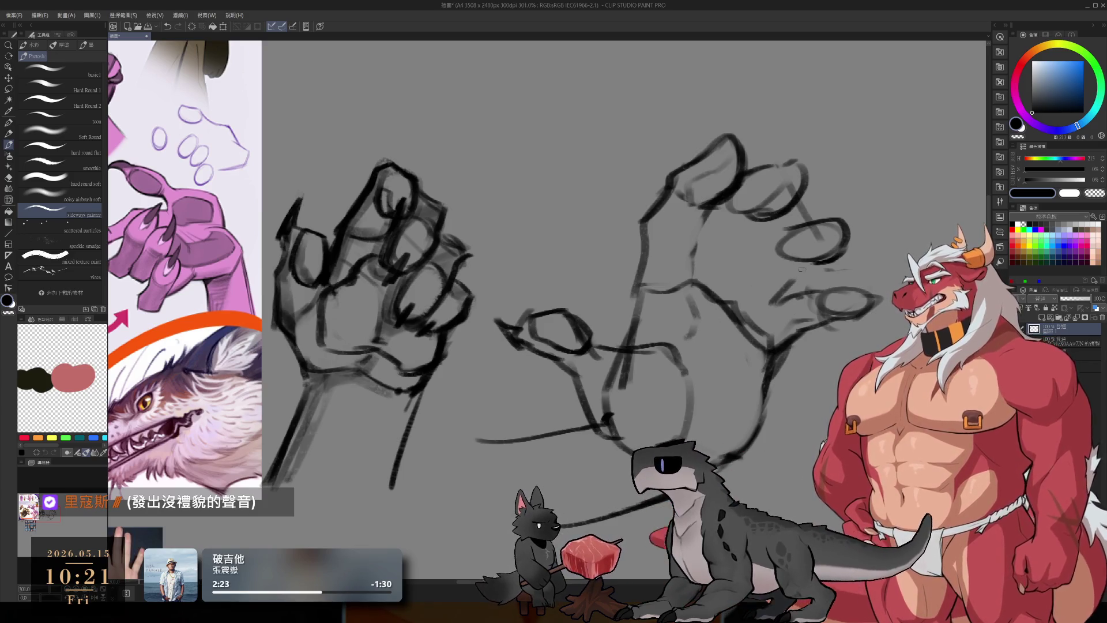
pyautogui.press('e')
pyautogui.moveTo(790, 286); pyautogui.dragTo(766, 306)
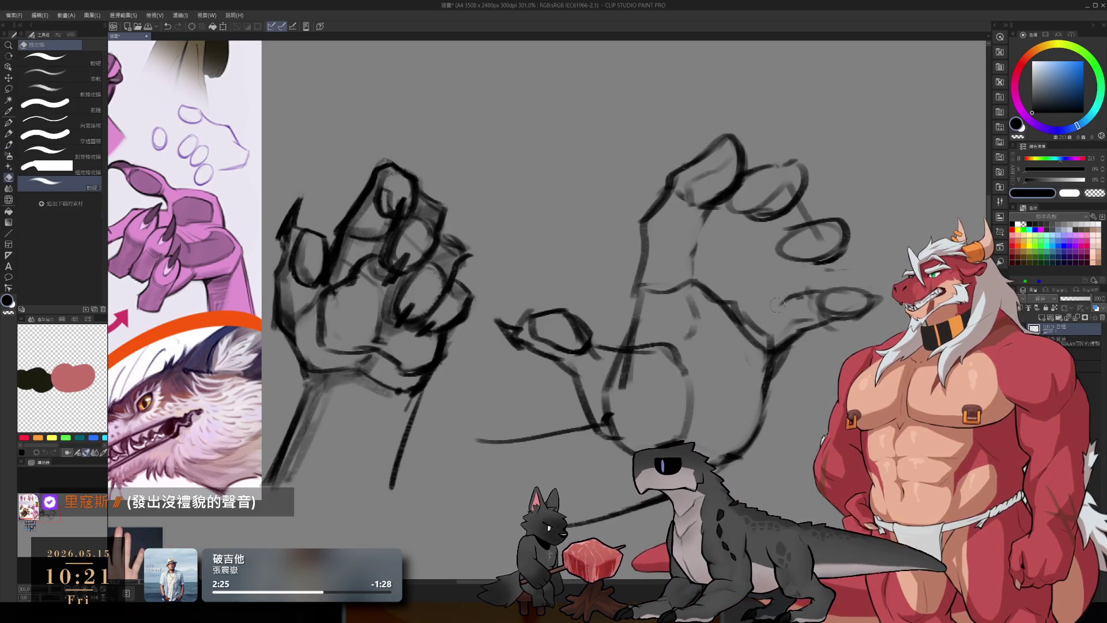
pyautogui.press('b')
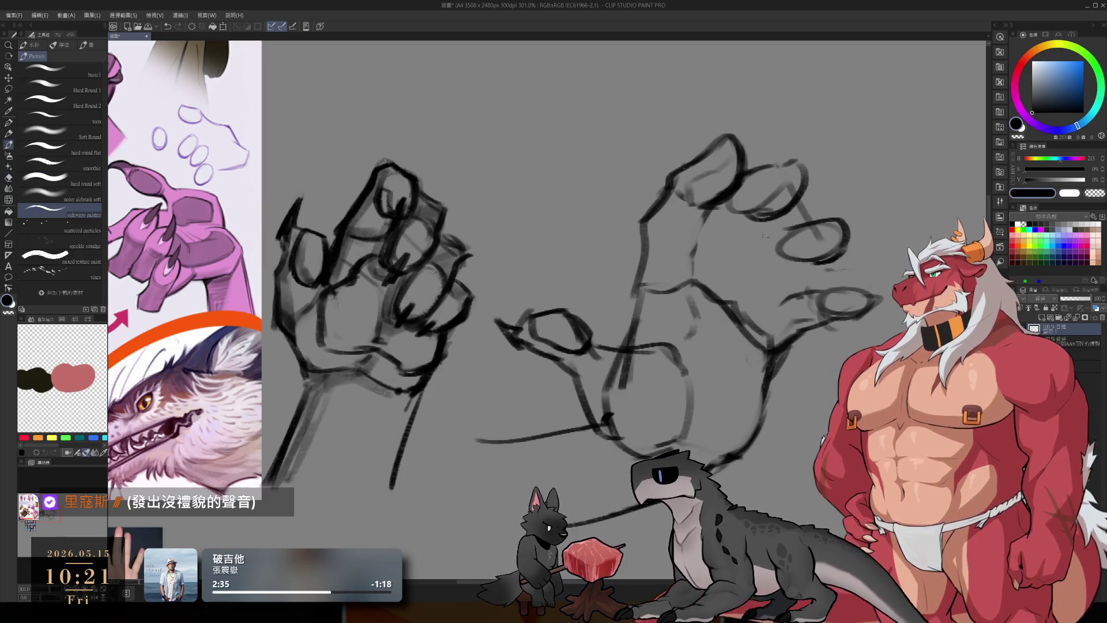
# Step: Add short refining strokes on the right hand's lower fingers
pyautogui.moveTo(758, 223)
pyautogui.mouseDown()
pyautogui.moveTo(745, 262)
pyautogui.moveTo(786, 243)
pyautogui.mouseUp()
pyautogui.moveTo(783, 283)
pyautogui.mouseDown()
pyautogui.moveTo(765, 305)
pyautogui.moveTo(799, 300)
pyautogui.moveTo(771, 293)
pyautogui.mouseUp()
pyautogui.moveTo(830, 261)
pyautogui.mouseDown()
pyautogui.moveTo(791, 269)
pyautogui.moveTo(766, 292)
pyautogui.moveTo(790, 277)
pyautogui.mouseUp()
pyautogui.hotkey('ctrl', 'z')
pyautogui.hotkey('ctrl', 'z')
pyautogui.moveTo(842, 253)
pyautogui.mouseDown()
pyautogui.moveTo(785, 284)
pyautogui.moveTo(756, 326)
pyautogui.mouseUp()
# Step: Zoom in to about 250% and sketch claw tips on the lower right-hand fingertips
pyautogui.scroll(-10, 756, 306)
pyautogui.scroll(8, 757, 306)
pyautogui.scroll(-8, 757, 306)
pyautogui.scroll(8, 757, 306)
pyautogui.scroll(3, 691, 281)
pyautogui.scroll(-1, 684, 273)
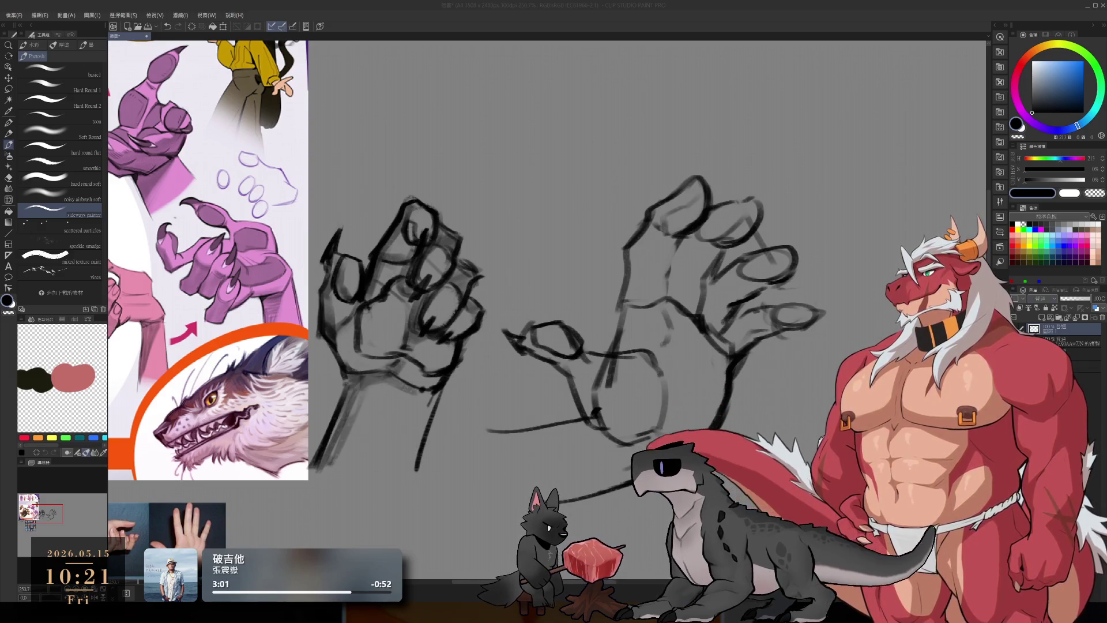
pyautogui.click(658, 4)
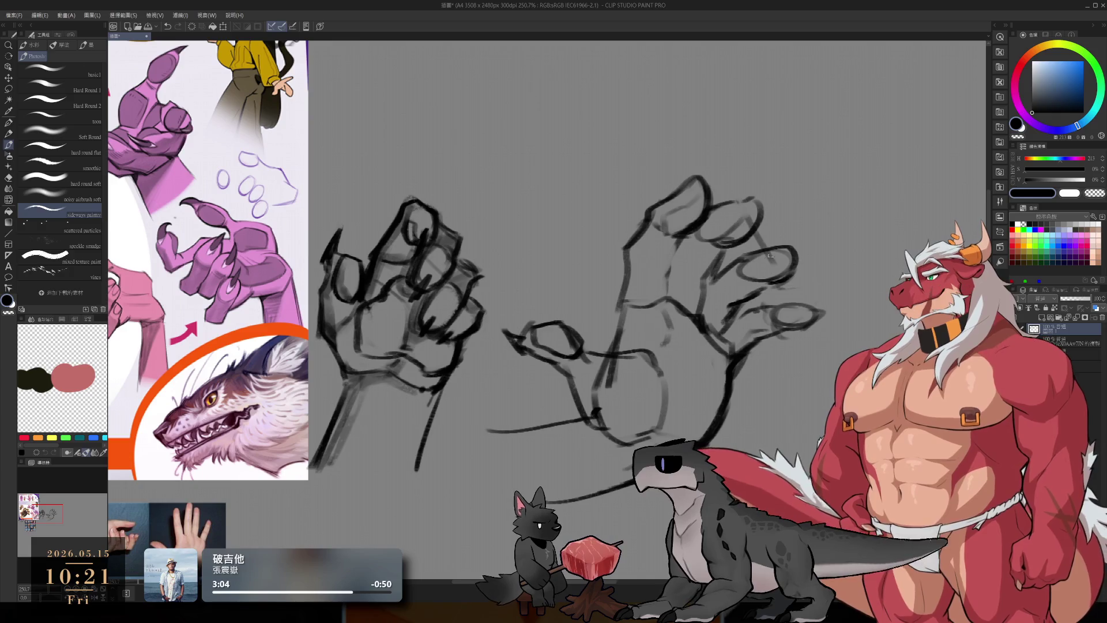
pyautogui.moveTo(748, 266)
pyautogui.mouseDown()
pyautogui.moveTo(794, 254)
pyautogui.moveTo(805, 289)
pyautogui.mouseUp()
pyautogui.moveTo(775, 254)
pyautogui.mouseDown()
pyautogui.moveTo(795, 280)
pyautogui.moveTo(778, 284)
pyautogui.mouseUp()
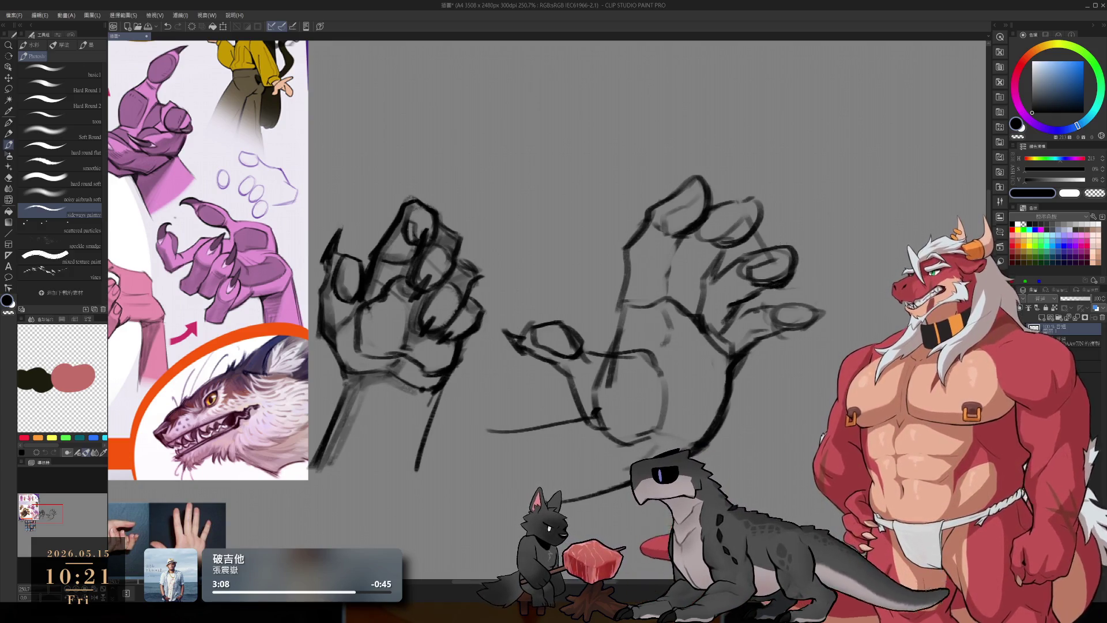
pyautogui.moveTo(778, 246); pyautogui.dragTo(795, 256)
# Step: Cap the index fingertip with a claw line, discarding a stray middle-finger stroke
pyautogui.moveTo(749, 193)
pyautogui.mouseDown()
pyautogui.moveTo(746, 210)
pyautogui.moveTo(770, 204)
pyautogui.moveTo(762, 226)
pyautogui.moveTo(717, 235)
pyautogui.moveTo(695, 284)
pyautogui.mouseUp()
pyautogui.hotkey('ctrl', 'z')
pyautogui.hotkey('ctrl', 'z')
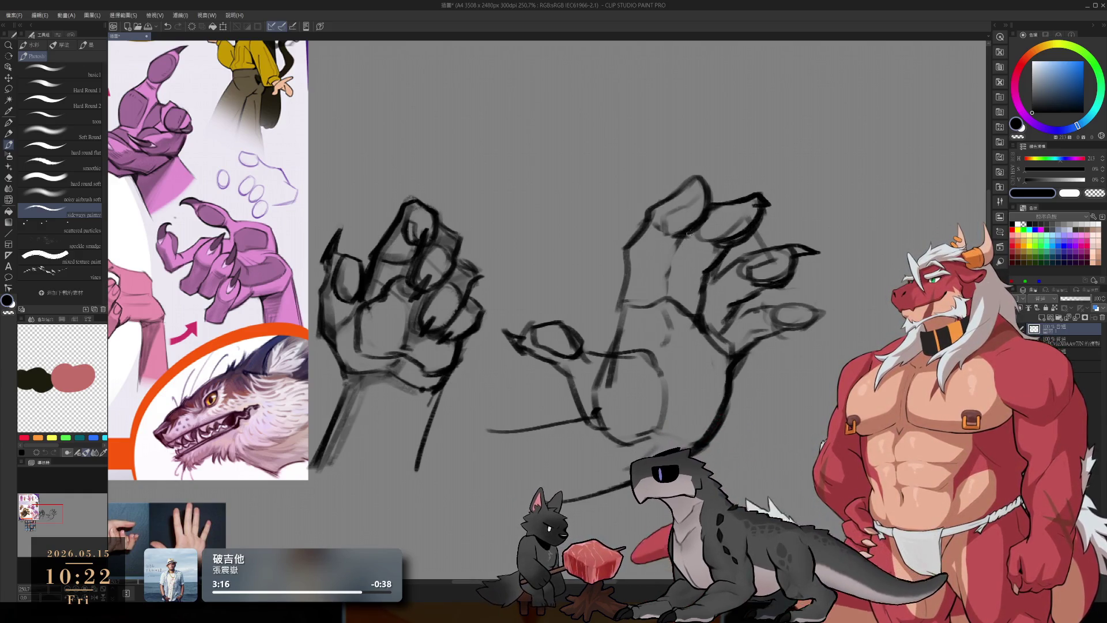
pyautogui.hotkey('ctrl', 'z')
pyautogui.moveTo(689, 186)
pyautogui.mouseDown()
pyautogui.moveTo(726, 176)
pyautogui.moveTo(657, 202)
pyautogui.moveTo(683, 239)
pyautogui.mouseUp()
pyautogui.hotkey('ctrl', 'z')
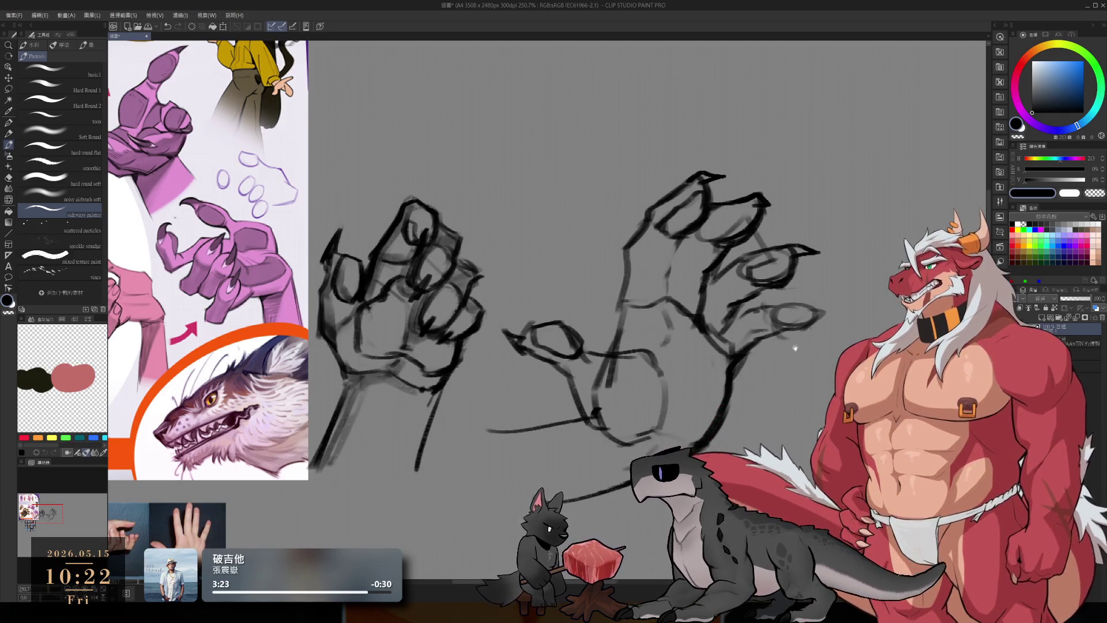
# Step: Extend the right hand's lowest finger into a pointed claw with a nail line inside the fingertip
pyautogui.scroll(3, 796, 347)
pyautogui.moveTo(755, 310); pyautogui.dragTo(769, 283)
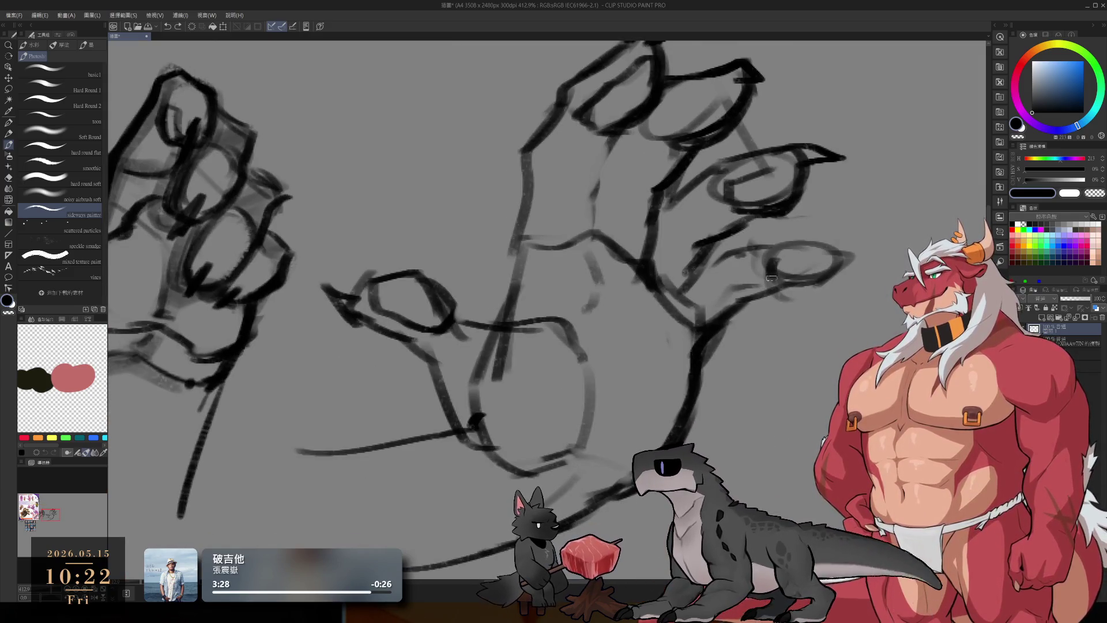
pyautogui.moveTo(695, 249)
pyautogui.mouseDown()
pyautogui.moveTo(772, 238)
pyautogui.moveTo(838, 259)
pyautogui.moveTo(825, 281)
pyautogui.moveTo(776, 288)
pyautogui.mouseUp()
pyautogui.moveTo(826, 245)
pyautogui.mouseDown()
pyautogui.moveTo(829, 267)
pyautogui.moveTo(855, 263)
pyautogui.mouseUp()
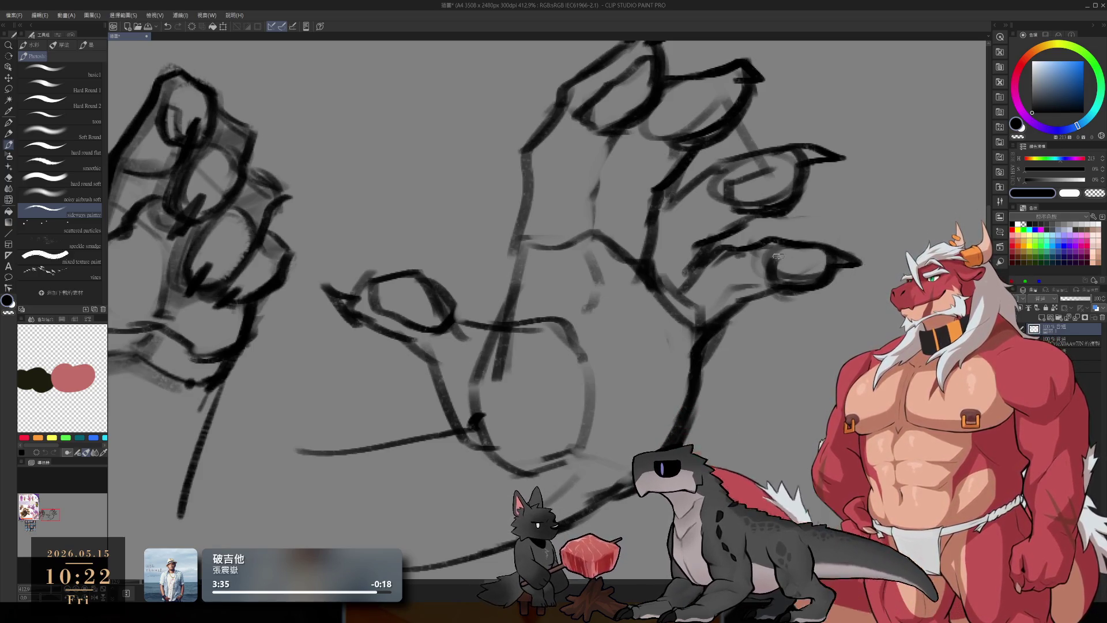
pyautogui.moveTo(788, 259)
pyautogui.mouseDown()
pyautogui.moveTo(816, 260)
pyautogui.moveTo(770, 261)
pyautogui.moveTo(828, 260)
pyautogui.moveTo(714, 328)
pyautogui.moveTo(700, 319)
pyautogui.moveTo(695, 358)
pyautogui.mouseUp()
# Step: Erase the finger base and sketch the palm's oval outline with several vertical strokes
pyautogui.press('e')
pyautogui.press('b')
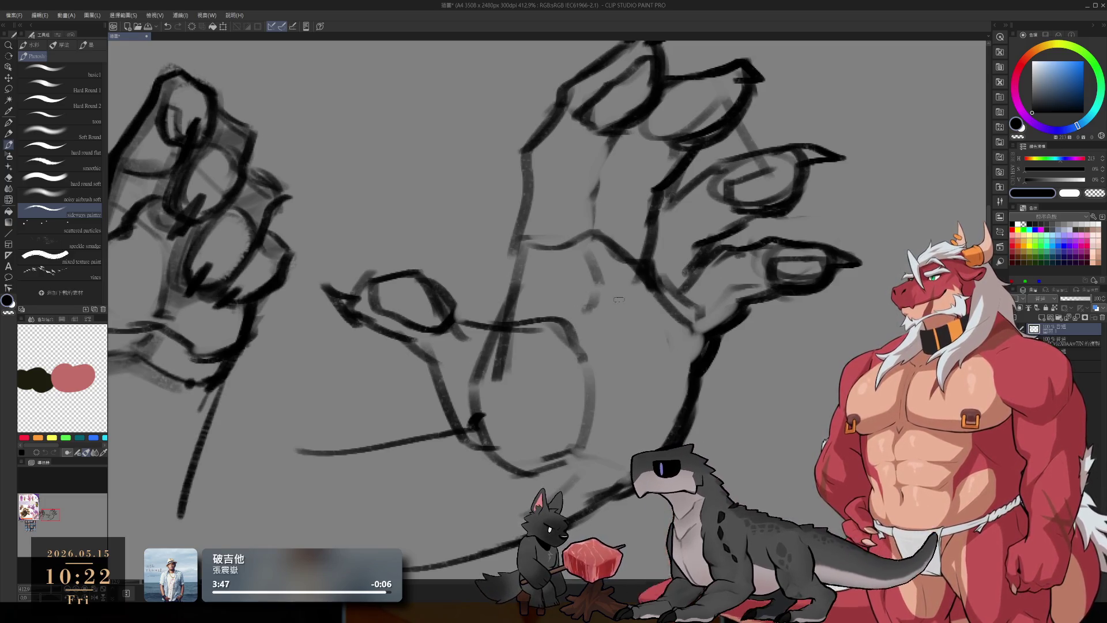
pyautogui.moveTo(639, 247)
pyautogui.mouseDown()
pyautogui.moveTo(600, 261)
pyautogui.moveTo(571, 253)
pyautogui.mouseUp()
pyautogui.moveTo(571, 262); pyautogui.dragTo(529, 380)
pyautogui.moveTo(547, 317); pyautogui.dragTo(529, 441)
pyautogui.moveTo(691, 270); pyautogui.dragTo(666, 366)
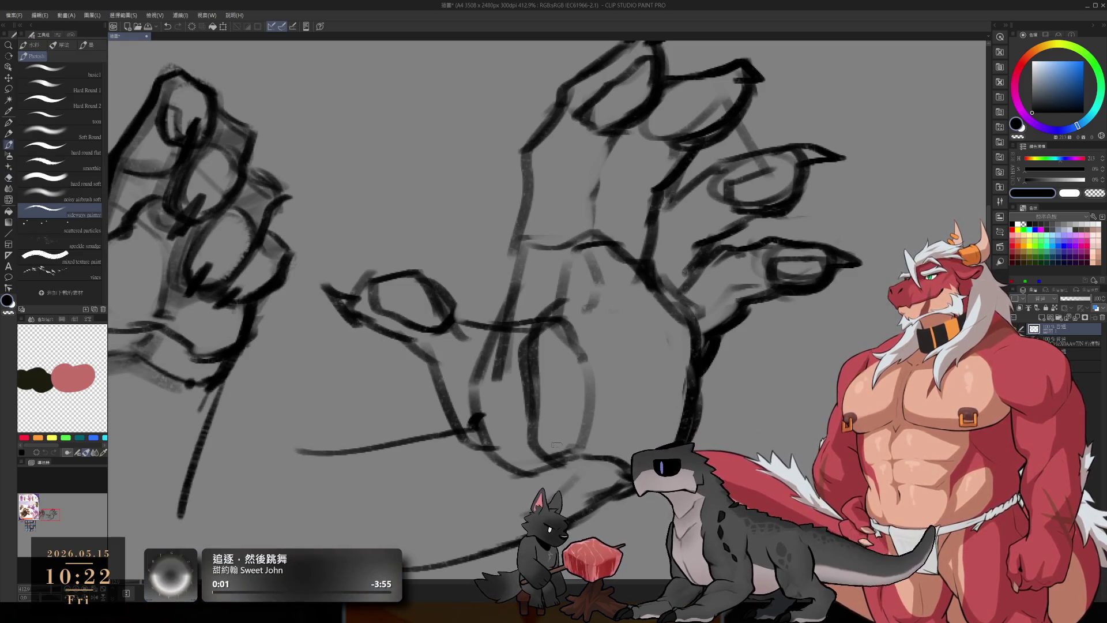
pyautogui.moveTo(603, 335); pyautogui.dragTo(616, 382)
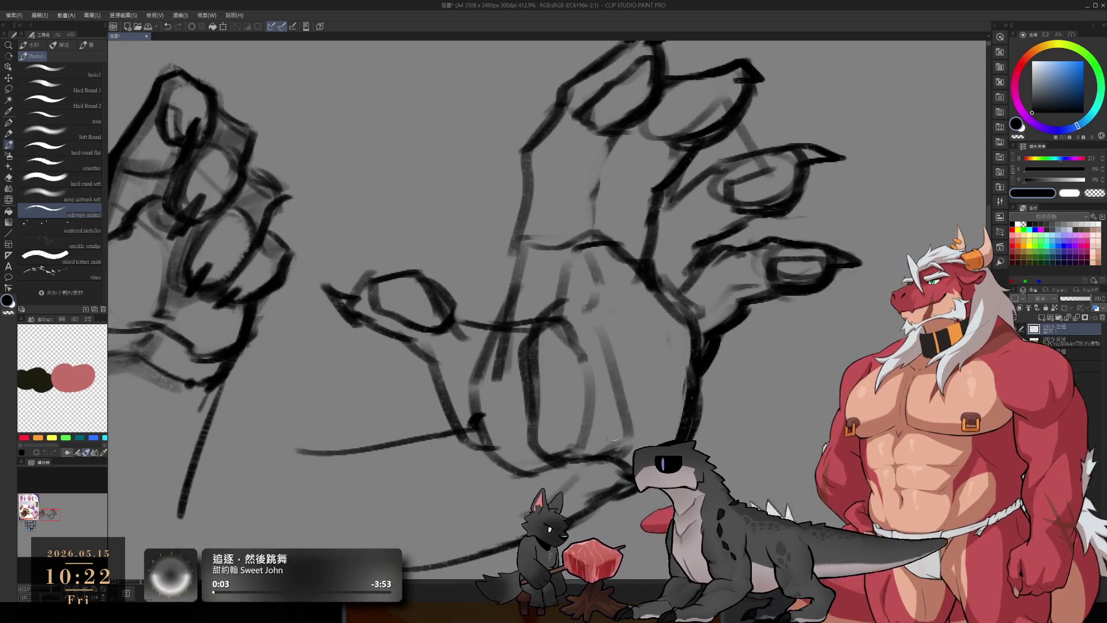
pyautogui.scroll(-5, 646, 316)
pyautogui.scroll(2, 646, 315)
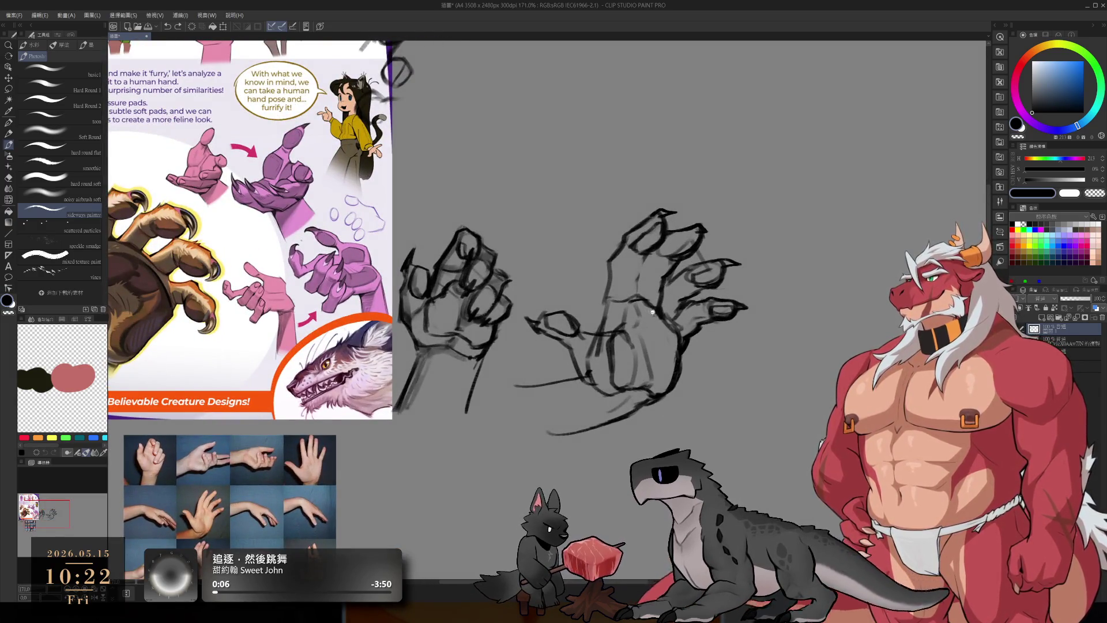
pyautogui.scroll(3, 671, 358)
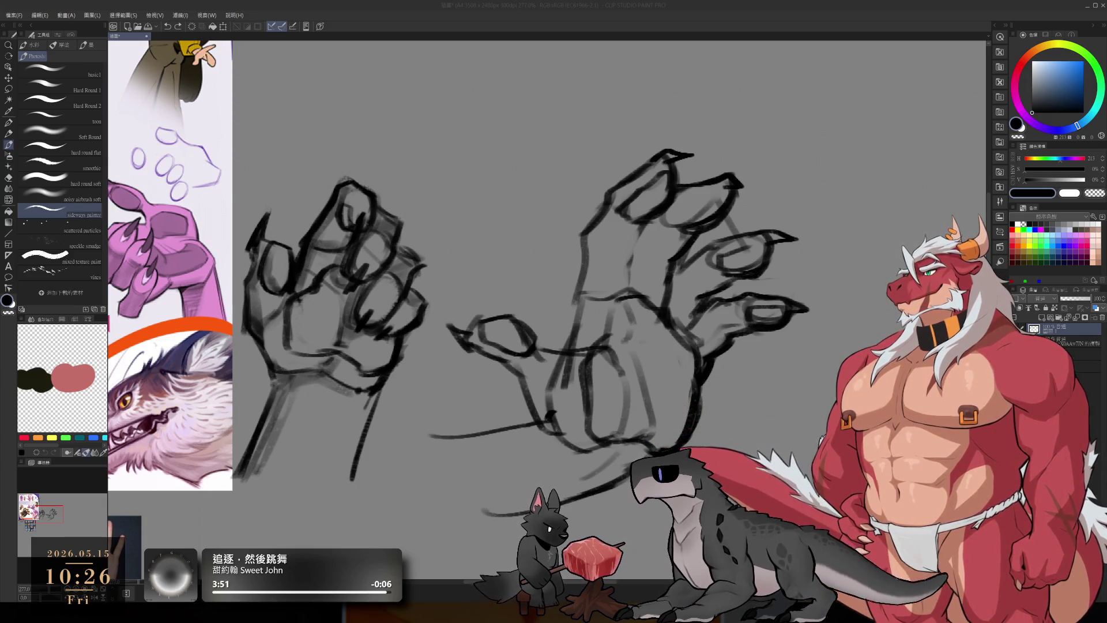
pyautogui.click(911, 3)
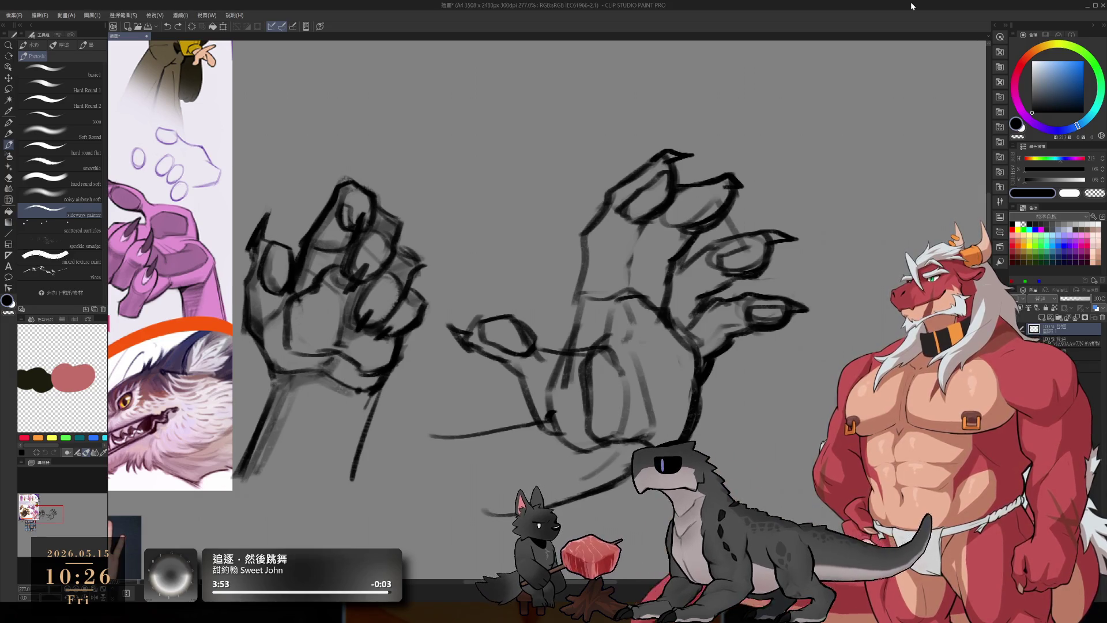
pyautogui.moveTo(659, 354); pyautogui.dragTo(628, 328)
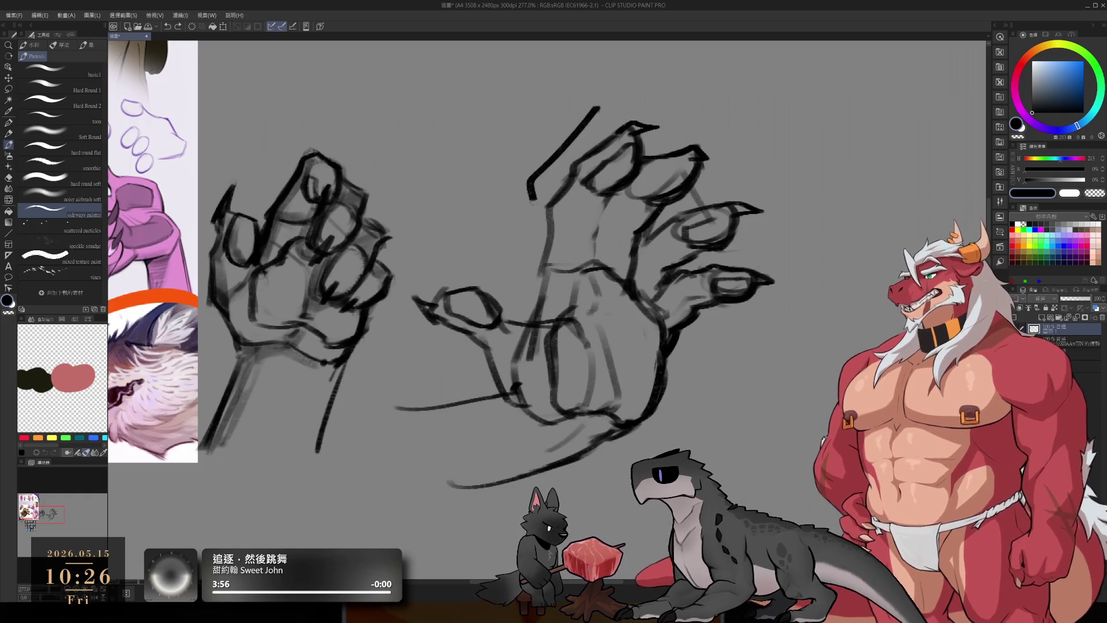
pyautogui.scroll(-5, 663, 285)
pyautogui.scroll(2, 646, 264)
pyautogui.scroll(3, 646, 264)
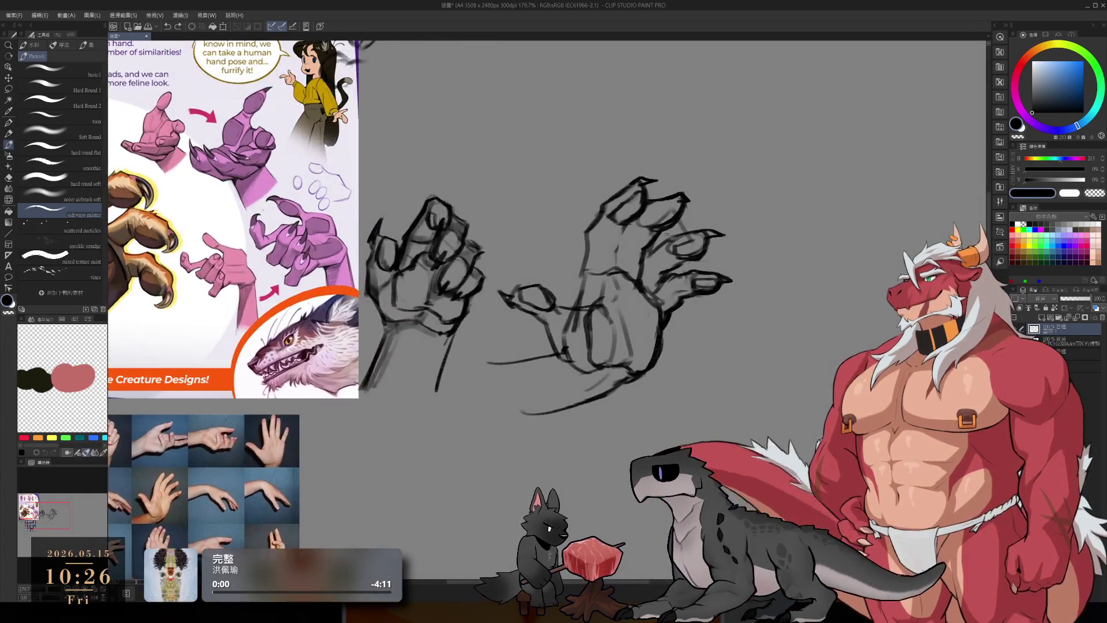
# Step: Erase the right hand's finger lines
pyautogui.press('m')
pyautogui.scroll(2, 640, 229)
pyautogui.press('e')
pyautogui.moveTo(624, 238)
pyautogui.mouseDown()
pyautogui.moveTo(626, 222)
pyautogui.moveTo(607, 271)
pyautogui.moveTo(562, 248)
pyautogui.moveTo(576, 281)
pyautogui.moveTo(694, 363)
pyautogui.moveTo(709, 349)
pyautogui.mouseUp()
# Step: Lasso the right hand's clawed fingertips, move them down toward the palm, and deselect
pyautogui.press('m')
pyautogui.moveTo(572, 266)
pyautogui.mouseDown()
pyautogui.moveTo(663, 101)
pyautogui.moveTo(688, 345)
pyautogui.mouseUp()
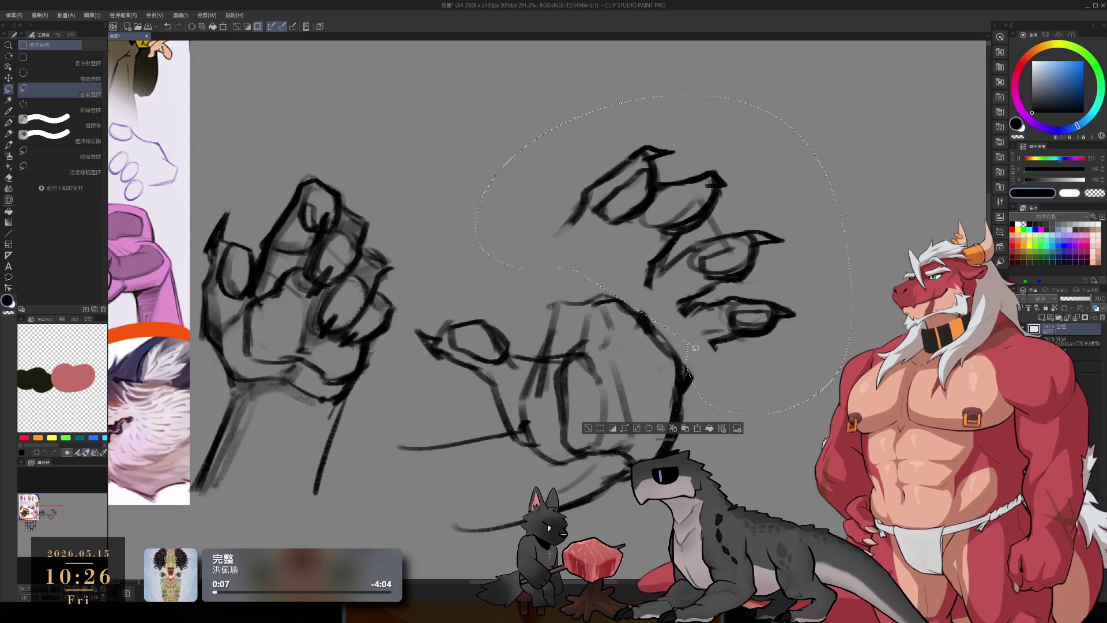
pyautogui.moveTo(746, 294)
pyautogui.mouseDown()
pyautogui.moveTo(752, 332)
pyautogui.moveTo(746, 315)
pyautogui.mouseUp()
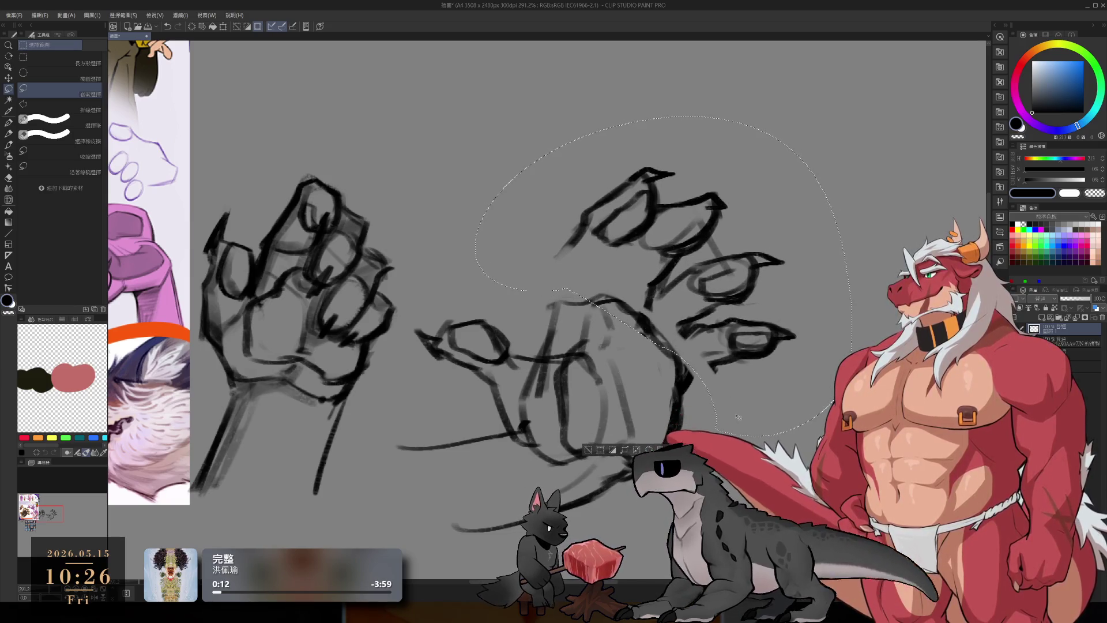
pyautogui.hotkey('ctrl', 'd')
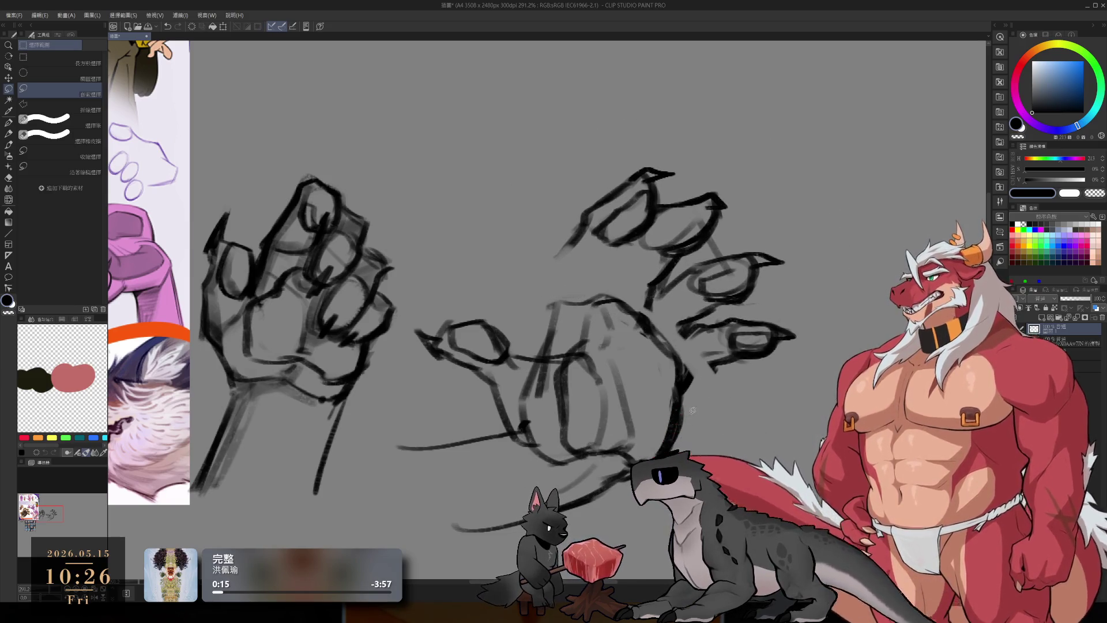
# Step: Sketch three new finger strokes connecting the lowered claws to the right hand's palm
pyautogui.press('b')
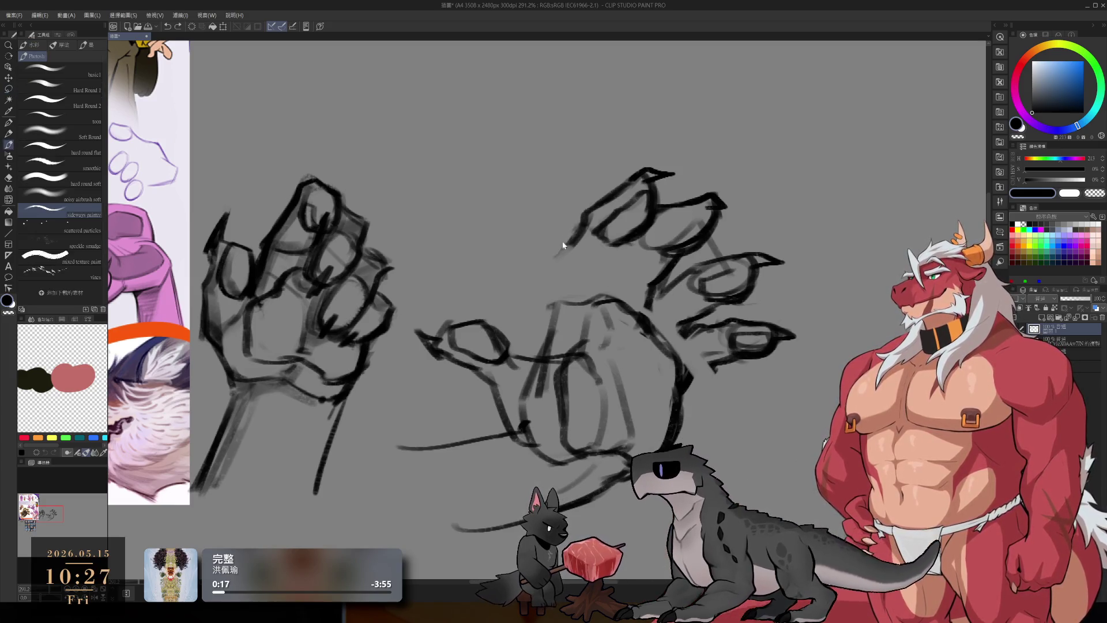
pyautogui.moveTo(551, 282)
pyautogui.mouseDown()
pyautogui.moveTo(578, 210)
pyautogui.moveTo(546, 315)
pyautogui.mouseUp()
pyautogui.moveTo(570, 245); pyautogui.dragTo(554, 316)
pyautogui.moveTo(636, 236)
pyautogui.mouseDown()
pyautogui.moveTo(603, 296)
pyautogui.moveTo(571, 305)
pyautogui.mouseUp()
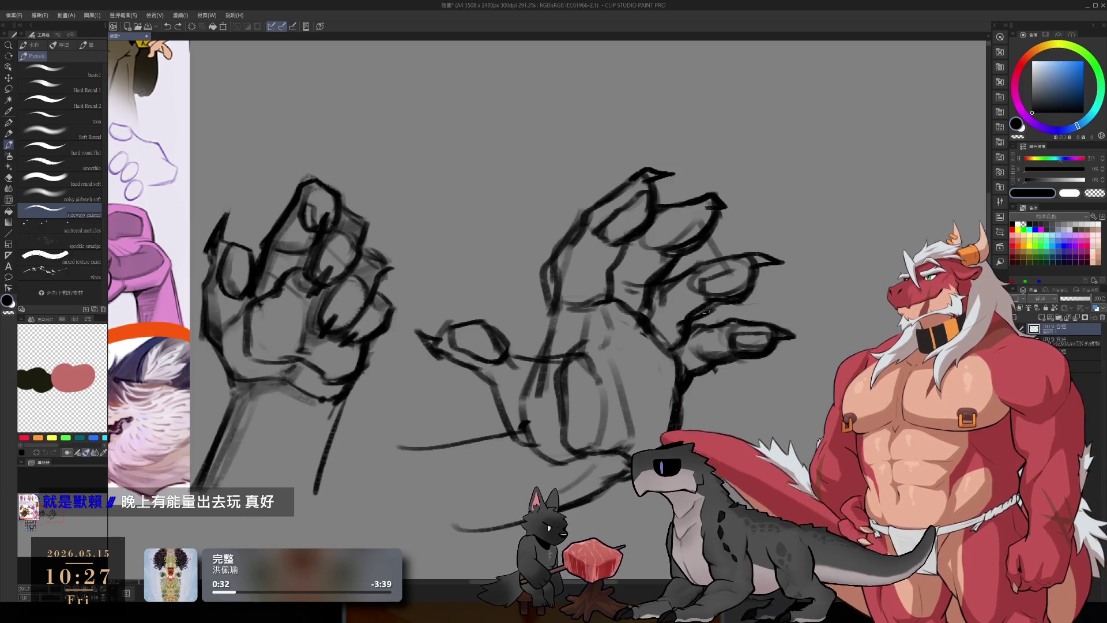
# Step: Erase the rough lines near the right hand's thumb and redraw its outline with dark strokes
pyautogui.scroll(-5, 770, 405)
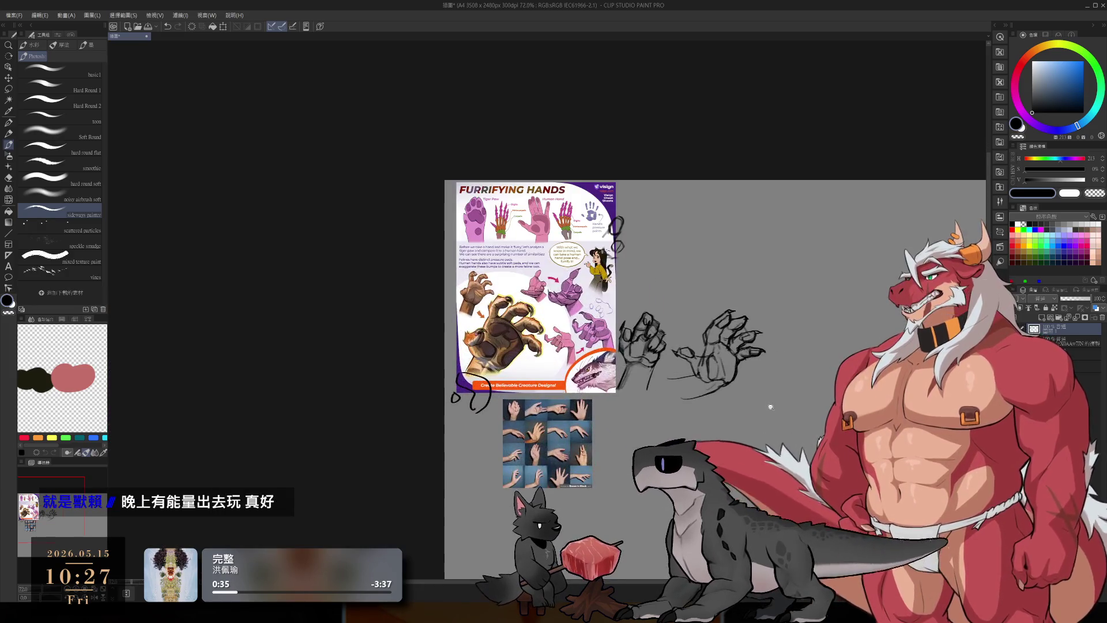
pyautogui.scroll(5, 724, 348)
pyautogui.press('e')
pyautogui.moveTo(623, 265); pyautogui.dragTo(629, 335)
pyautogui.press('b')
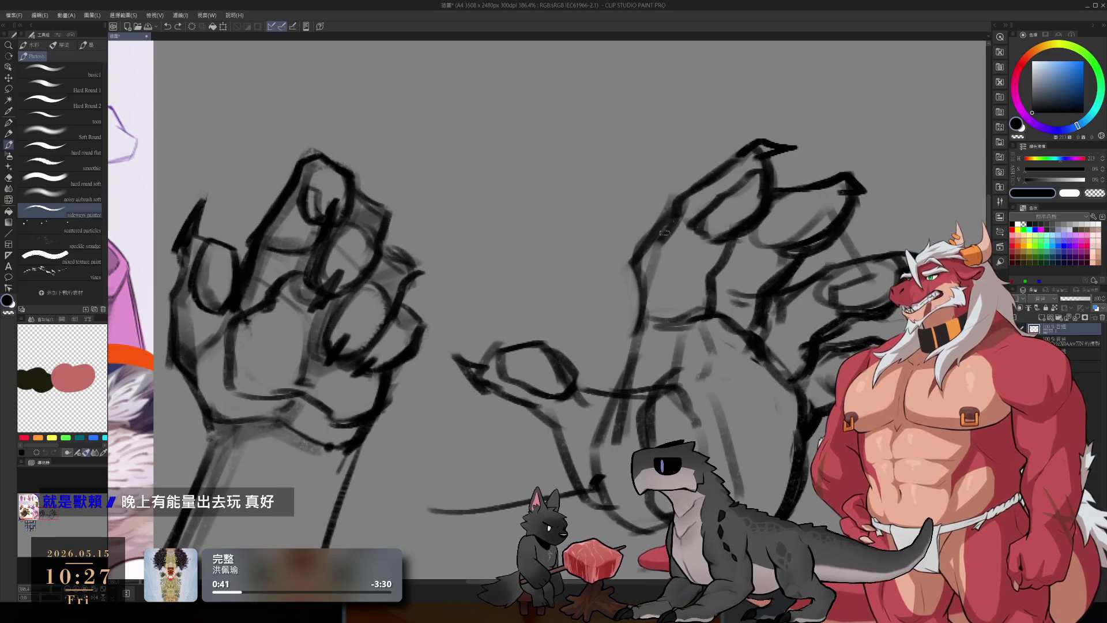
pyautogui.moveTo(666, 209); pyautogui.dragTo(629, 352)
# Step: Add lines along the right palm's edge and interior, erasing a stray stroke near the thumb
pyautogui.scroll(-5, 706, 311)
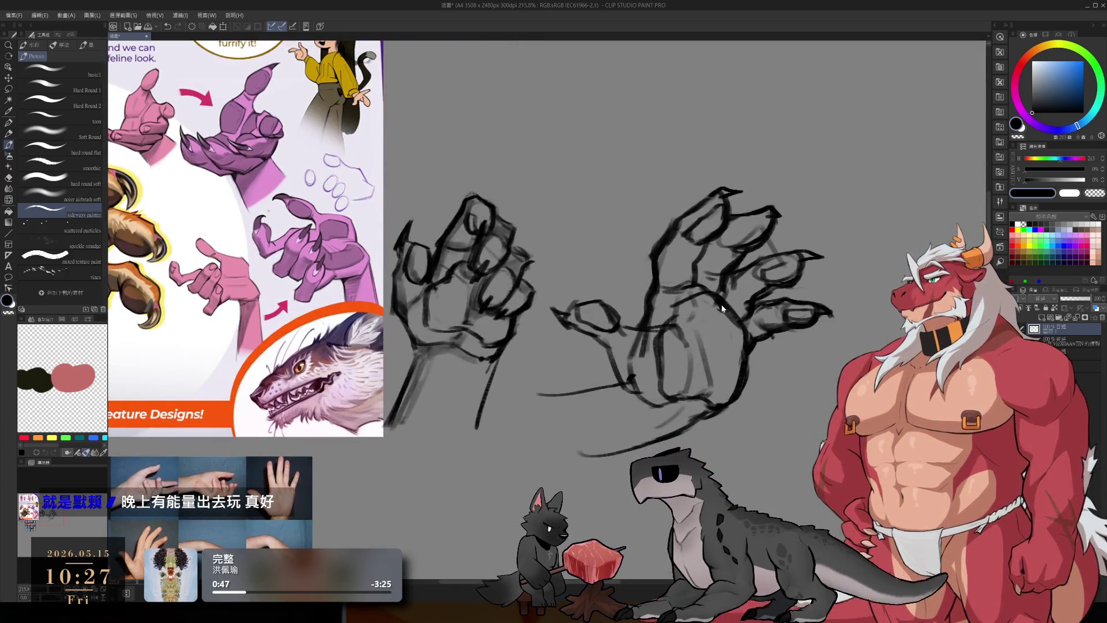
pyautogui.moveTo(723, 309)
pyautogui.mouseDown()
pyautogui.moveTo(741, 378)
pyautogui.moveTo(732, 339)
pyautogui.moveTo(731, 399)
pyautogui.mouseUp()
pyautogui.press('e')
pyautogui.press('b')
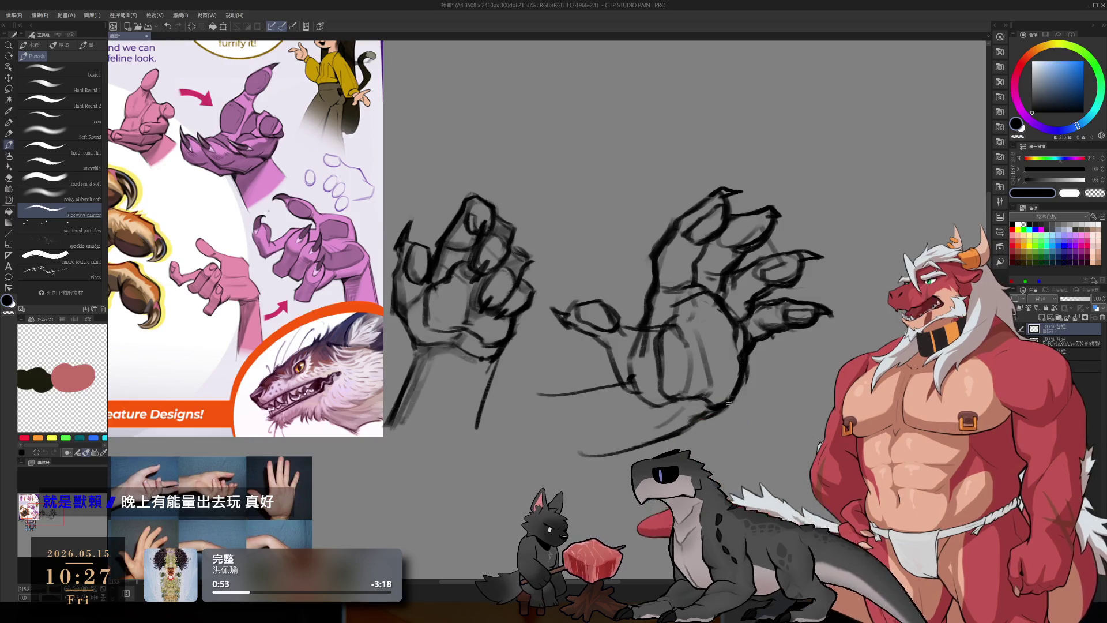
pyautogui.moveTo(732, 340); pyautogui.dragTo(707, 387)
pyautogui.moveTo(689, 329); pyautogui.dragTo(676, 385)
pyautogui.press('e')
pyautogui.moveTo(620, 323); pyautogui.dragTo(648, 329)
pyautogui.press('b')
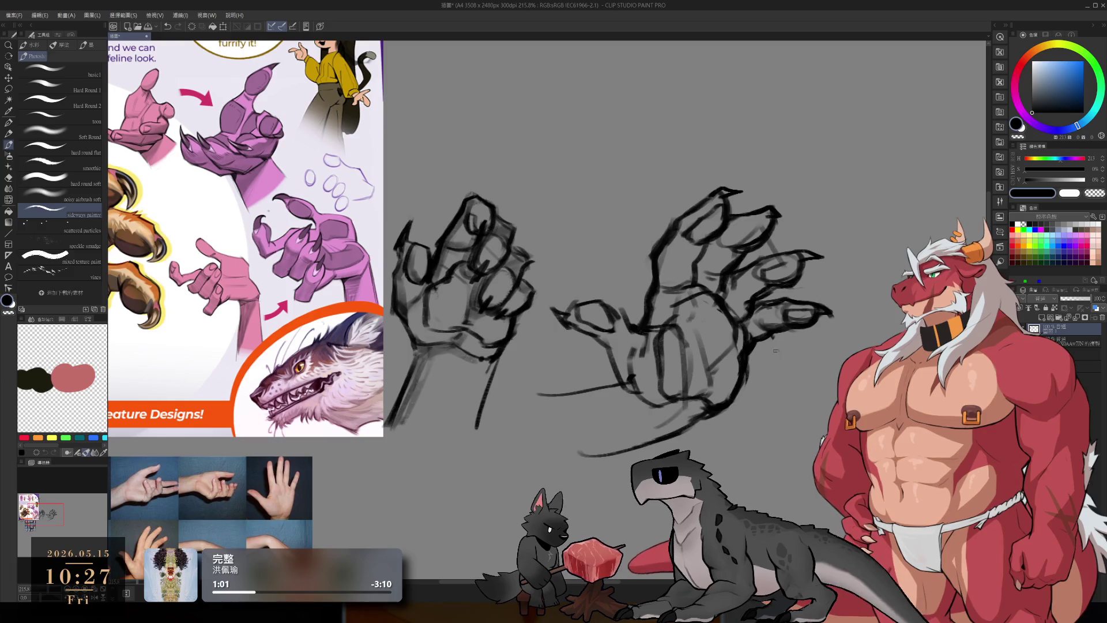
pyautogui.press('m')
pyautogui.moveTo(761, 297); pyautogui.dragTo(752, 340)
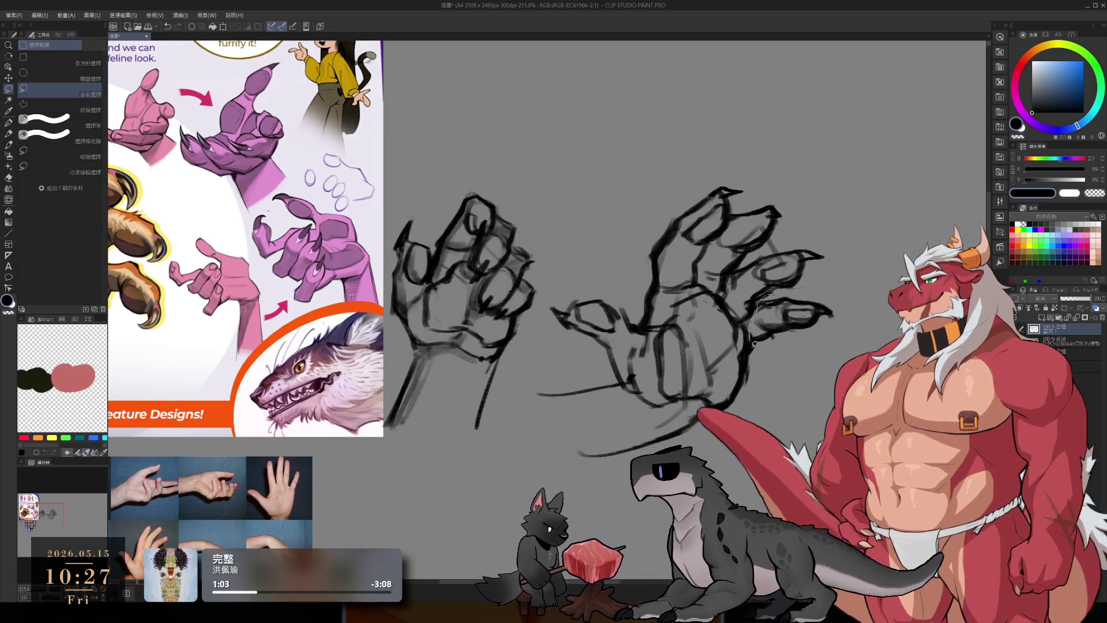
pyautogui.moveTo(827, 285)
pyautogui.mouseDown()
pyautogui.moveTo(767, 291)
pyautogui.moveTo(760, 341)
pyautogui.moveTo(807, 316)
pyautogui.moveTo(810, 326)
pyautogui.mouseUp()
pyautogui.hotkey('ctrl', 't')
pyautogui.press('Return')
pyautogui.hotkey('ctrl', 'd')
pyautogui.press('b')
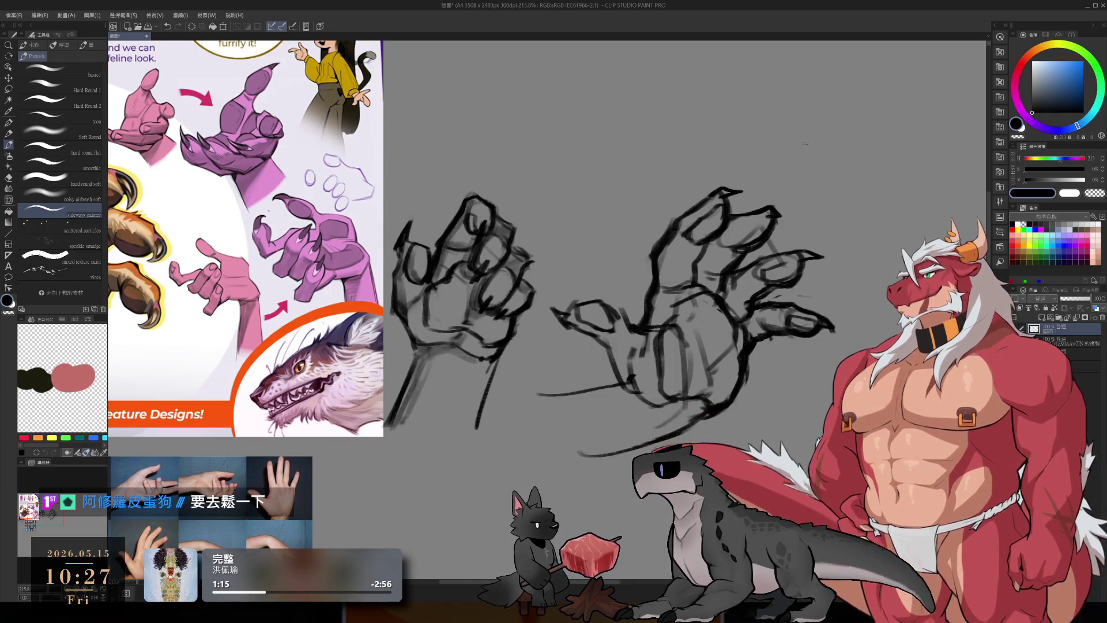
pyautogui.scroll(-5, 700, 246)
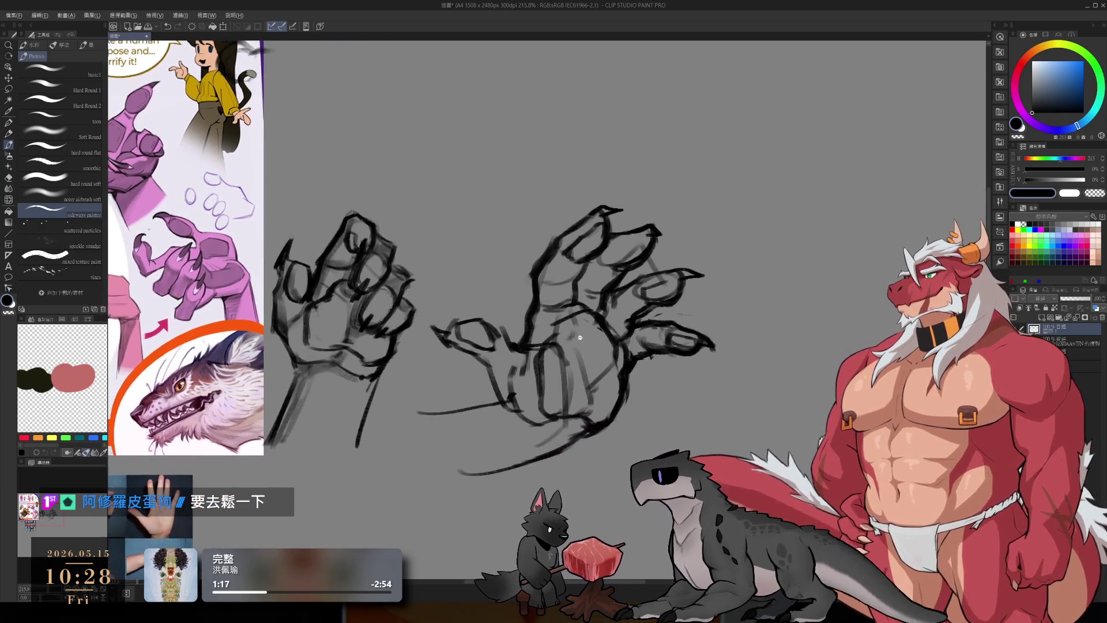
pyautogui.scroll(6, 592, 361)
pyautogui.press('e')
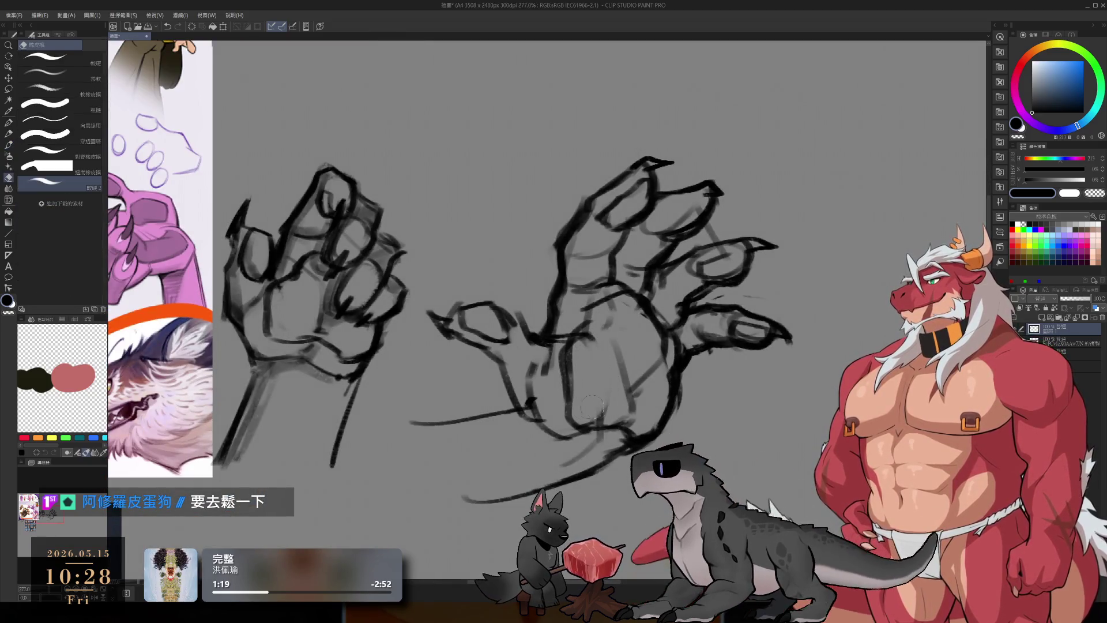
pyautogui.press('b')
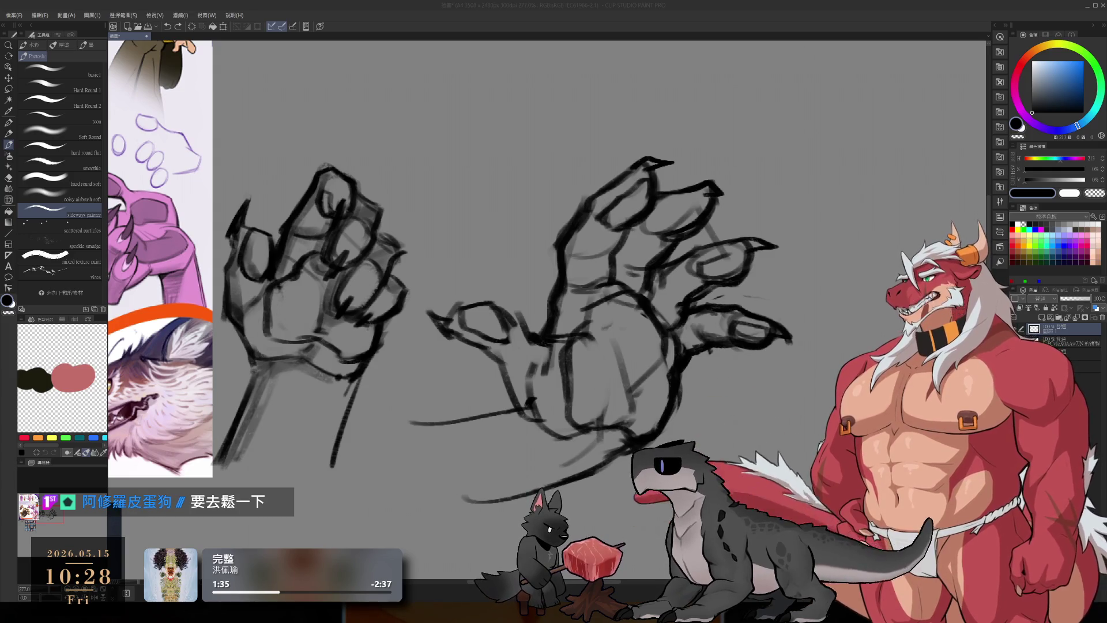
# Step: Redraw the right hand's top fingertips as darker pointed claws, undoing overlong strokes
pyautogui.click(540, 4)
pyautogui.moveTo(671, 161)
pyautogui.mouseDown()
pyautogui.moveTo(634, 168)
pyautogui.moveTo(669, 167)
pyautogui.moveTo(653, 167)
pyautogui.mouseUp()
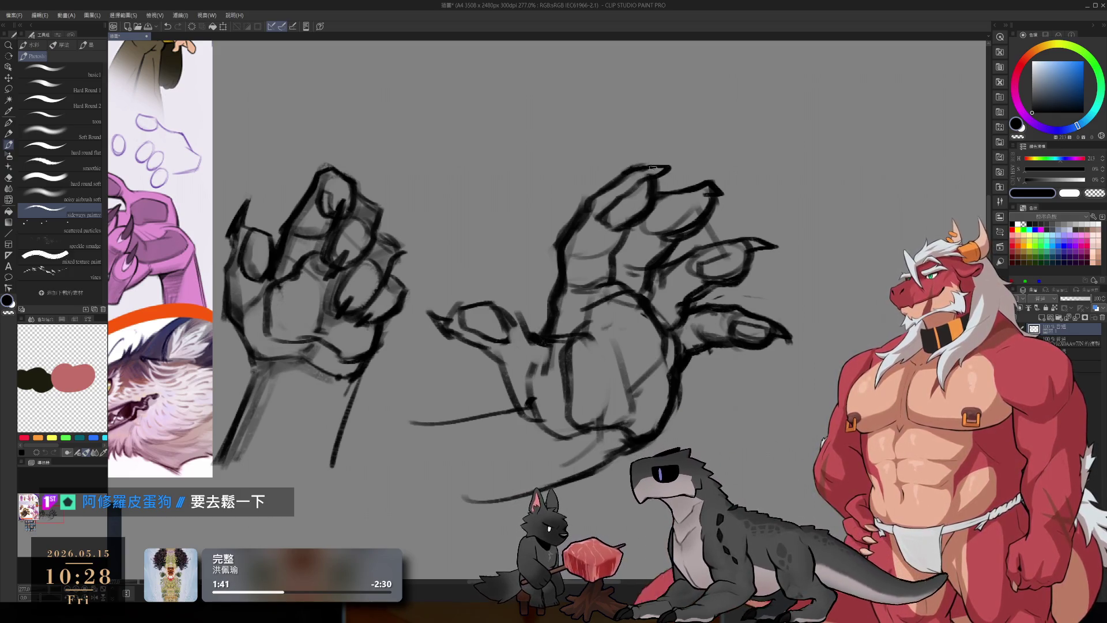
pyautogui.moveTo(721, 182)
pyautogui.mouseDown()
pyautogui.moveTo(703, 195)
pyautogui.moveTo(732, 185)
pyautogui.moveTo(699, 188)
pyautogui.moveTo(696, 198)
pyautogui.moveTo(734, 192)
pyautogui.moveTo(707, 195)
pyautogui.moveTo(728, 193)
pyautogui.moveTo(714, 198)
pyautogui.mouseUp()
pyautogui.hotkey('ctrl', 'z')
pyautogui.hotkey('ctrl', 'z')
pyautogui.hotkey('ctrl', 'z')
pyautogui.hotkey('ctrl', 'z')
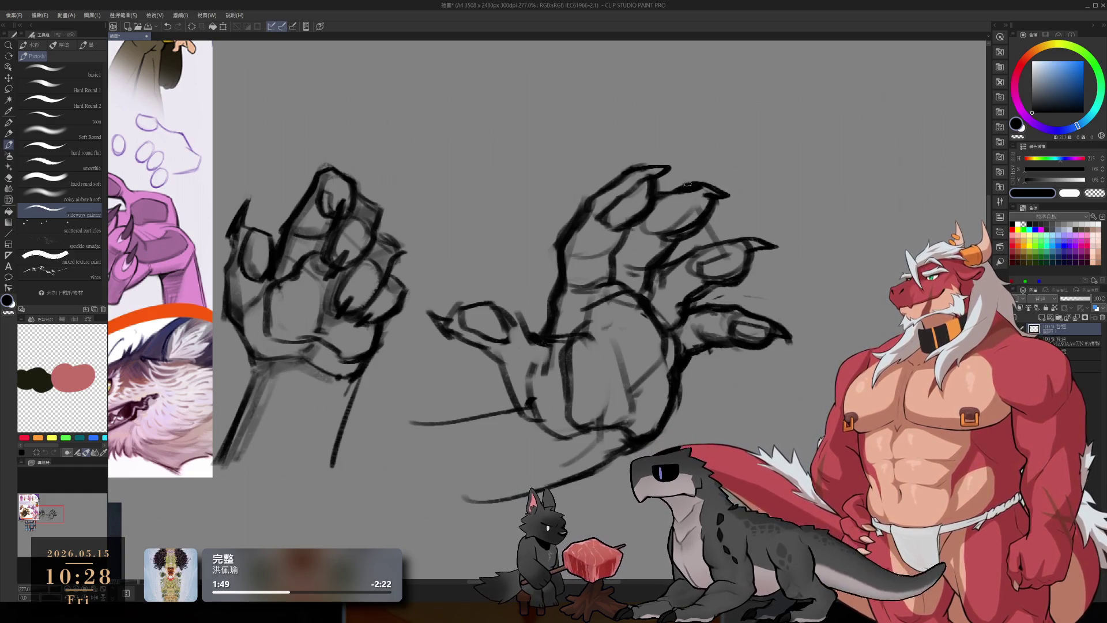
pyautogui.hotkey('ctrl', 'z')
pyautogui.moveTo(655, 218)
pyautogui.mouseDown()
pyautogui.moveTo(644, 228)
pyautogui.moveTo(698, 202)
pyautogui.moveTo(694, 237)
pyautogui.moveTo(668, 232)
pyautogui.mouseUp()
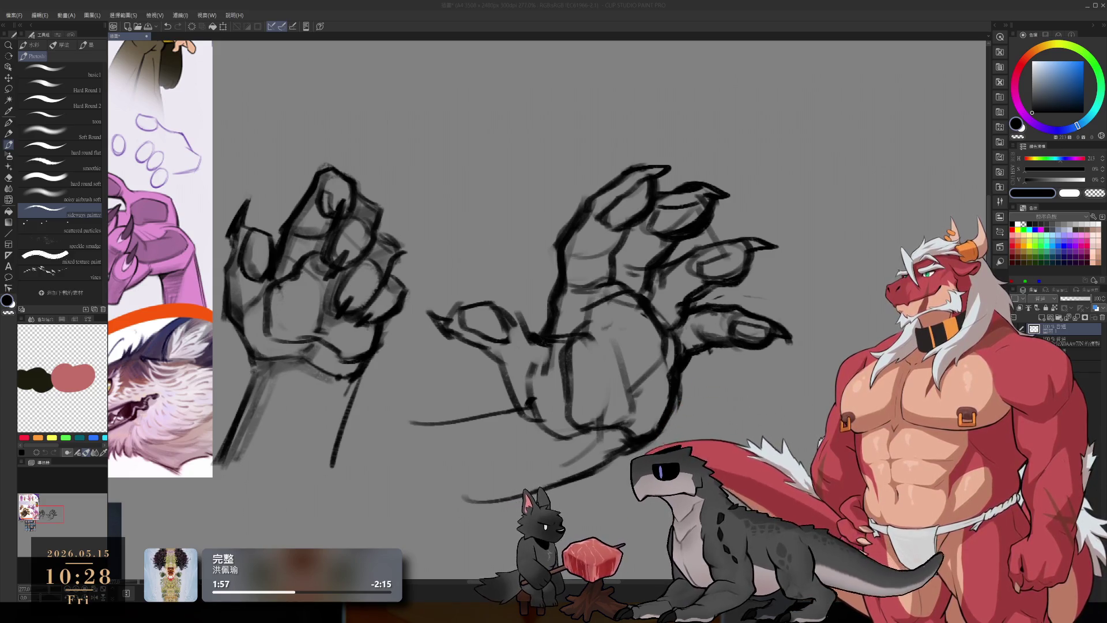
# Step: Draw a bold horizontal wrist line and a long curved forearm stroke beneath the hands
pyautogui.click(783, 4)
pyautogui.press('e')
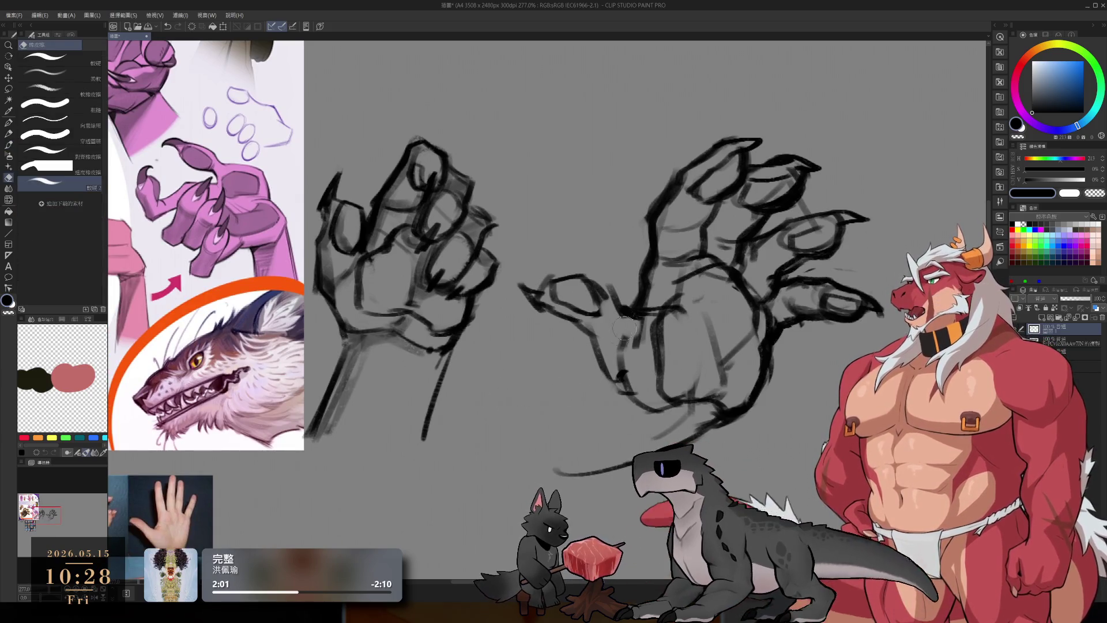
pyautogui.press('b')
pyautogui.moveTo(490, 354); pyautogui.dragTo(608, 349)
pyautogui.moveTo(499, 347)
pyautogui.mouseDown()
pyautogui.moveTo(617, 351)
pyautogui.moveTo(600, 358)
pyautogui.mouseUp()
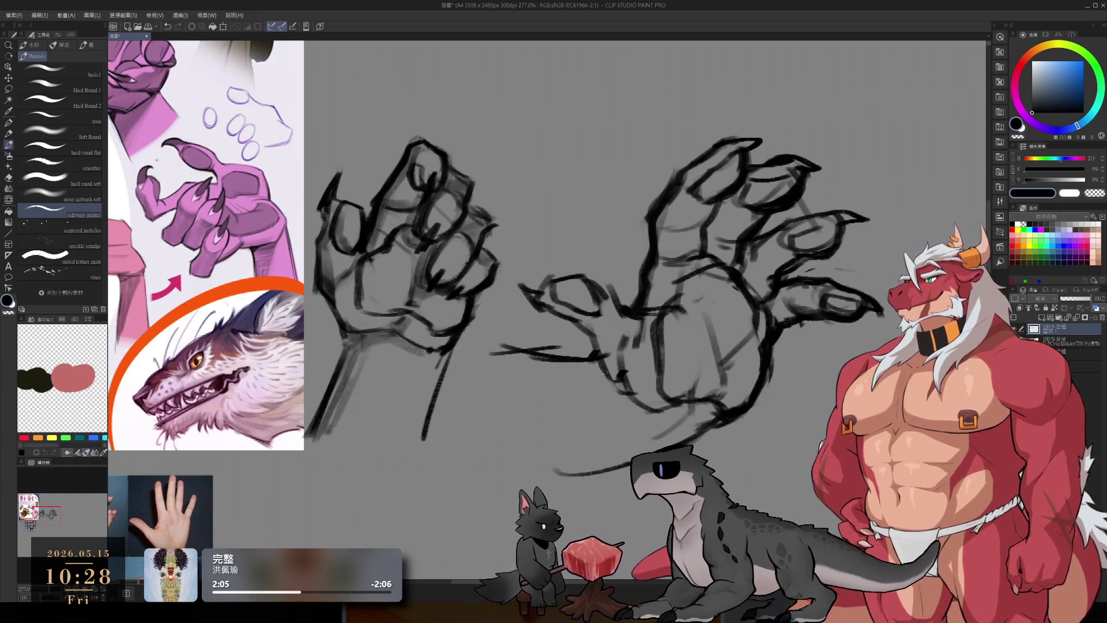
pyautogui.moveTo(462, 335)
pyautogui.mouseDown()
pyautogui.moveTo(542, 358)
pyautogui.moveTo(581, 353)
pyautogui.mouseUp()
pyautogui.moveTo(404, 449); pyautogui.dragTo(464, 490)
pyautogui.moveTo(473, 497); pyautogui.dragTo(627, 461)
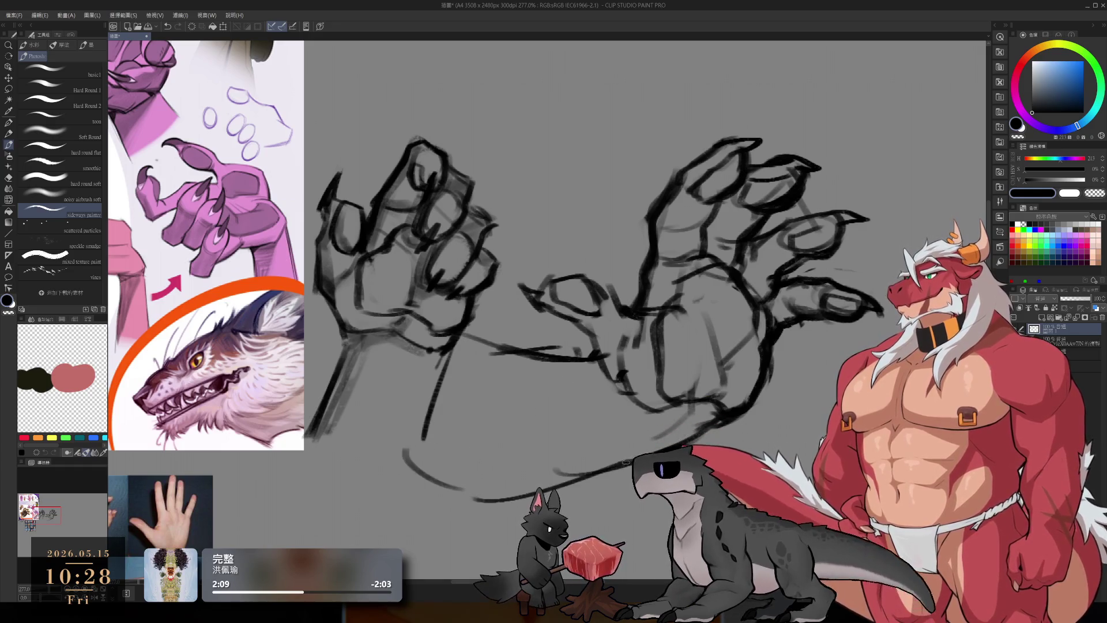
pyautogui.scroll(-5, 626, 454)
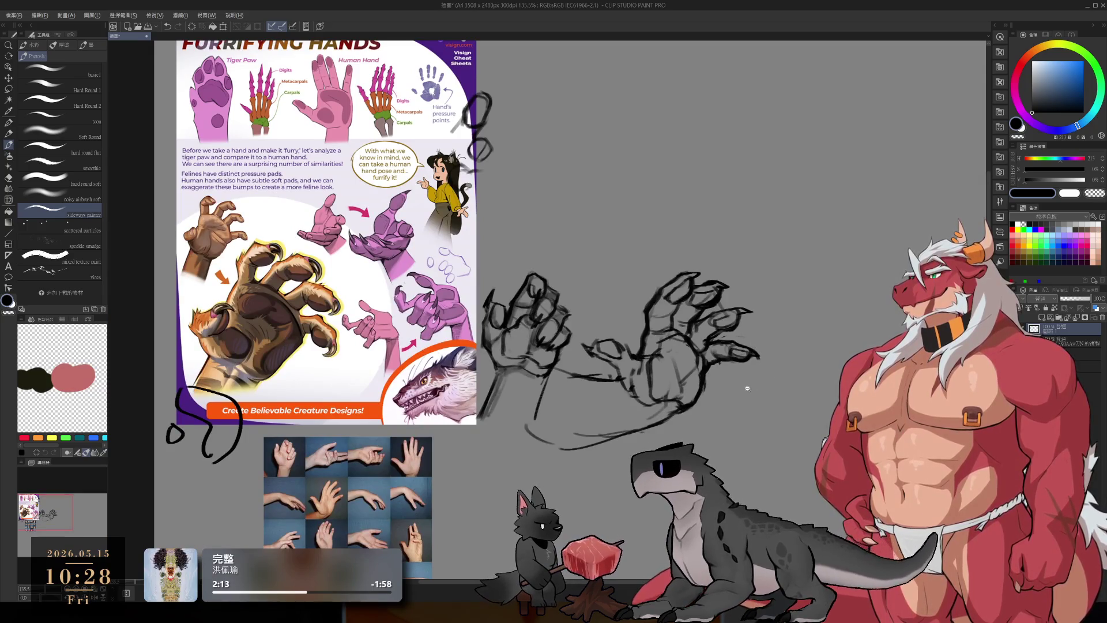
# Step: Lasso the right hand's palm and scale it up slightly with Ctrl+T, then deselect
pyautogui.scroll(3, 749, 389)
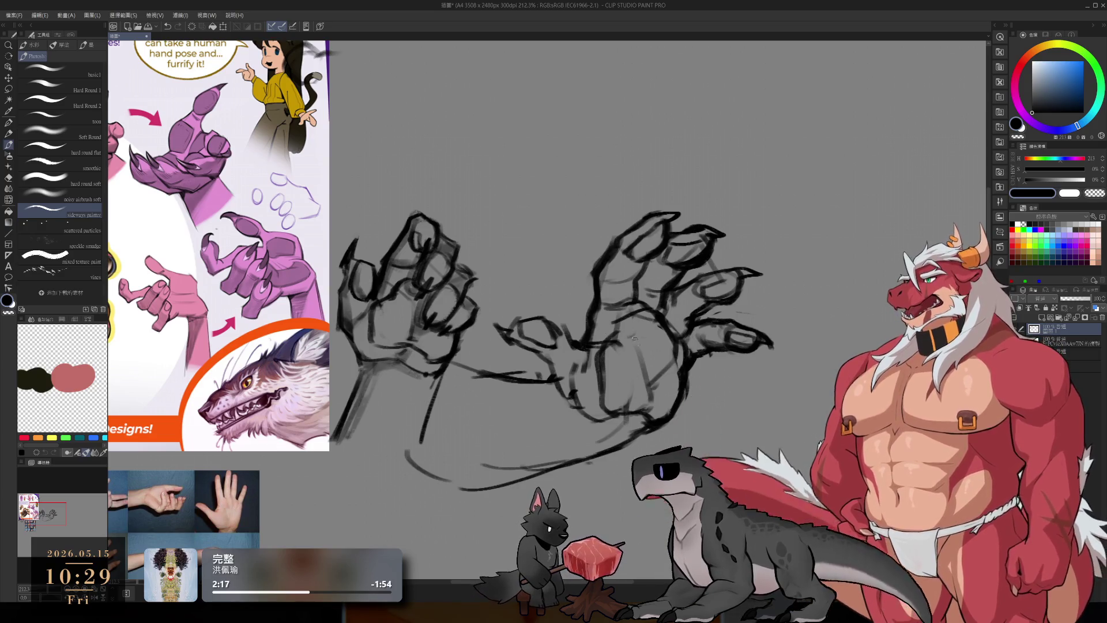
pyautogui.press('m')
pyautogui.moveTo(597, 297)
pyautogui.mouseDown()
pyautogui.moveTo(575, 349)
pyautogui.moveTo(632, 438)
pyautogui.mouseUp()
pyautogui.moveTo(713, 374); pyautogui.dragTo(637, 311)
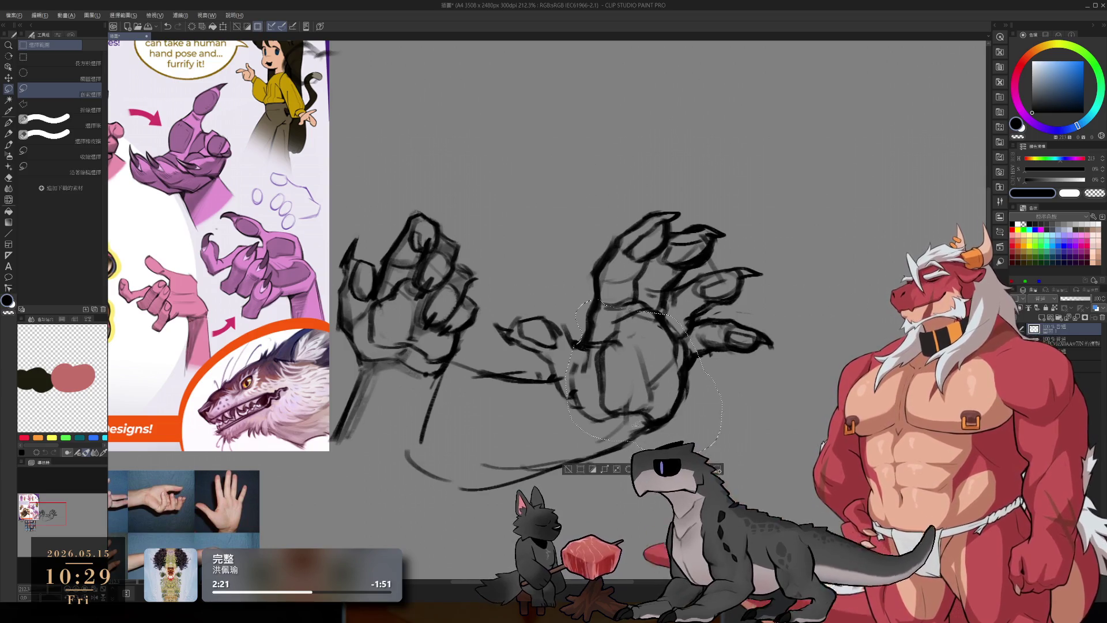
pyautogui.moveTo(589, 374)
pyautogui.mouseDown()
pyautogui.moveTo(670, 421)
pyautogui.moveTo(662, 380)
pyautogui.mouseUp()
pyautogui.hotkey('ctrl', 't')
pyautogui.moveTo(720, 444)
pyautogui.mouseDown()
pyautogui.moveTo(739, 473)
pyautogui.moveTo(718, 460)
pyautogui.mouseUp()
pyautogui.press('Return')
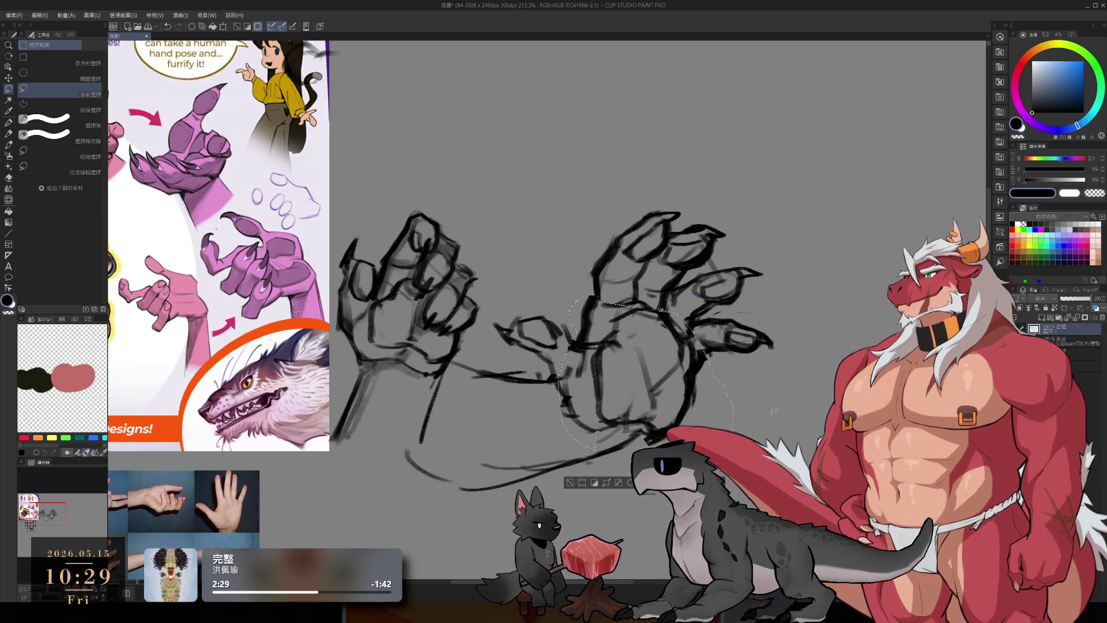
pyautogui.hotkey('ctrl', 'd')
# Step: Redraw the right hand's left outline from the knuckles down with bold dark strokes
pyautogui.press('b')
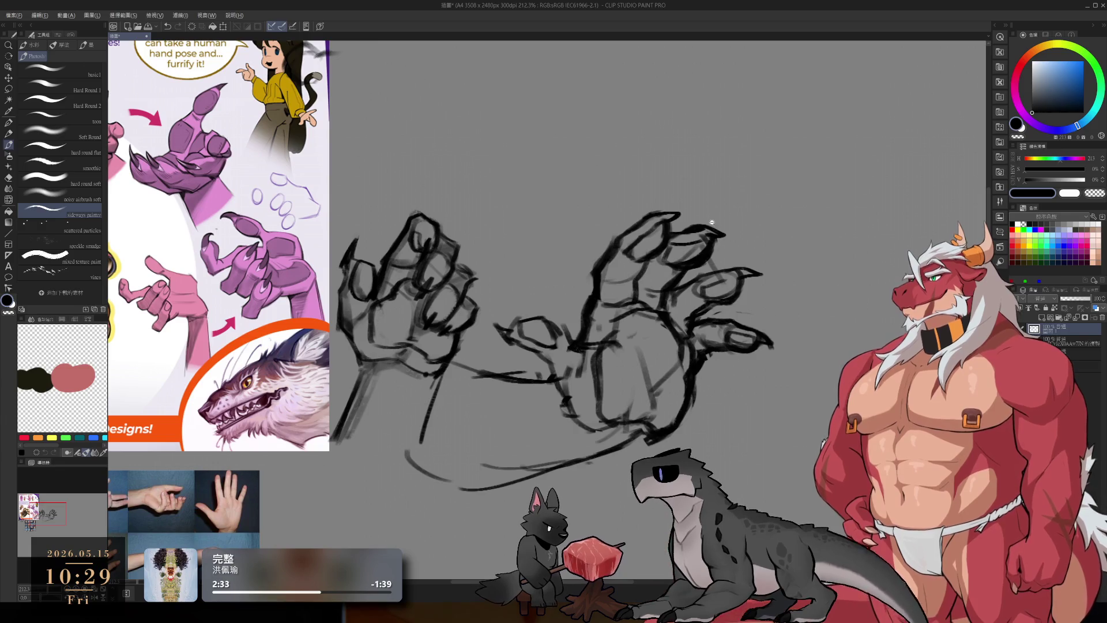
pyautogui.scroll(-5, 712, 223)
pyautogui.scroll(5, 712, 222)
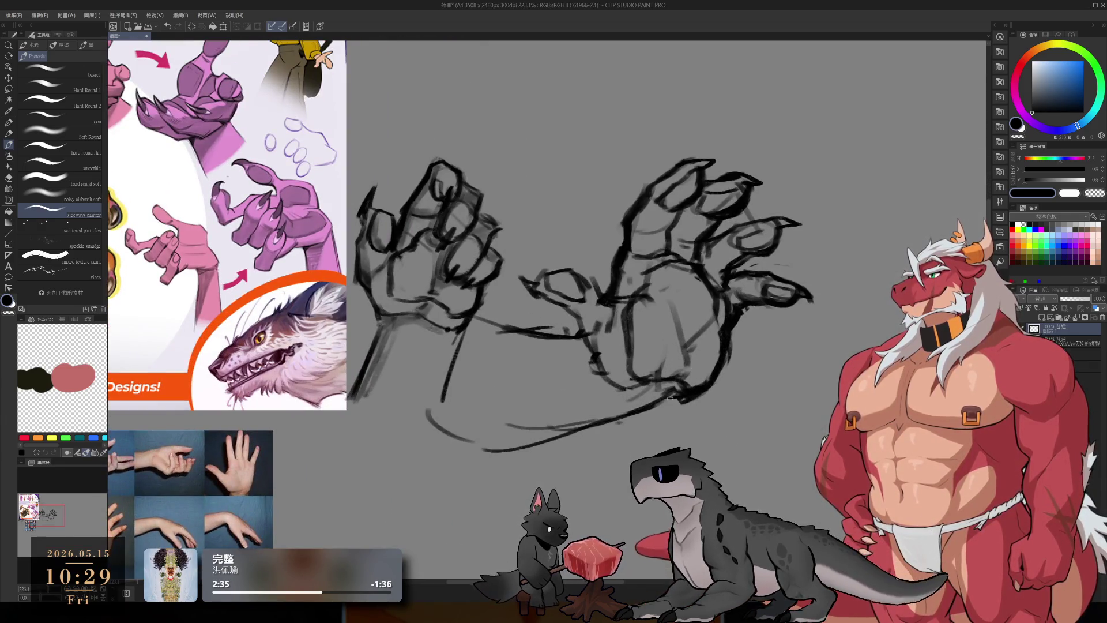
pyautogui.scroll(-3, 677, 357)
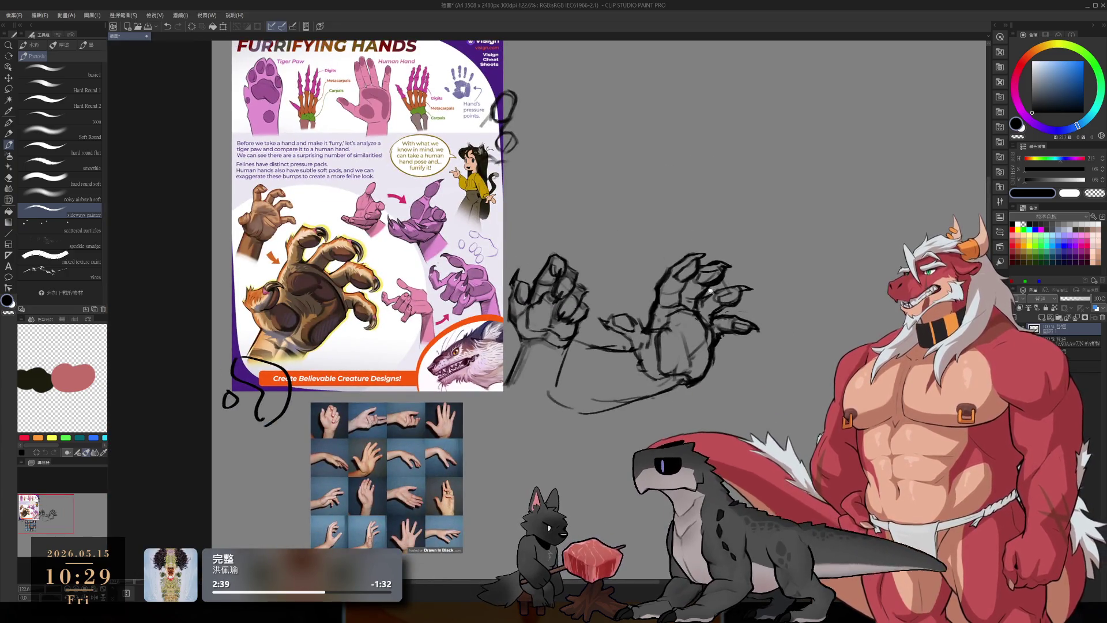
pyautogui.scroll(4, 682, 316)
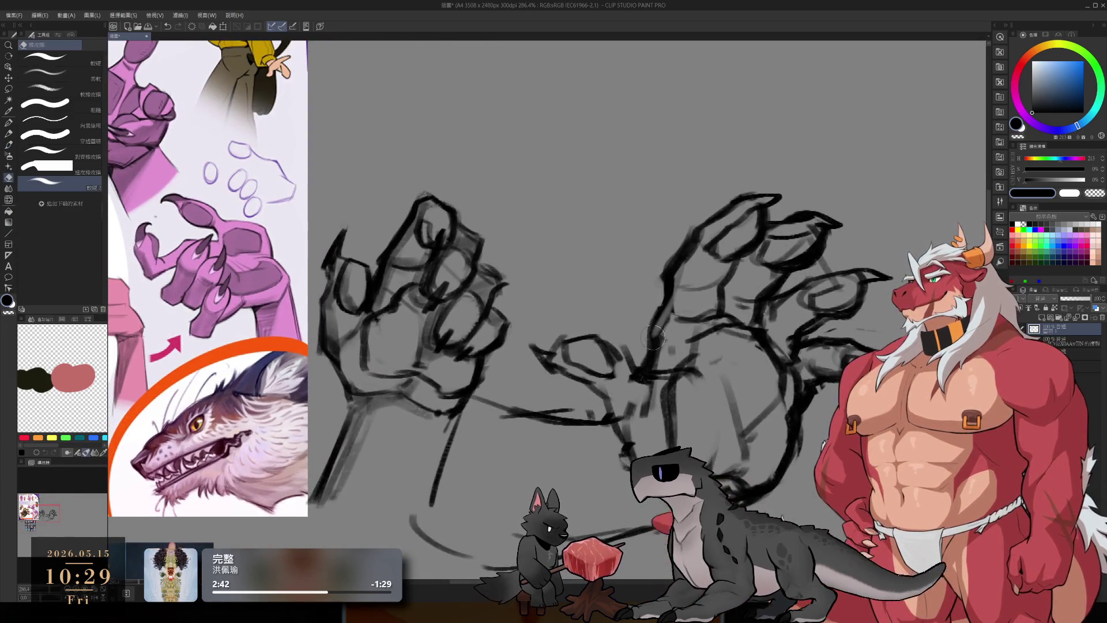
pyautogui.moveTo(672, 252); pyautogui.dragTo(638, 378)
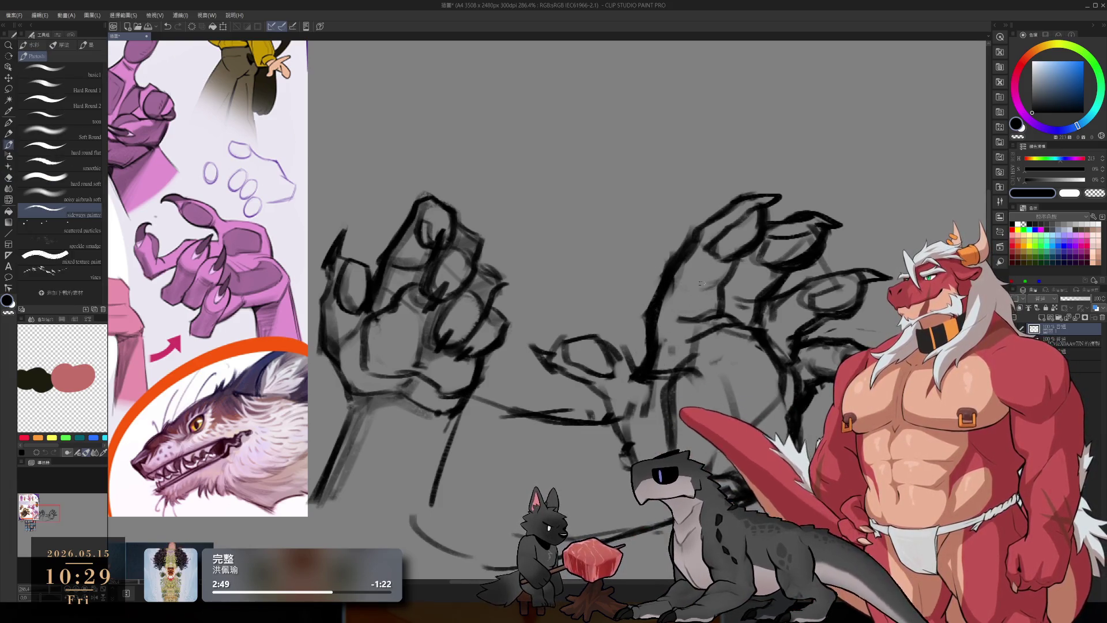
pyautogui.press('e')
pyautogui.moveTo(683, 259); pyautogui.dragTo(663, 296)
pyautogui.press('b')
pyautogui.moveTo(691, 245); pyautogui.dragTo(646, 314)
pyautogui.press('e')
pyautogui.moveTo(668, 259); pyautogui.dragTo(649, 311)
pyautogui.press('b')
pyautogui.moveTo(700, 226); pyautogui.dragTo(640, 333)
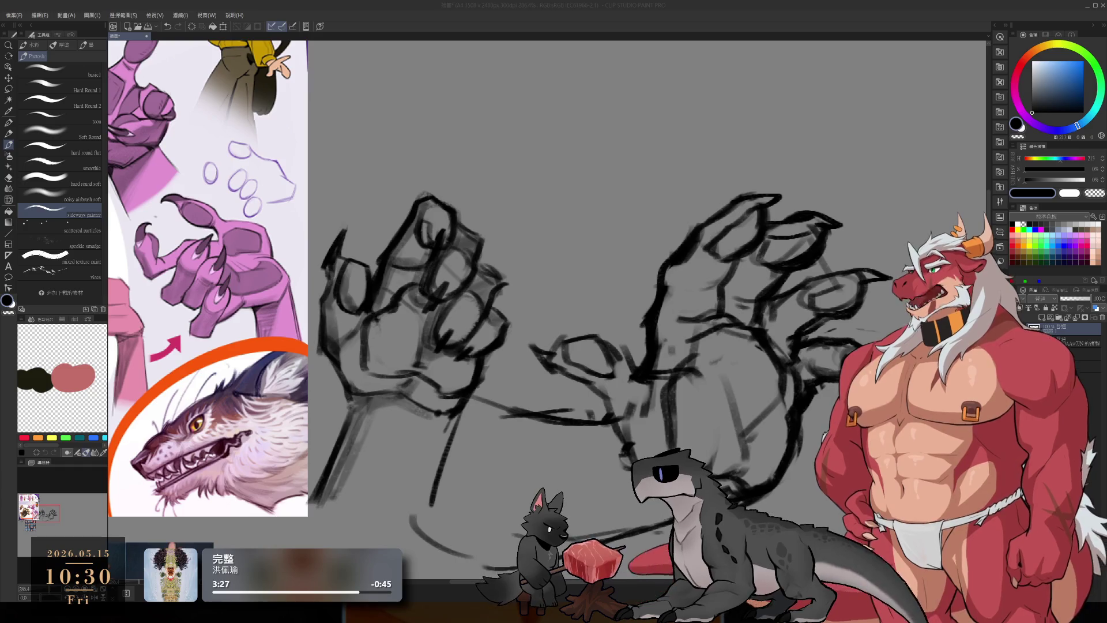
# Step: Zoom out and pan to the empty area below-right of the hands, trying and undoing a first stroke
pyautogui.hotkey('ctrl', '-')
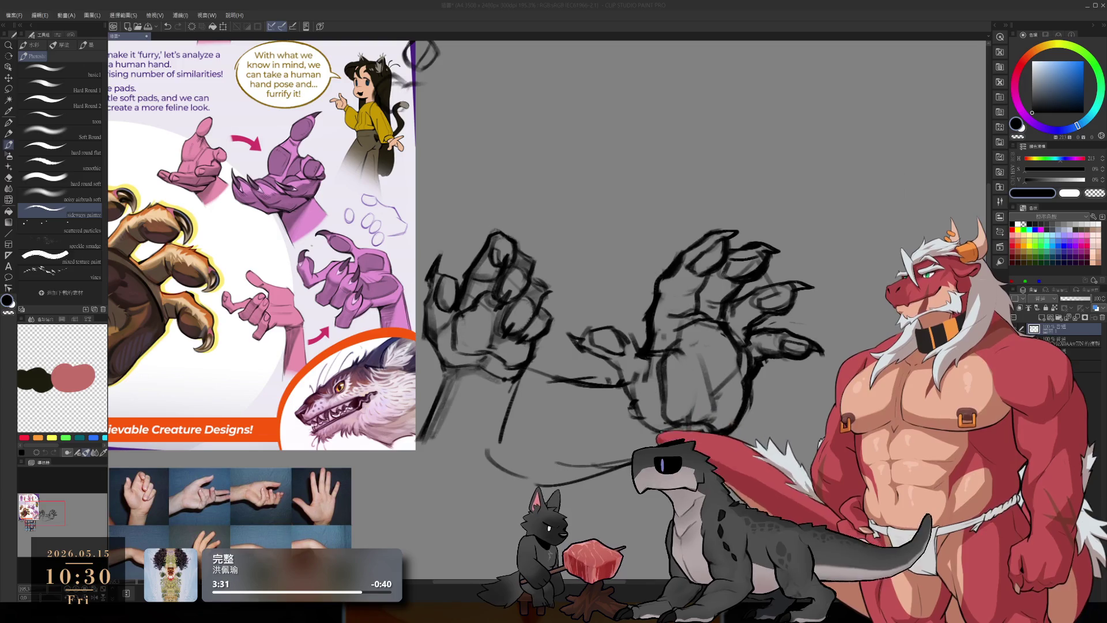
pyautogui.click(478, 4)
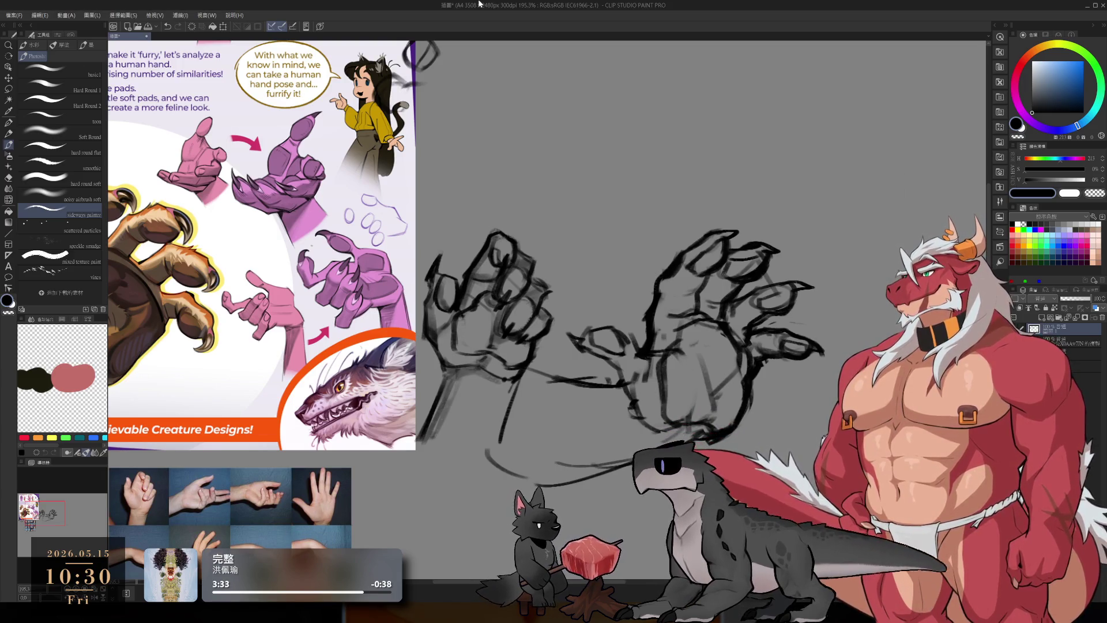
pyautogui.moveTo(622, 272)
pyautogui.mouseDown()
pyautogui.moveTo(615, 242)
pyautogui.moveTo(651, 300)
pyautogui.moveTo(724, 361)
pyautogui.moveTo(649, 286)
pyautogui.mouseUp()
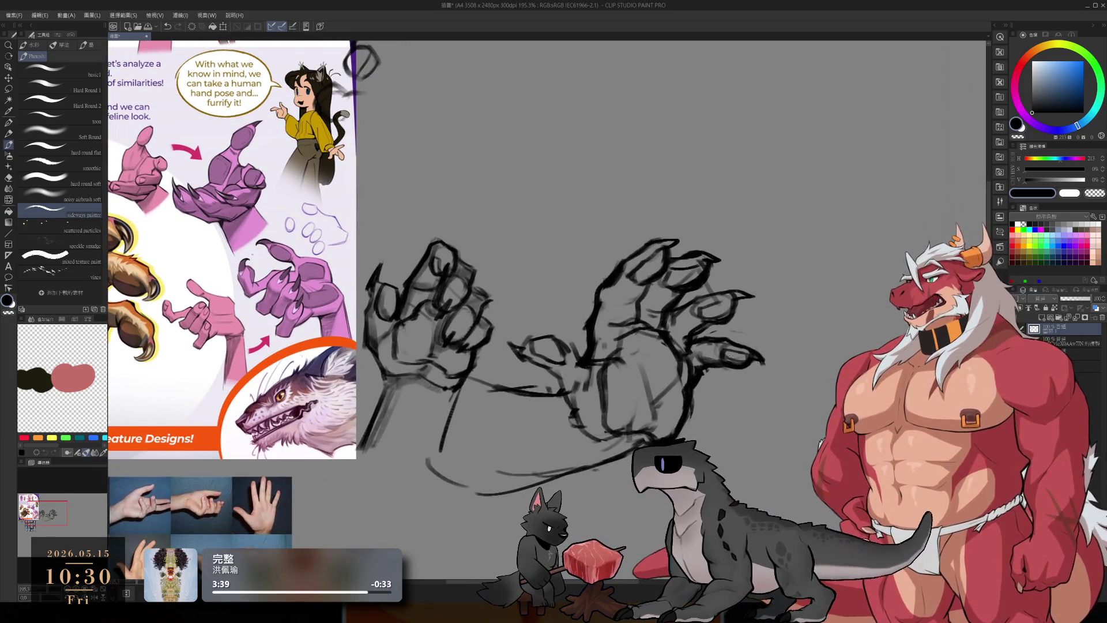
pyautogui.moveTo(806, 273); pyautogui.dragTo(732, 220)
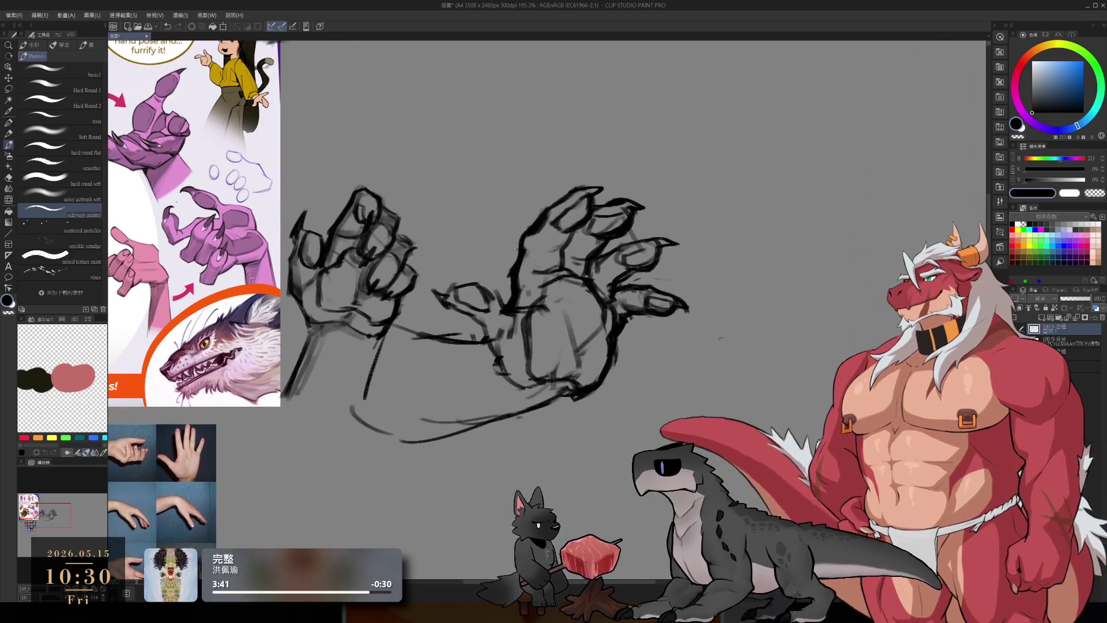
pyautogui.moveTo(698, 306)
pyautogui.mouseDown()
pyautogui.moveTo(696, 345)
pyautogui.moveTo(703, 313)
pyautogui.mouseUp()
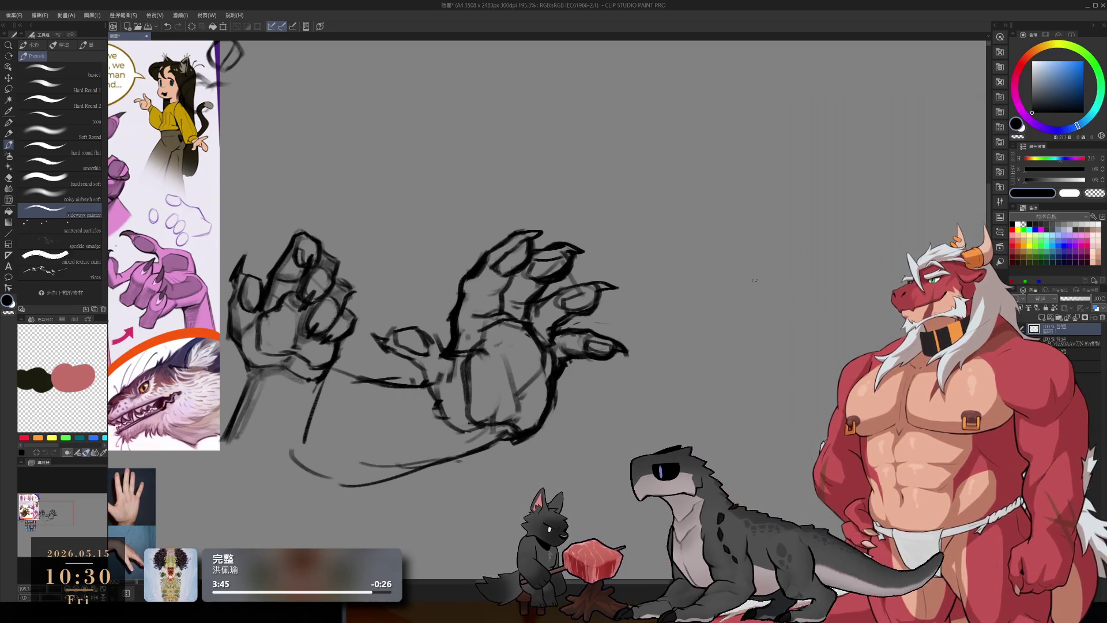
pyautogui.moveTo(627, 417)
pyautogui.mouseDown()
pyautogui.moveTo(685, 302)
pyautogui.moveTo(683, 369)
pyautogui.moveTo(668, 355)
pyautogui.moveTo(692, 341)
pyautogui.moveTo(776, 321)
pyautogui.mouseUp()
pyautogui.hotkey('ctrl', 'z')
pyautogui.hotkey('ctrl', 'z')
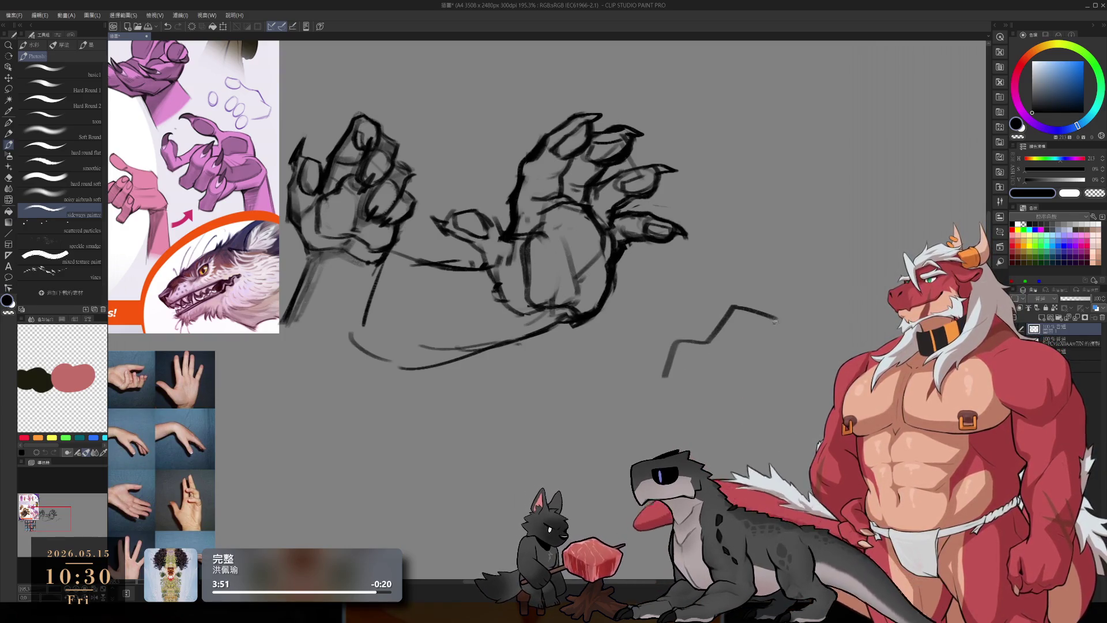
# Step: Curve lines down from both ends of the zigzag and lengthen the new shape's bottom edge
pyautogui.moveTo(764, 375); pyautogui.dragTo(672, 375)
pyautogui.moveTo(691, 319); pyautogui.dragTo(757, 349)
pyautogui.hotkey('ctrl', 'z')
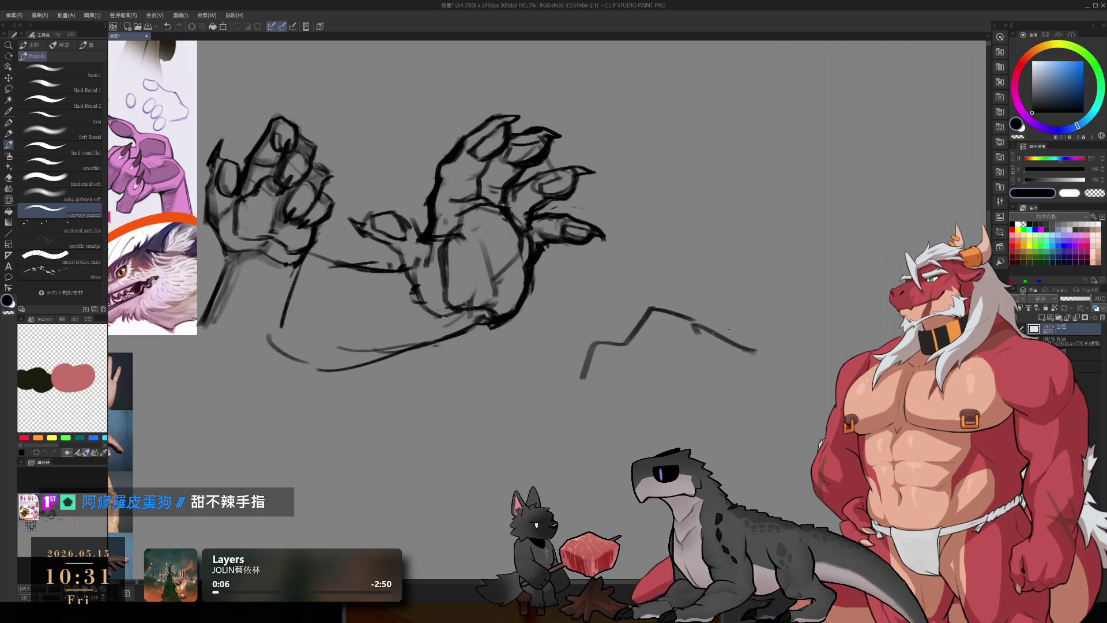
pyautogui.moveTo(755, 351)
pyautogui.mouseDown()
pyautogui.moveTo(753, 395)
pyautogui.moveTo(721, 420)
pyautogui.mouseUp()
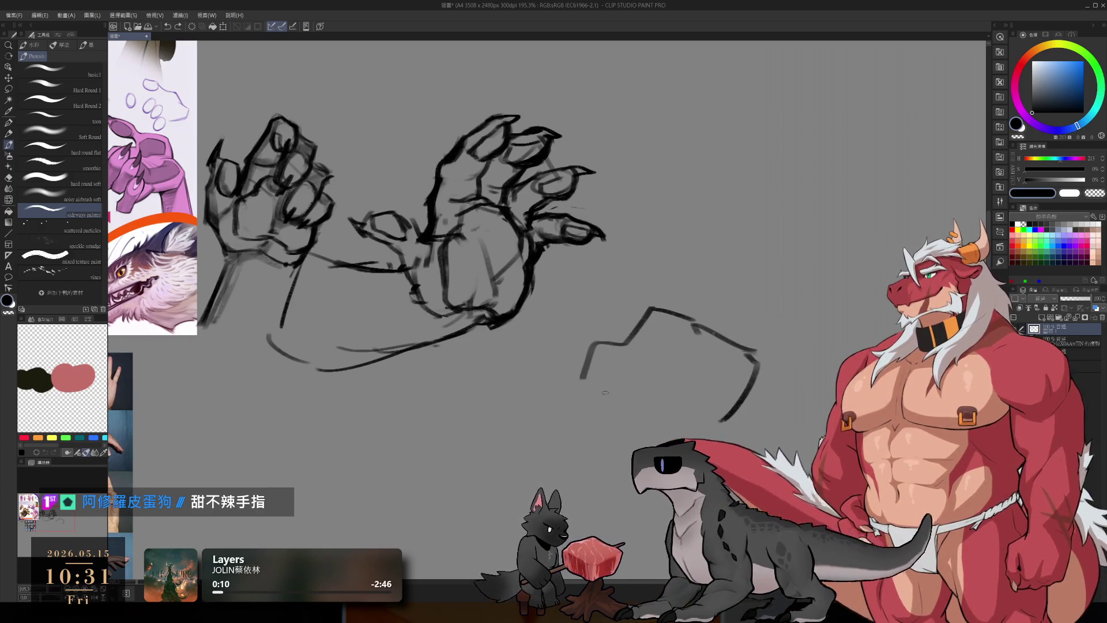
pyautogui.moveTo(582, 379); pyautogui.dragTo(709, 429)
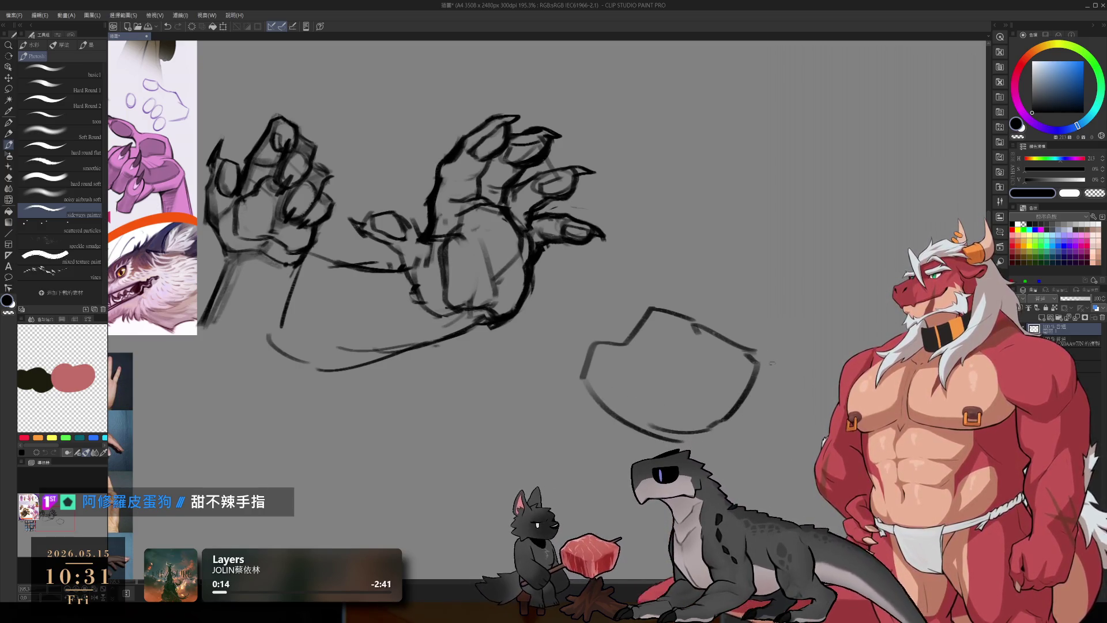
pyautogui.moveTo(719, 453); pyautogui.dragTo(785, 453)
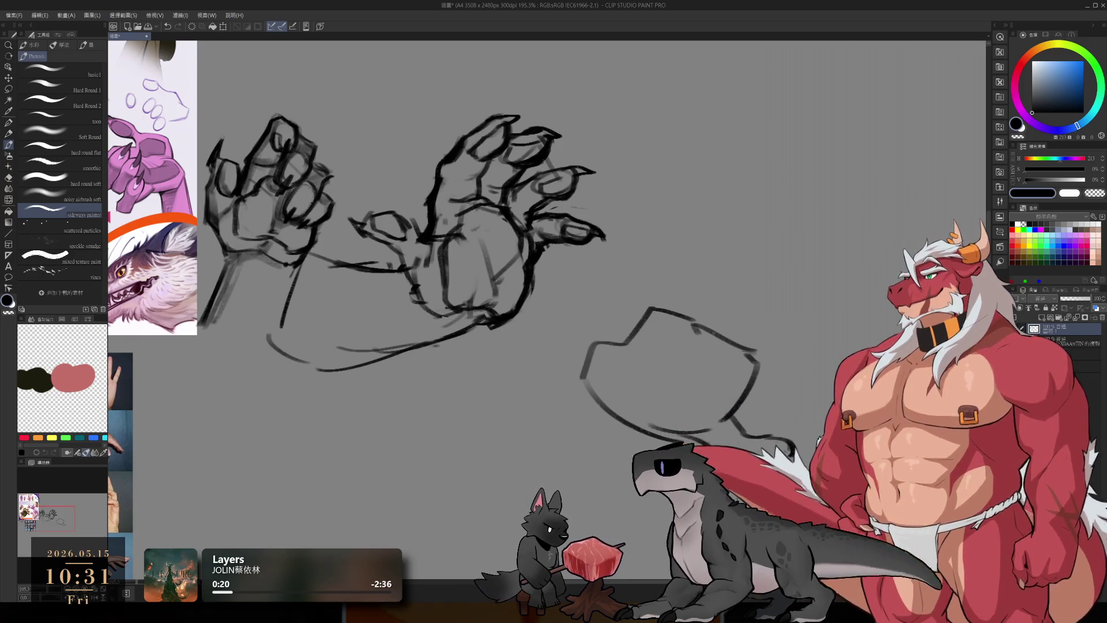
pyautogui.moveTo(750, 350); pyautogui.dragTo(802, 355)
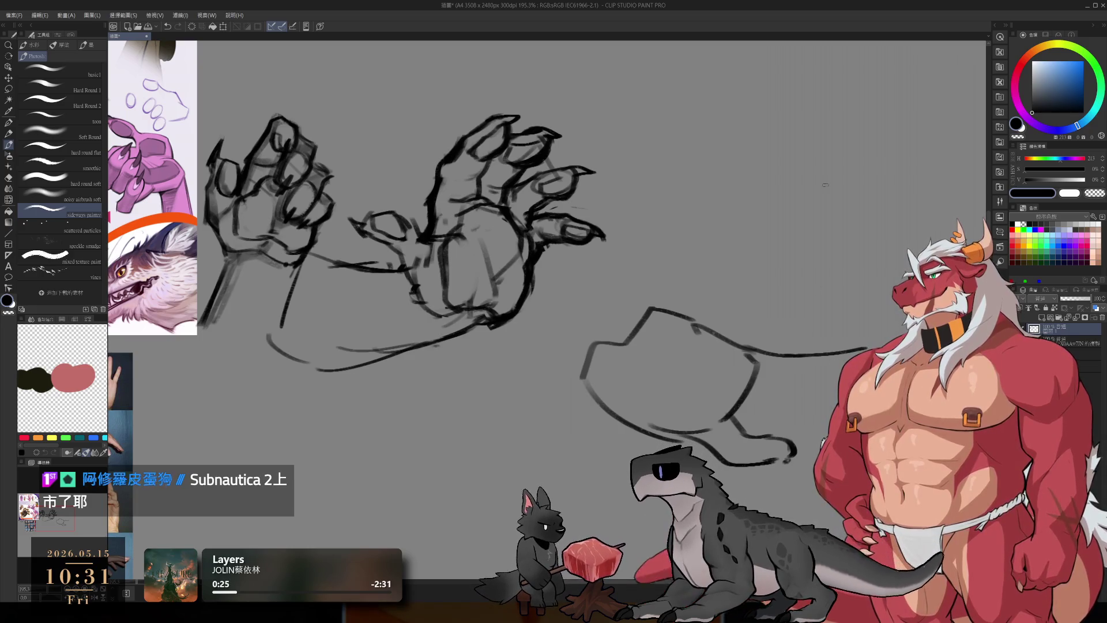
pyautogui.hotkey('ctrl', 'z')
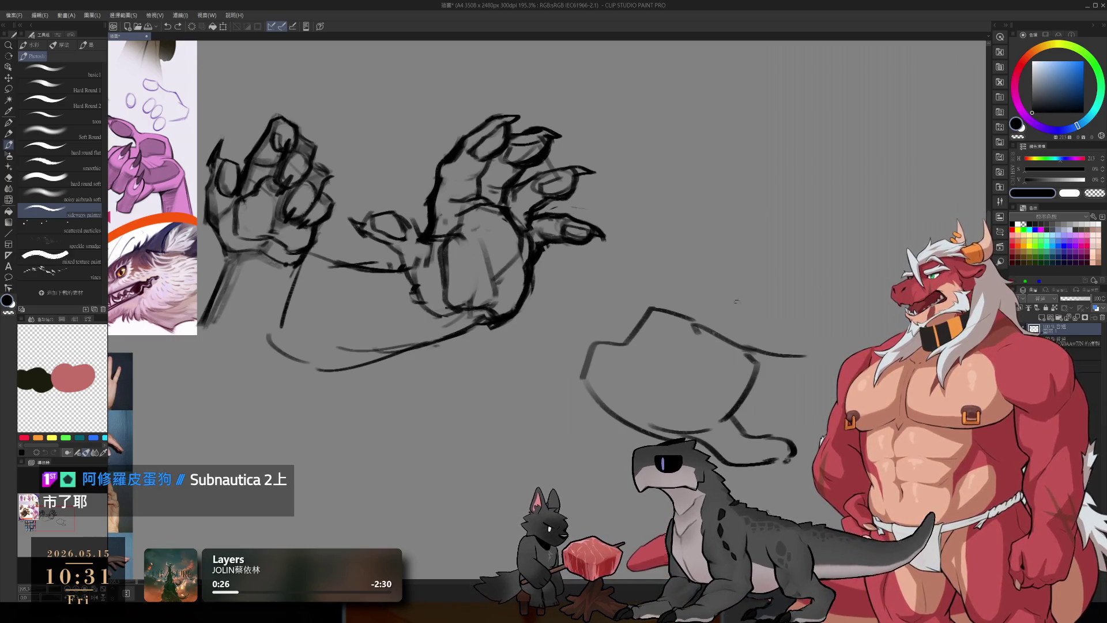
# Step: Draw the forearm line curling up rightward into the reaching hand
pyautogui.moveTo(510, 332)
pyautogui.mouseDown()
pyautogui.moveTo(653, 304)
pyautogui.moveTo(645, 315)
pyautogui.mouseUp()
pyautogui.hotkey('ctrl', 'z')
pyautogui.hotkey('ctrl', 'z')
pyautogui.hotkey('ctrl', 'z')
pyautogui.moveTo(487, 348)
pyautogui.mouseDown()
pyautogui.moveTo(653, 304)
pyautogui.moveTo(628, 331)
pyautogui.moveTo(700, 397)
pyautogui.mouseUp()
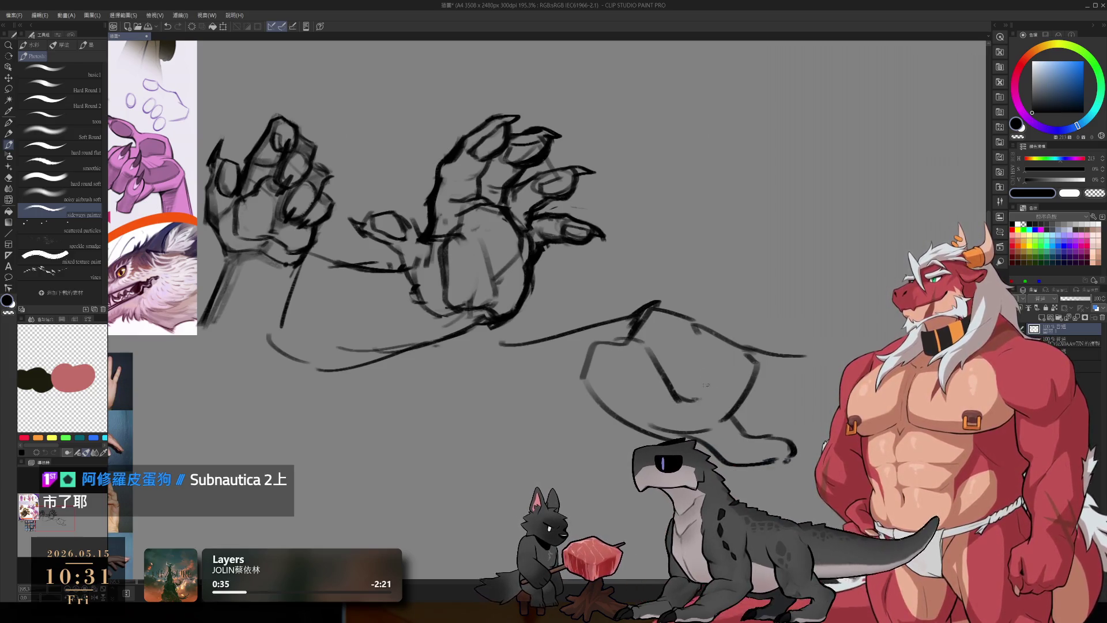
pyautogui.moveTo(634, 315)
pyautogui.mouseDown()
pyautogui.moveTo(663, 288)
pyautogui.moveTo(744, 297)
pyautogui.mouseUp()
pyautogui.hotkey('ctrl', 'z')
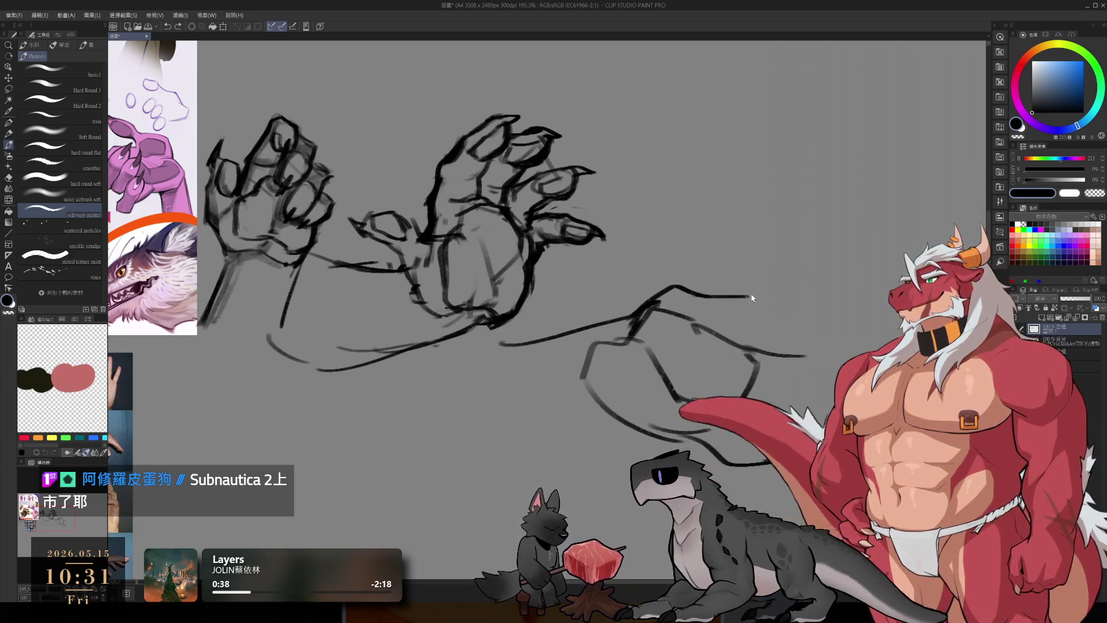
# Step: Rework the reaching hand's top line, extending it right and hooking the fingertip down
pyautogui.press('e')
pyautogui.moveTo(750, 296)
pyautogui.mouseDown()
pyautogui.moveTo(698, 292)
pyautogui.moveTo(732, 283)
pyautogui.mouseUp()
pyautogui.press('b')
pyautogui.moveTo(733, 282)
pyautogui.mouseDown()
pyautogui.moveTo(790, 291)
pyautogui.moveTo(775, 319)
pyautogui.mouseUp()
pyautogui.moveTo(769, 311)
pyautogui.mouseDown()
pyautogui.moveTo(743, 316)
pyautogui.moveTo(772, 321)
pyautogui.moveTo(708, 317)
pyautogui.moveTo(736, 343)
pyautogui.moveTo(744, 318)
pyautogui.mouseUp()
pyautogui.hotkey('ctrl', 'z')
pyautogui.hotkey('ctrl', 'z')
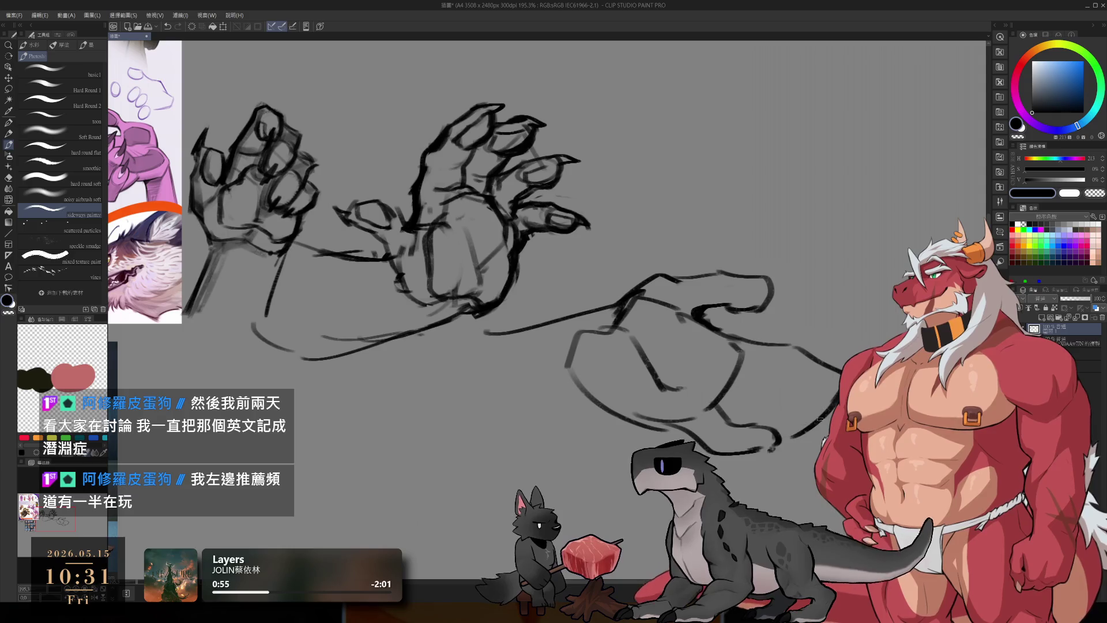
pyautogui.press('e')
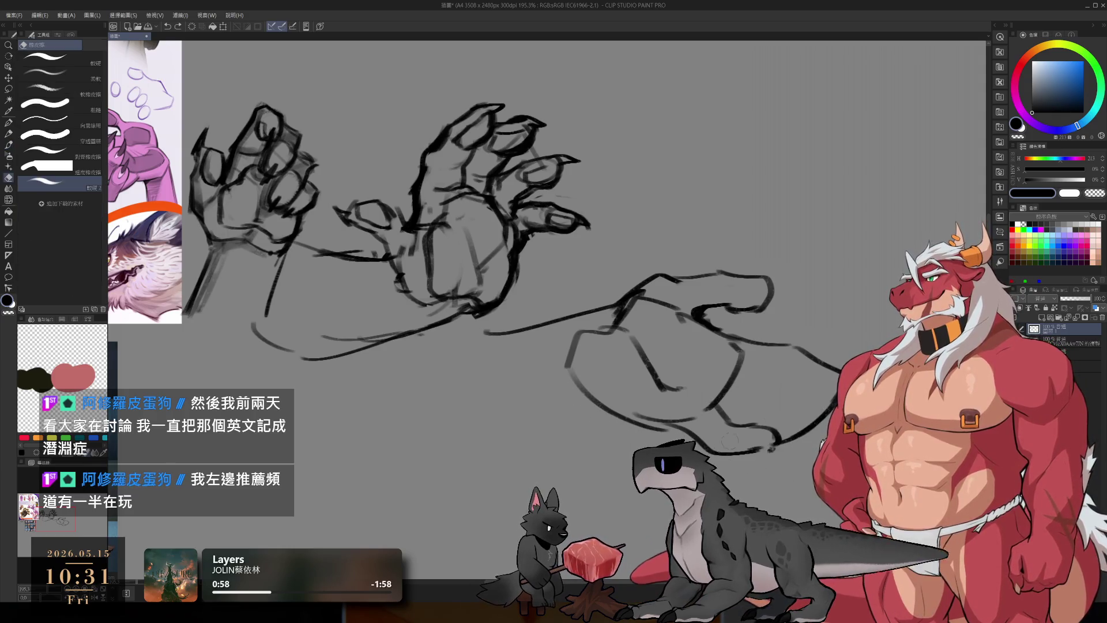
pyautogui.press('b')
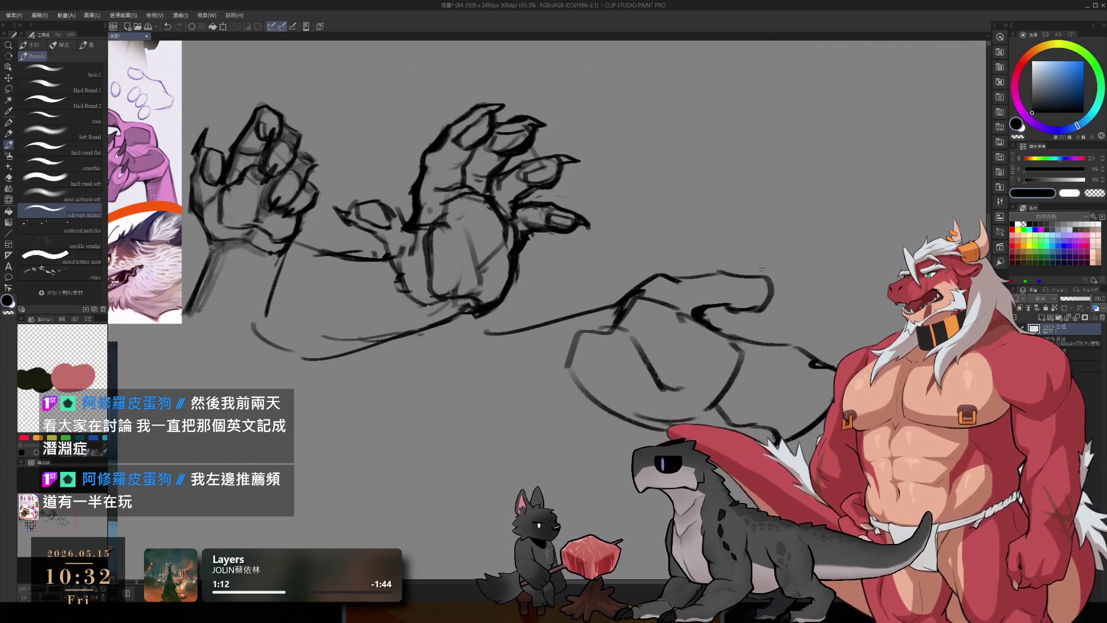
# Step: Redraw the lower hand's palm contour and knuckles and add the forearm's underside line
pyautogui.press('e')
pyautogui.moveTo(637, 368)
pyautogui.mouseDown()
pyautogui.moveTo(649, 363)
pyautogui.moveTo(633, 398)
pyautogui.mouseUp()
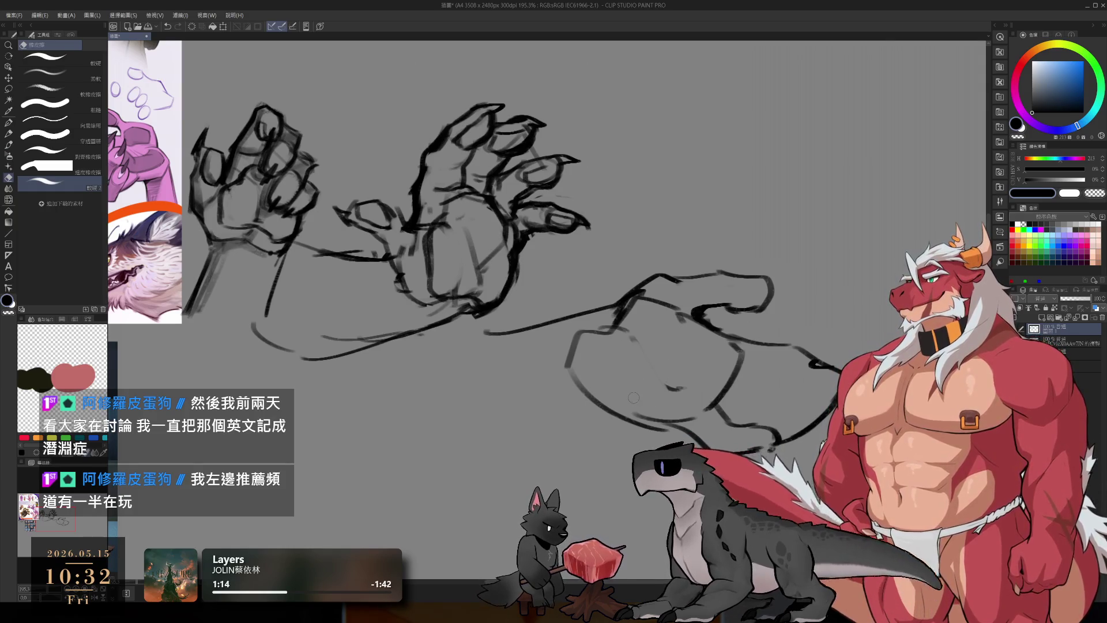
pyautogui.press('b')
pyautogui.moveTo(614, 326)
pyautogui.mouseDown()
pyautogui.moveTo(646, 343)
pyautogui.moveTo(660, 375)
pyautogui.moveTo(581, 332)
pyautogui.moveTo(567, 385)
pyautogui.mouseUp()
pyautogui.press('e')
pyautogui.press('b')
pyautogui.moveTo(574, 330)
pyautogui.mouseDown()
pyautogui.moveTo(610, 330)
pyautogui.moveTo(624, 344)
pyautogui.mouseUp()
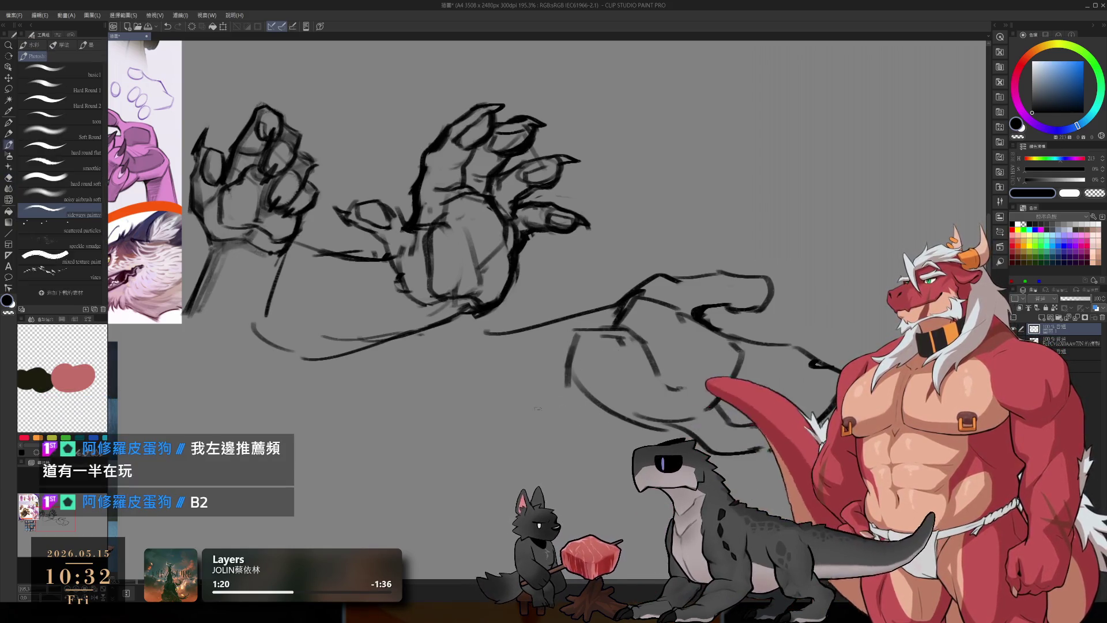
pyautogui.moveTo(476, 427); pyautogui.dragTo(605, 403)
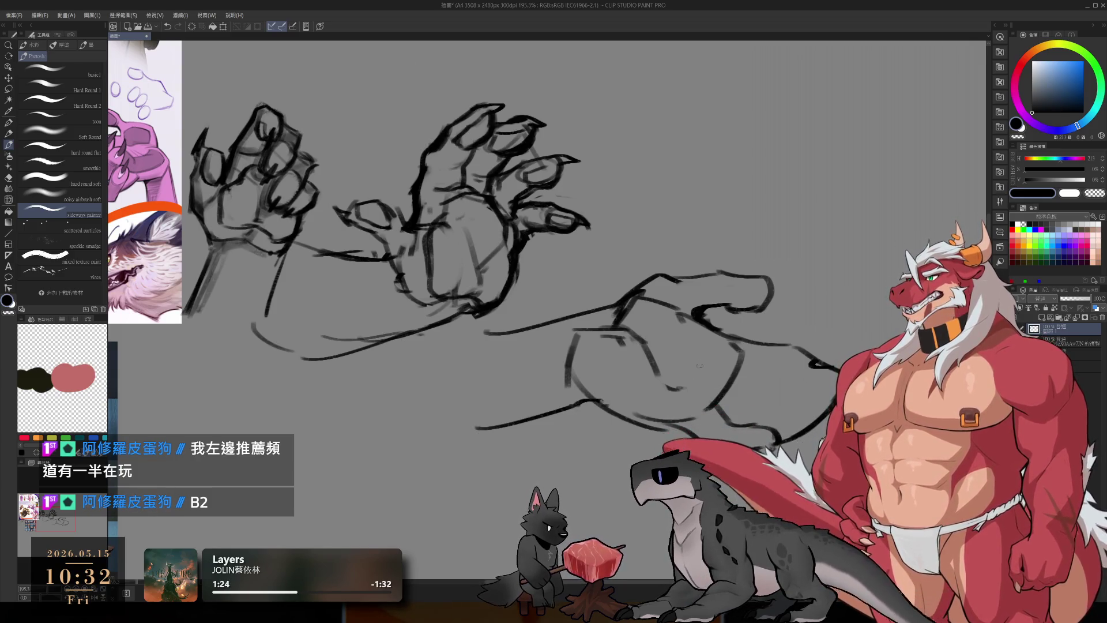
pyautogui.moveTo(713, 332)
pyautogui.mouseDown()
pyautogui.moveTo(728, 367)
pyautogui.moveTo(738, 366)
pyautogui.mouseUp()
pyautogui.hotkey('ctrl', 'z')
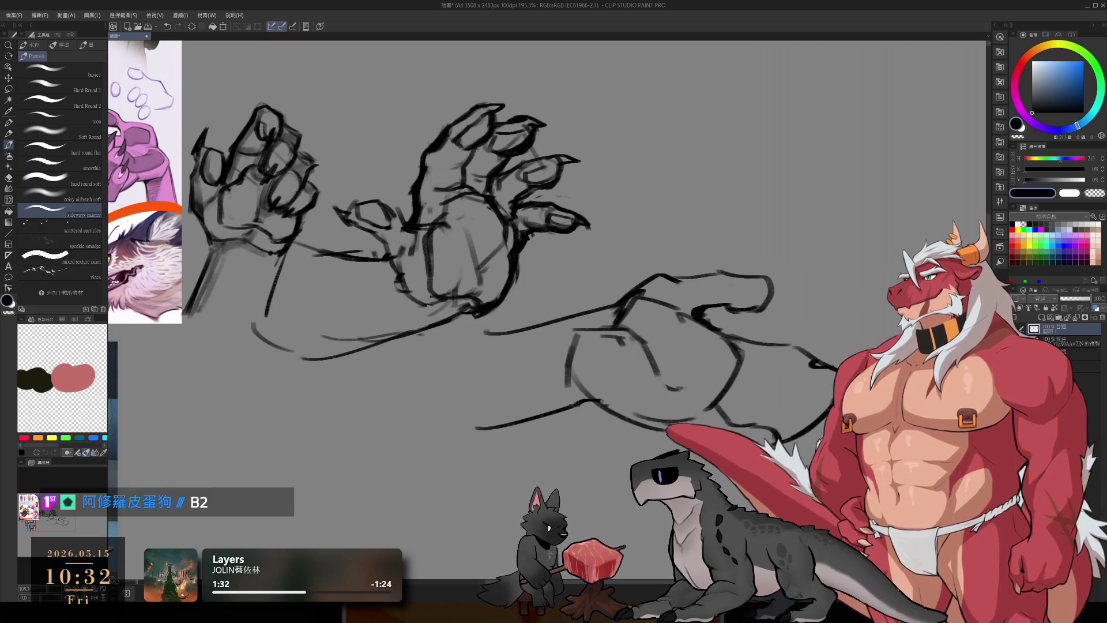
pyautogui.scroll(10, 661, 245)
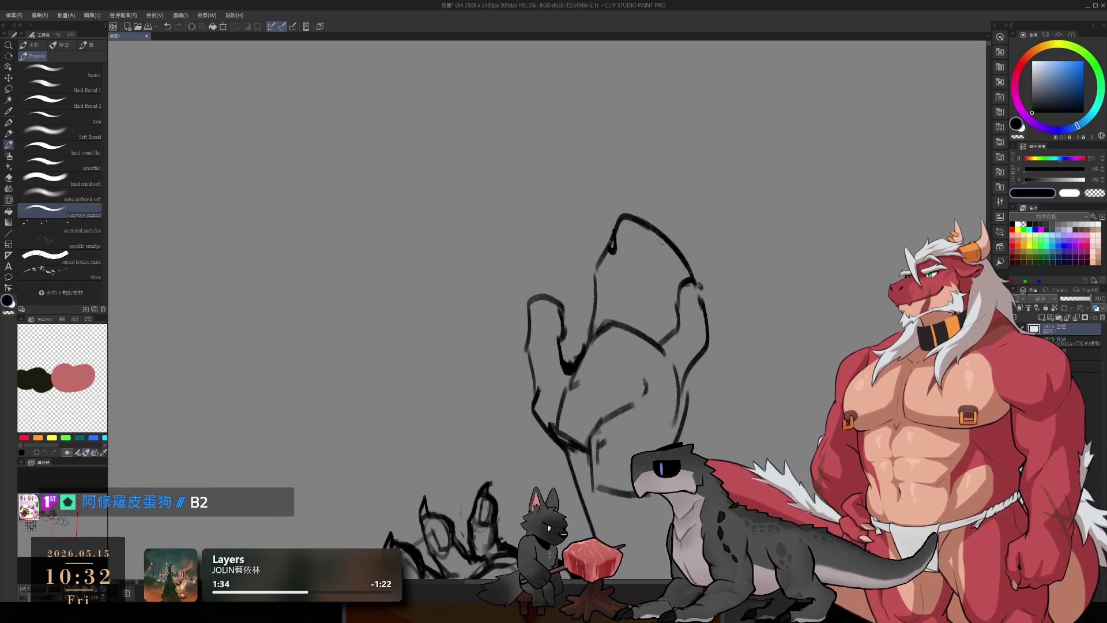
# Step: Retrace the lower hand's fingertip cap and left finger outlines, undoing stray strokes
pyautogui.hotkey('ctrl', 'z')
pyautogui.moveTo(618, 216); pyautogui.dragTo(612, 260)
pyautogui.moveTo(617, 218)
pyautogui.mouseDown()
pyautogui.moveTo(650, 227)
pyautogui.moveTo(654, 283)
pyautogui.mouseUp()
pyautogui.moveTo(671, 237)
pyautogui.mouseDown()
pyautogui.moveTo(692, 286)
pyautogui.moveTo(654, 297)
pyautogui.moveTo(644, 342)
pyautogui.mouseUp()
pyautogui.hotkey('ctrl', 'z')
pyautogui.hotkey('ctrl', 'z')
pyautogui.hotkey('ctrl', 'z')
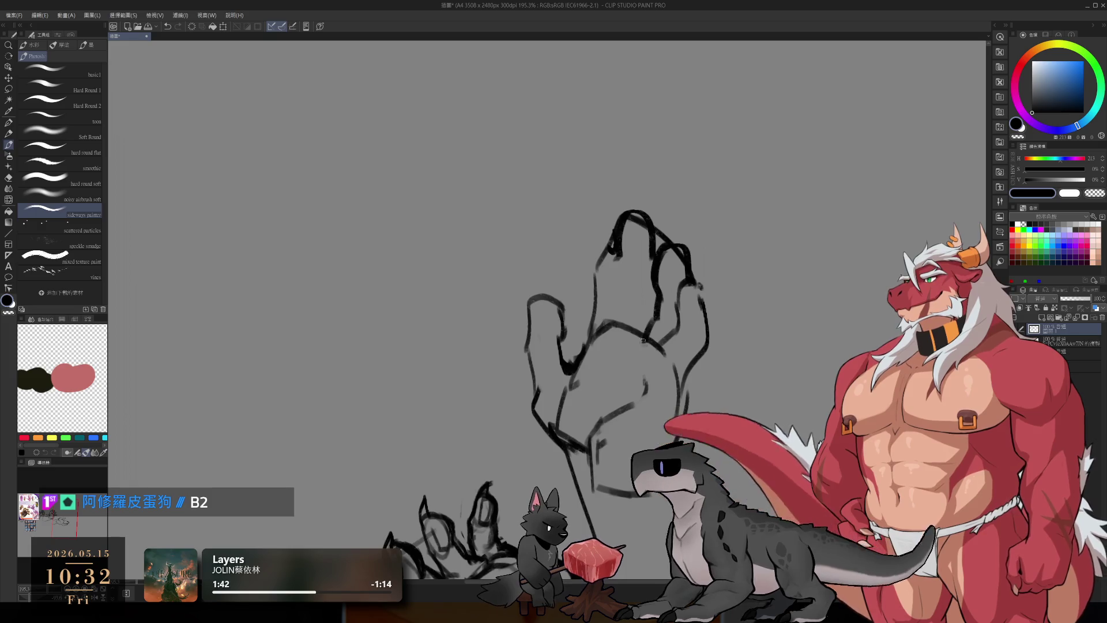
pyautogui.moveTo(624, 218)
pyautogui.mouseDown()
pyautogui.moveTo(650, 225)
pyautogui.moveTo(655, 243)
pyautogui.moveTo(614, 329)
pyautogui.mouseUp()
pyautogui.moveTo(579, 265)
pyautogui.mouseDown()
pyautogui.moveTo(593, 227)
pyautogui.moveTo(615, 242)
pyautogui.moveTo(591, 231)
pyautogui.moveTo(586, 268)
pyautogui.mouseUp()
pyautogui.hotkey('ctrl', 'z')
pyautogui.hotkey('ctrl', 'z')
pyautogui.moveTo(599, 230)
pyautogui.mouseDown()
pyautogui.moveTo(615, 222)
pyautogui.moveTo(618, 275)
pyautogui.mouseUp()
pyautogui.moveTo(600, 237)
pyautogui.mouseDown()
pyautogui.moveTo(576, 375)
pyautogui.moveTo(729, 404)
pyautogui.mouseUp()
pyautogui.hotkey('ctrl', 'z')
# Step: Turn the view upright and frame the Furrifying Hands reference sheet beside the blank canvas
pyautogui.moveTo(649, 424); pyautogui.dragTo(773, 398)
pyautogui.press('p')
pyautogui.press('e')
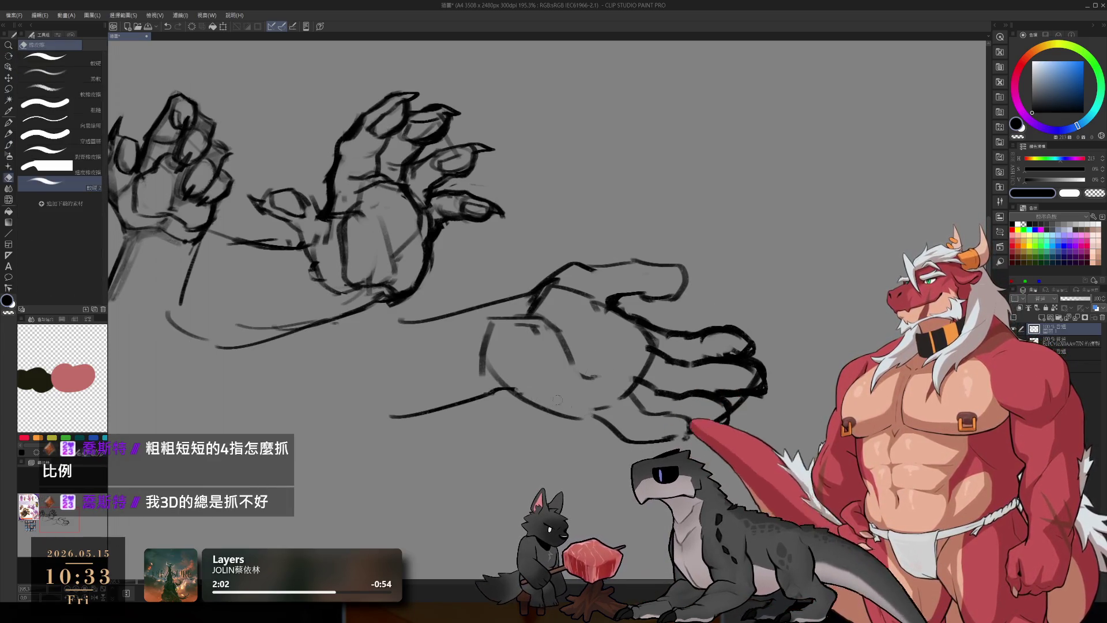
pyautogui.press('b')
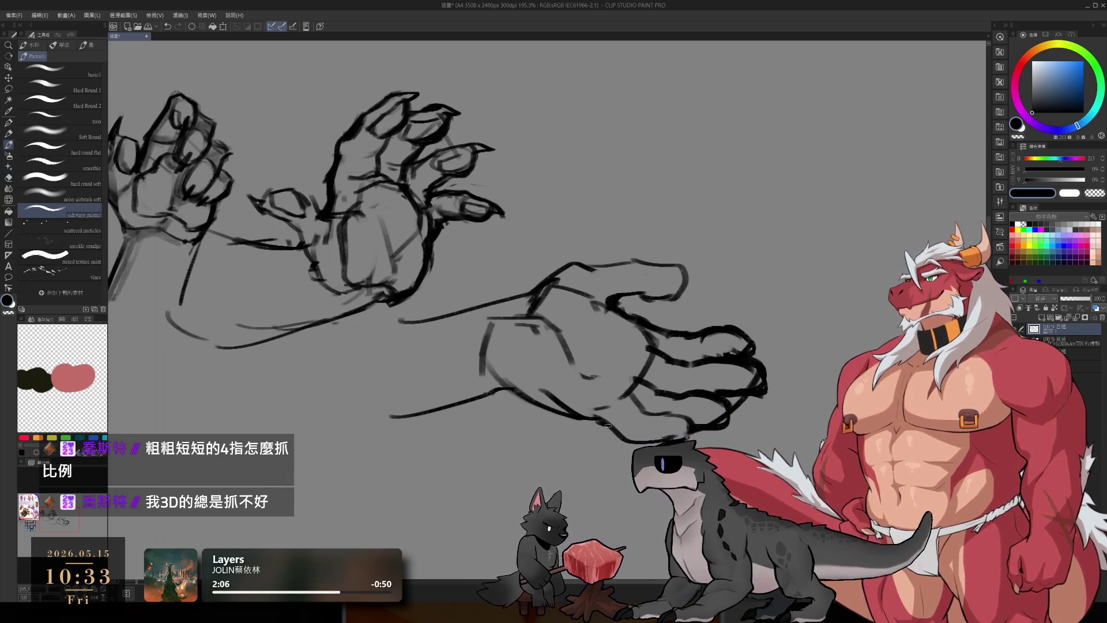
pyautogui.press('e')
pyautogui.press('b')
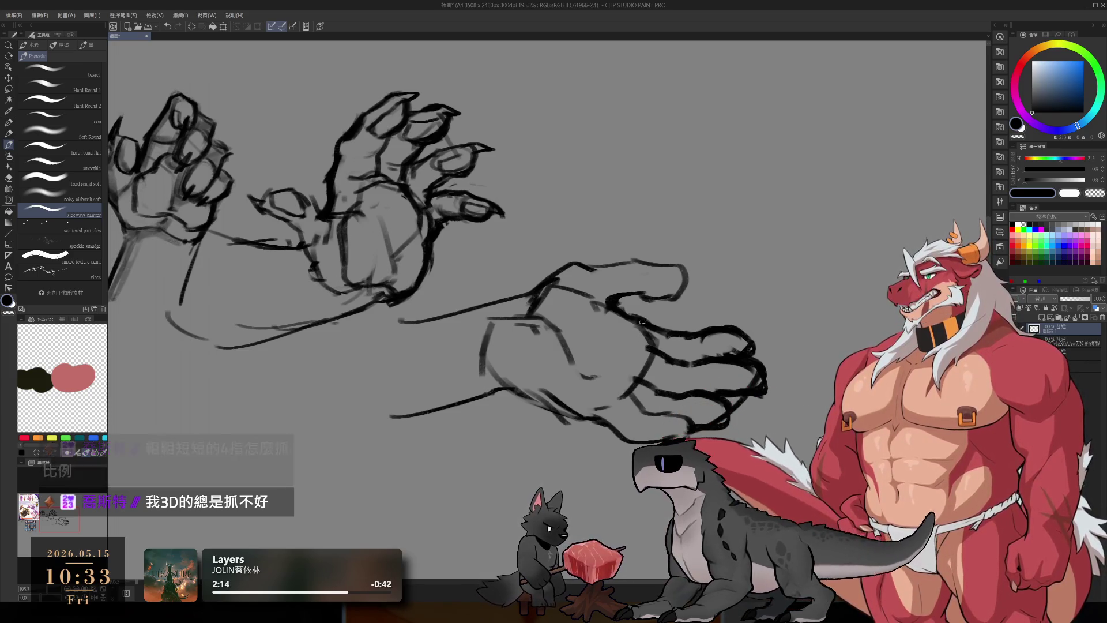
pyautogui.scroll(-8, 642, 322)
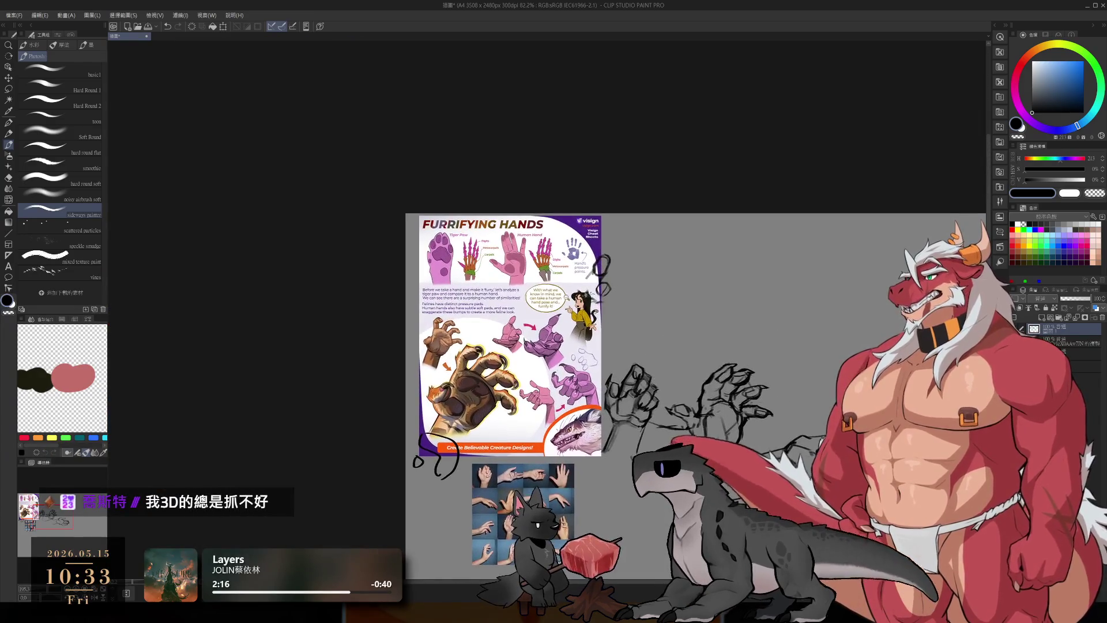
pyautogui.scroll(4, 455, 245)
pyautogui.moveTo(434, 260); pyautogui.dragTo(380, 190)
# Step: Block in a paw shape beside the Furrifying Hands reference, trying and undoing toe-arch strokes
pyautogui.moveTo(770, 339)
pyautogui.mouseDown()
pyautogui.moveTo(849, 334)
pyautogui.moveTo(814, 348)
pyautogui.mouseUp()
pyautogui.moveTo(770, 239)
pyautogui.mouseDown()
pyautogui.moveTo(824, 222)
pyautogui.moveTo(864, 248)
pyautogui.mouseUp()
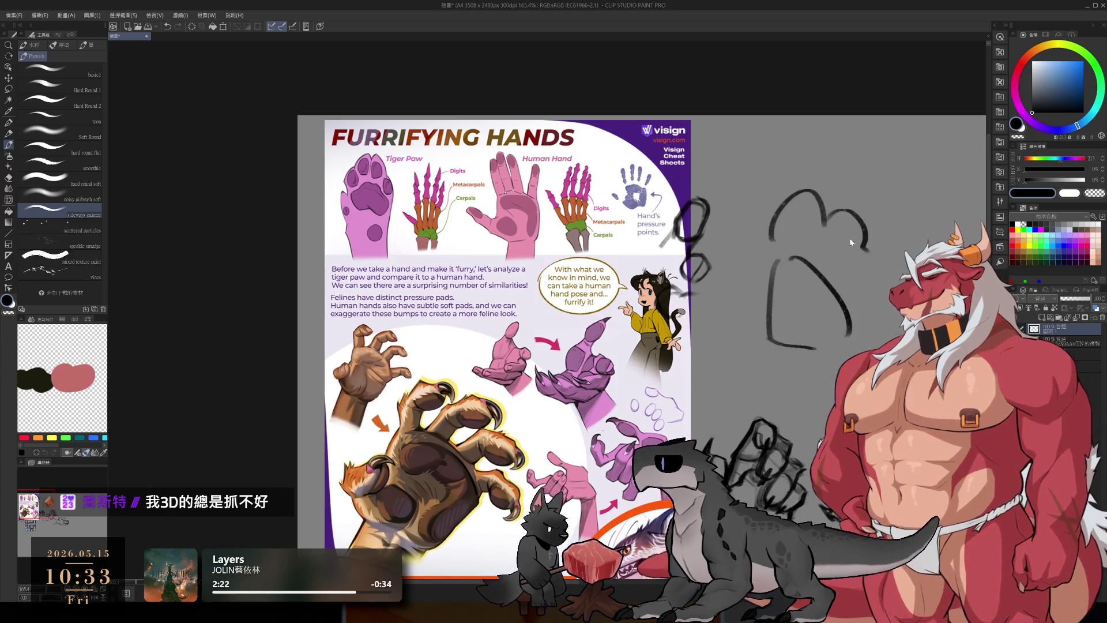
pyautogui.hotkey('ctrl', 'z')
pyautogui.hotkey('ctrl', 'z')
pyautogui.moveTo(774, 219); pyautogui.dragTo(772, 281)
pyautogui.hotkey('ctrl', 'z')
# Step: Add toe division lines across the paw, discarding a stray left-toe stroke
pyautogui.moveTo(743, 213); pyautogui.dragTo(730, 316)
pyautogui.hotkey('ctrl', 'z')
pyautogui.moveTo(742, 236); pyautogui.dragTo(772, 288)
pyautogui.moveTo(776, 222)
pyautogui.mouseDown()
pyautogui.moveTo(777, 273)
pyautogui.moveTo(842, 191)
pyautogui.moveTo(874, 253)
pyautogui.mouseUp()
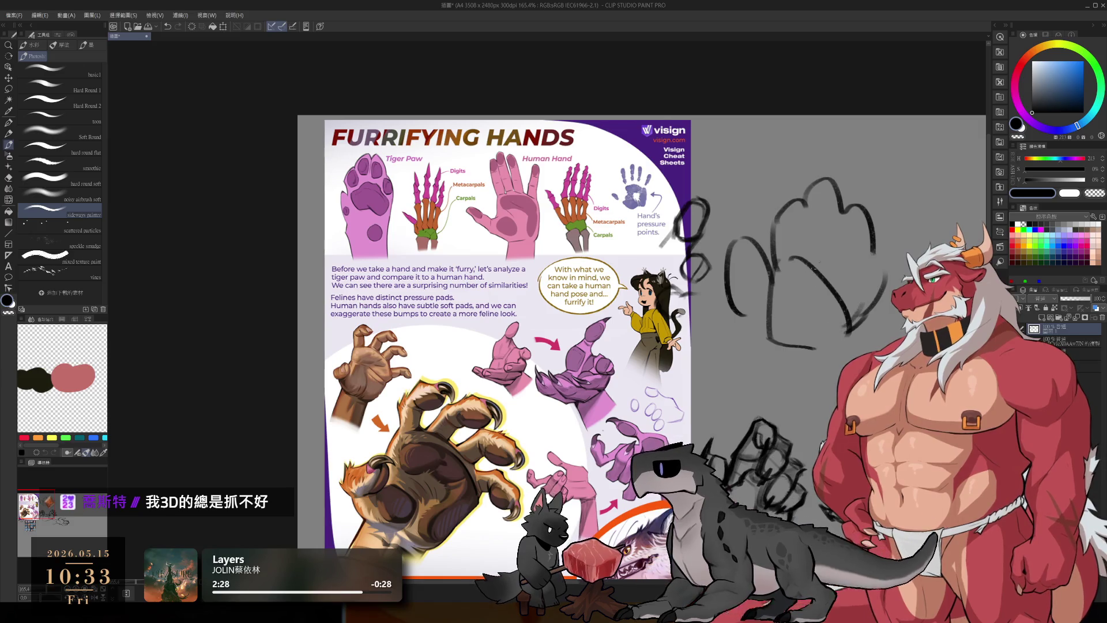
pyautogui.moveTo(813, 221); pyautogui.dragTo(806, 274)
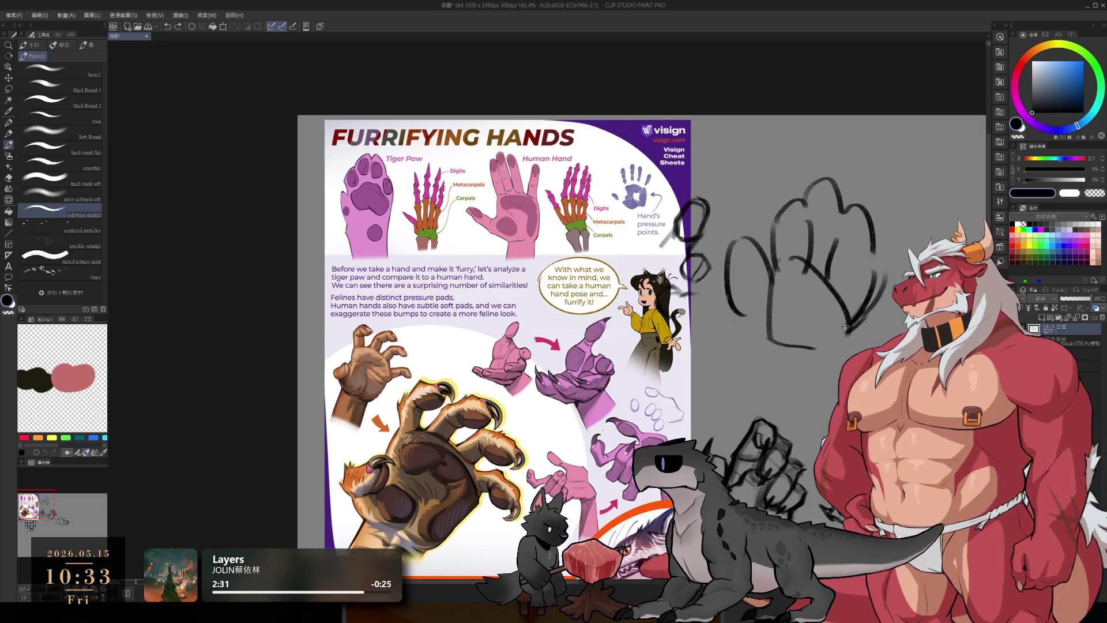
# Step: Reframe the view and wipe out the paw study and its leftover curve with the Eraser
pyautogui.press('e')
pyautogui.press('b')
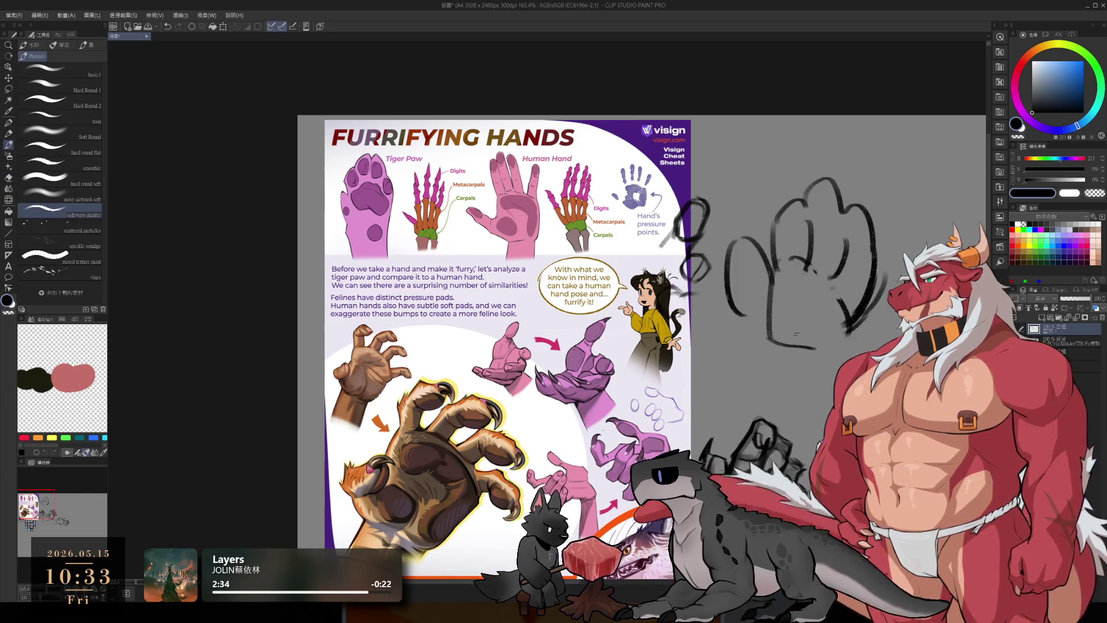
pyautogui.moveTo(835, 321)
pyautogui.mouseDown()
pyautogui.moveTo(802, 314)
pyautogui.moveTo(669, 219)
pyautogui.mouseUp()
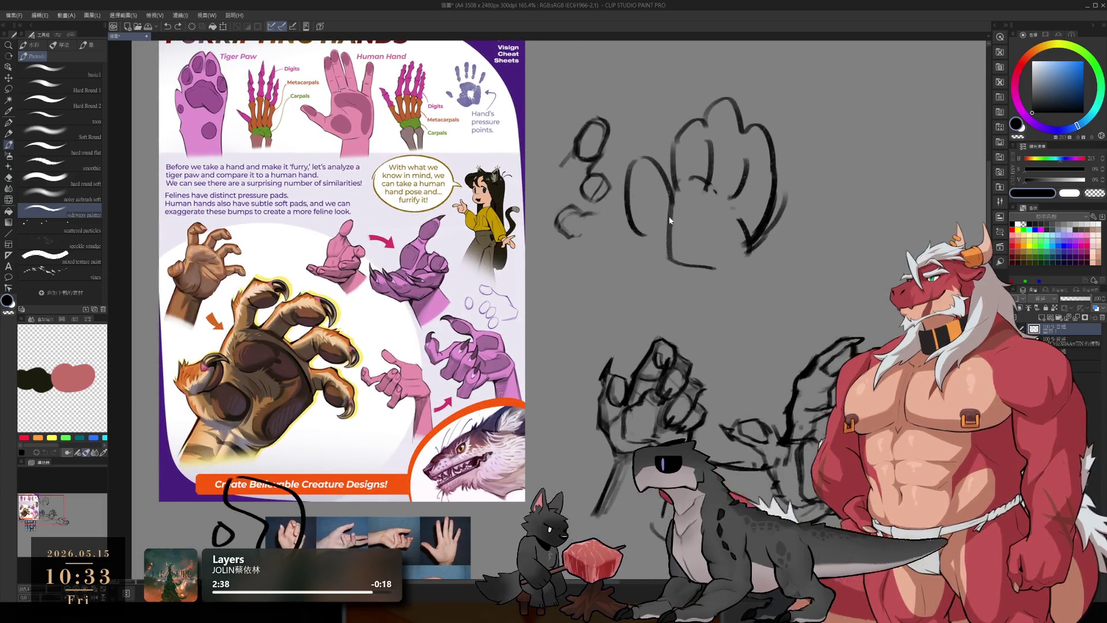
pyautogui.scroll(-5, 669, 219)
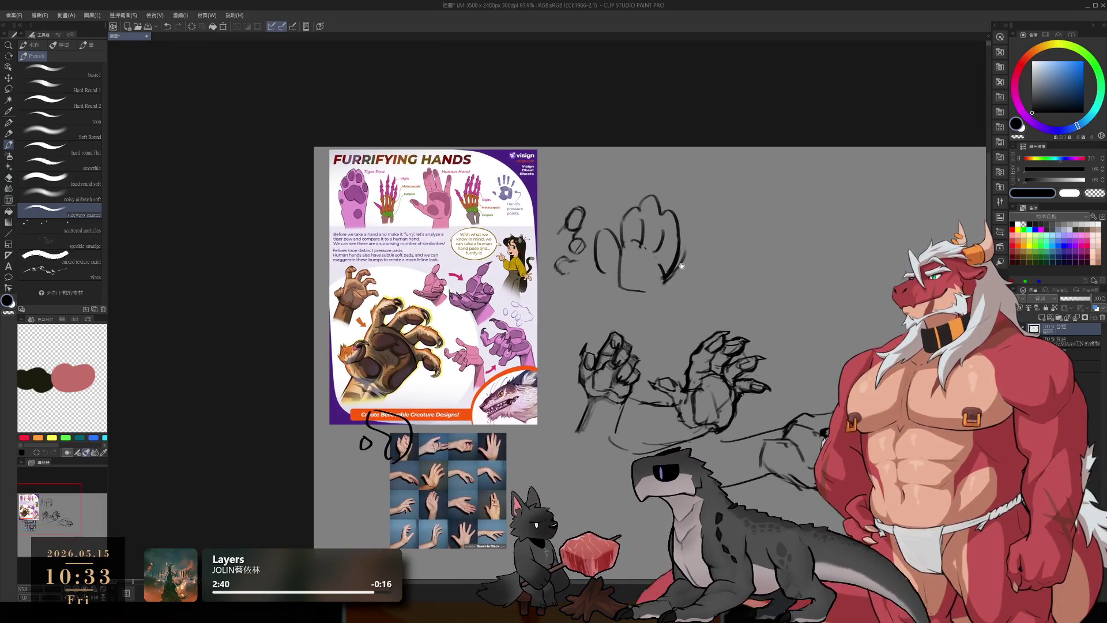
pyautogui.press('e')
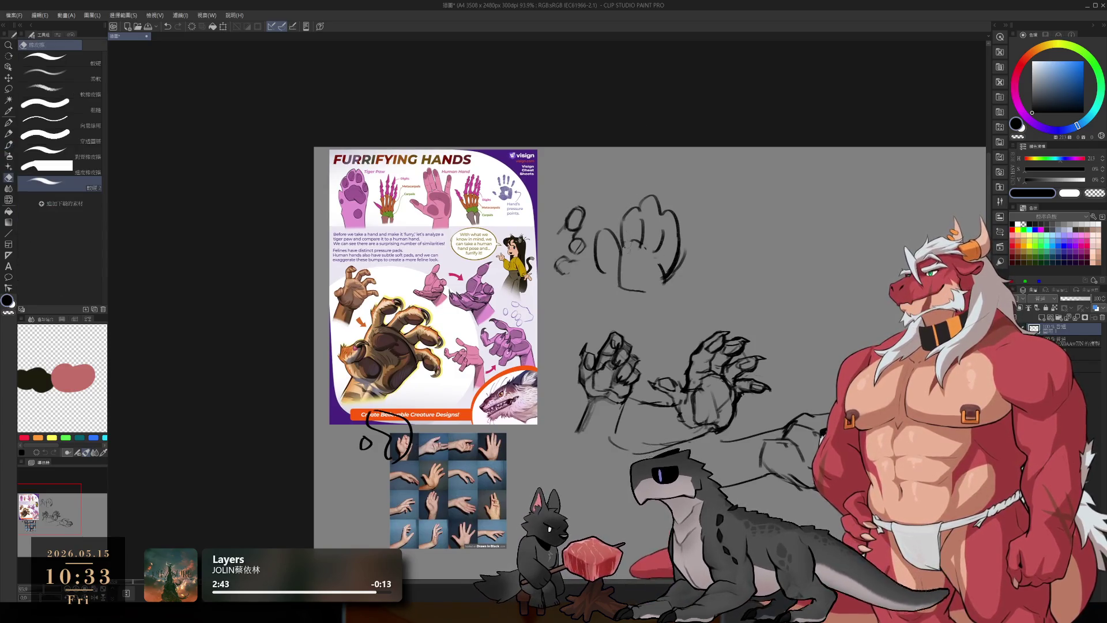
pyautogui.moveTo(607, 218)
pyautogui.mouseDown()
pyautogui.moveTo(639, 207)
pyautogui.moveTo(624, 282)
pyautogui.moveTo(621, 241)
pyautogui.moveTo(654, 283)
pyautogui.moveTo(678, 219)
pyautogui.mouseUp()
pyautogui.moveTo(844, 434); pyautogui.dragTo(797, 351)
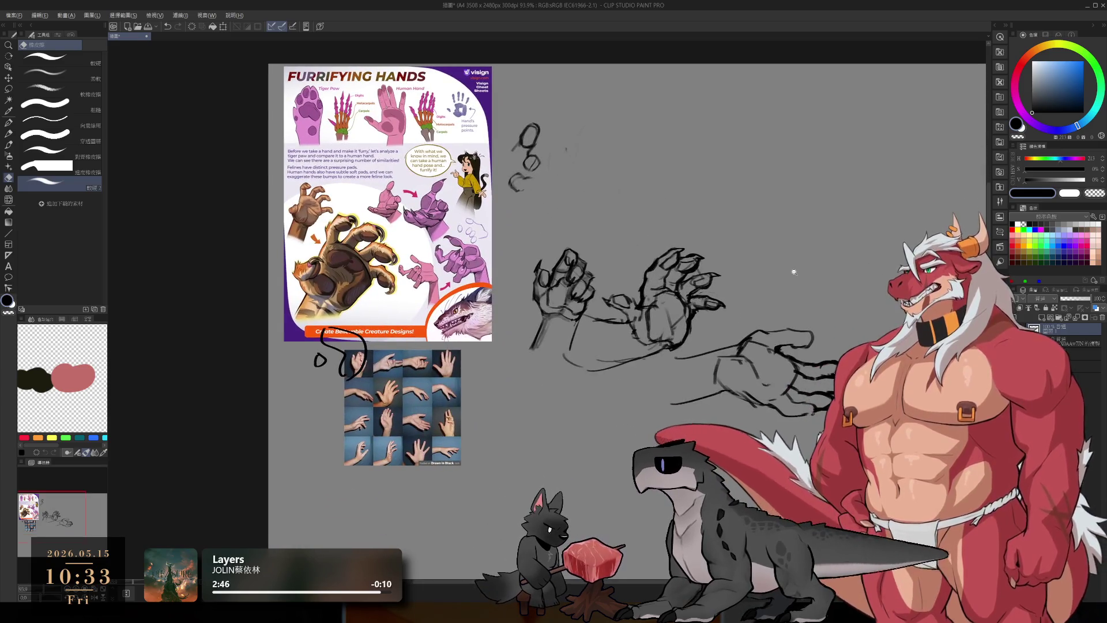
pyautogui.scroll(5, 797, 351)
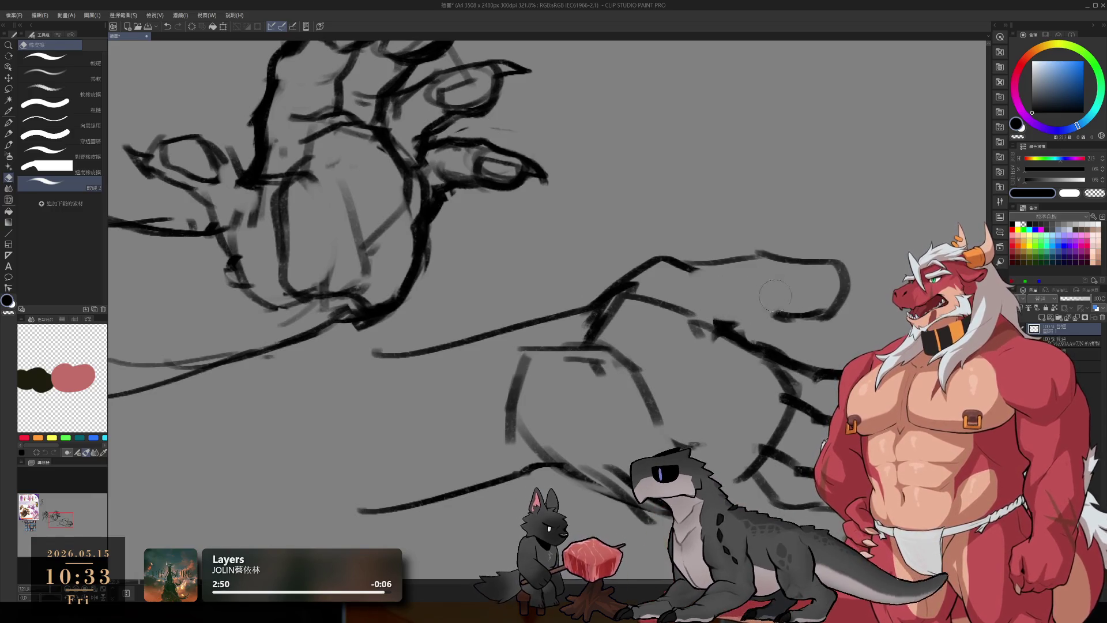
# Step: Trim a small stroke on the lower hand's fingers, then return to the brush
pyautogui.moveTo(713, 276); pyautogui.dragTo(717, 272)
pyautogui.press('b')
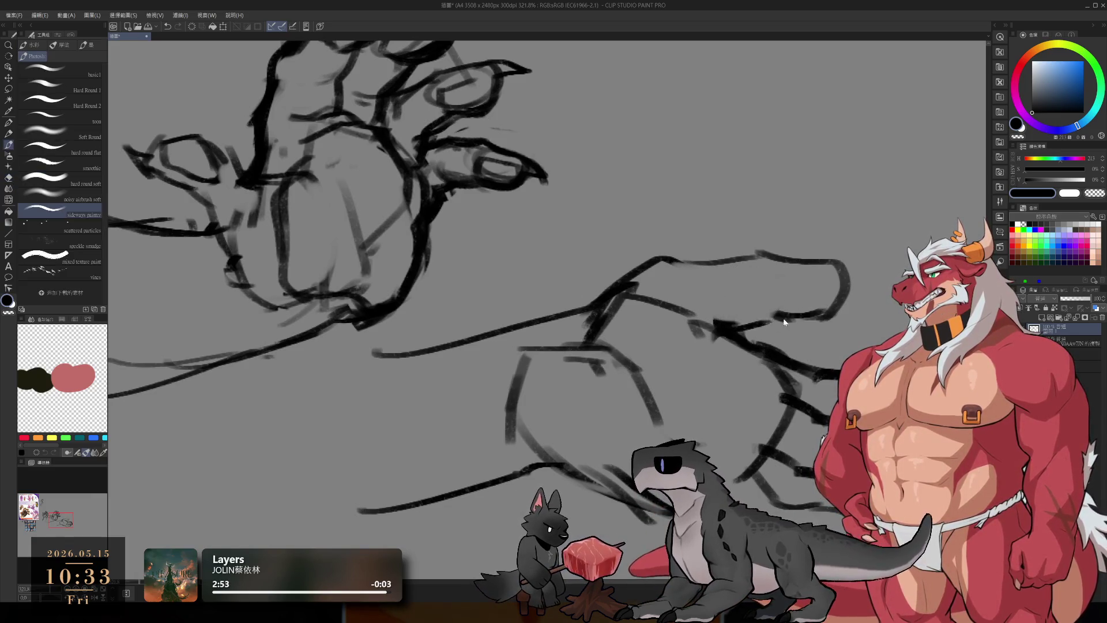
pyautogui.scroll(-6, 787, 325)
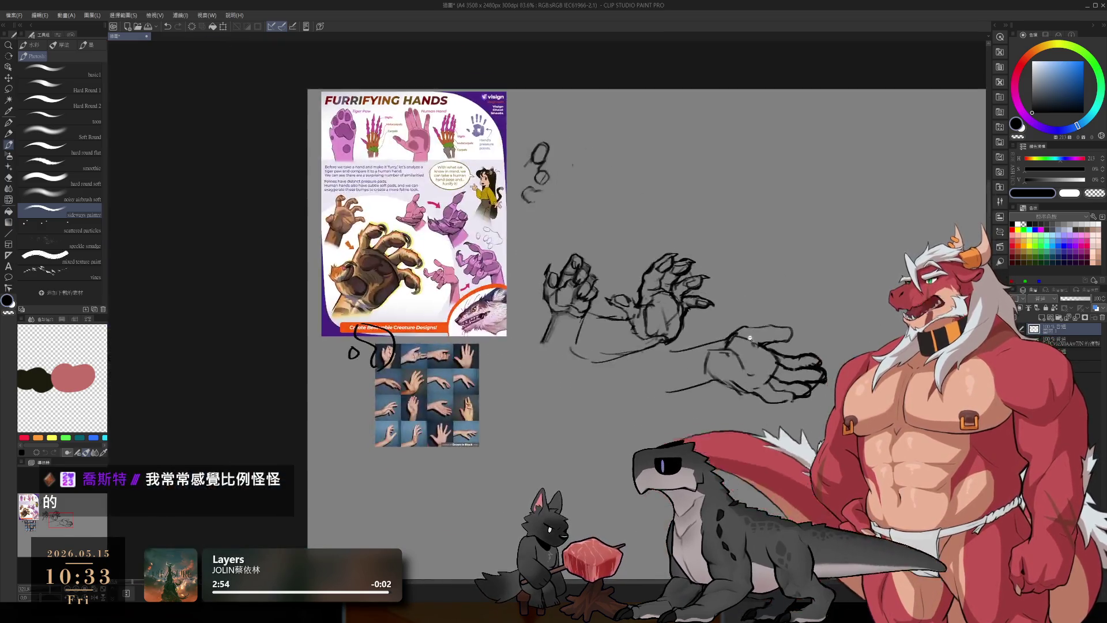
pyautogui.scroll(2, 767, 334)
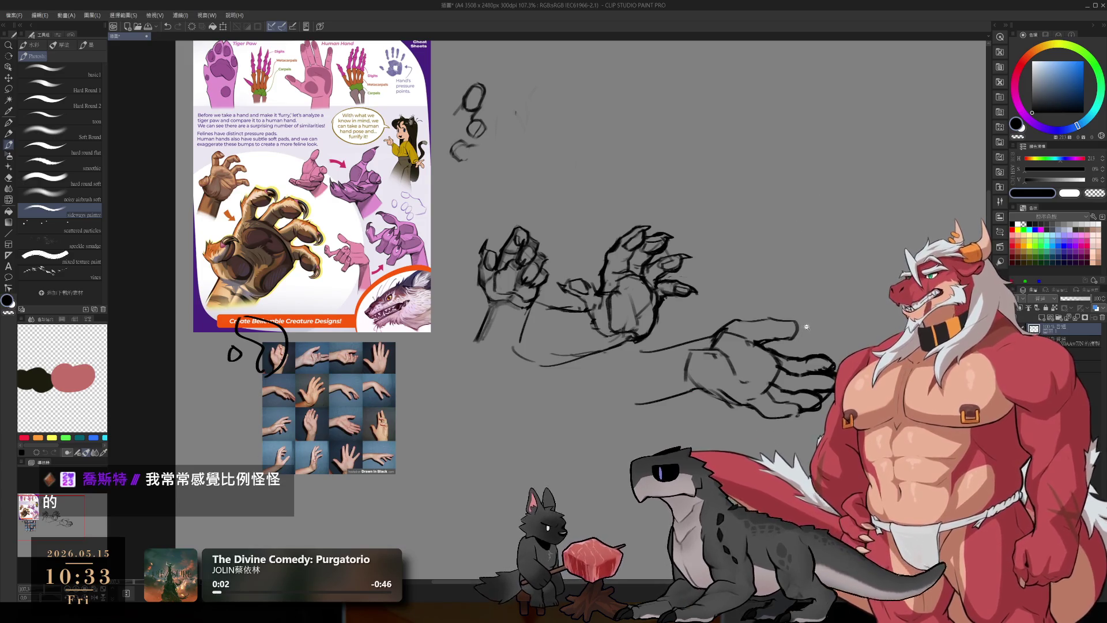
pyautogui.scroll(4, 806, 327)
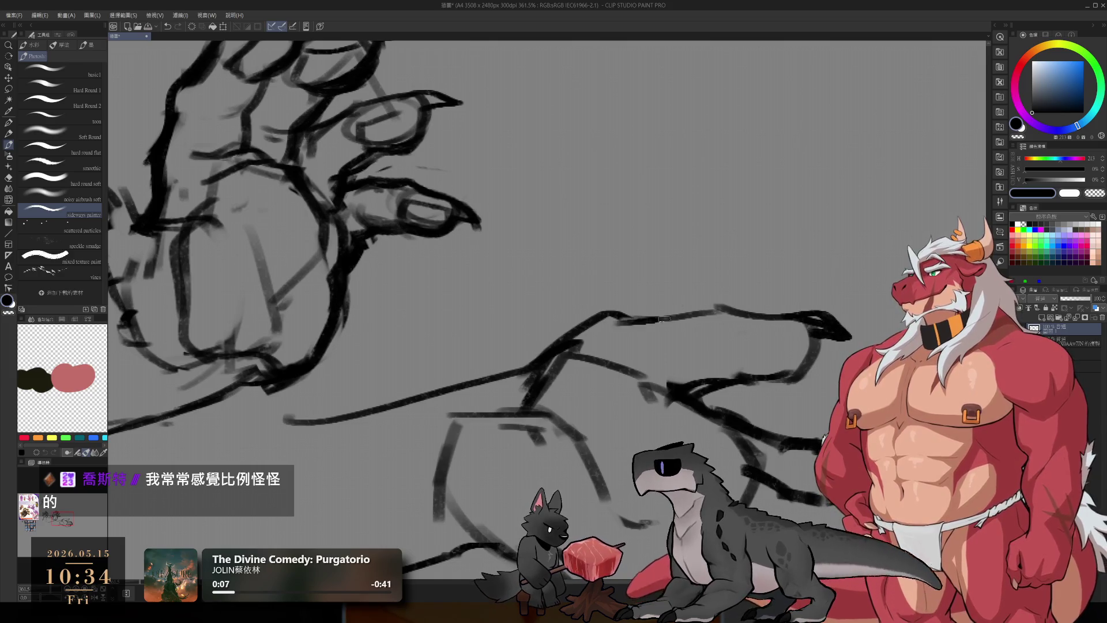
# Step: Darken the top line of the lower hand's forearm
pyautogui.moveTo(594, 319); pyautogui.dragTo(756, 311)
pyautogui.scroll(-4, 672, 334)
pyautogui.scroll(2, 672, 334)
pyautogui.scroll(3, 672, 334)
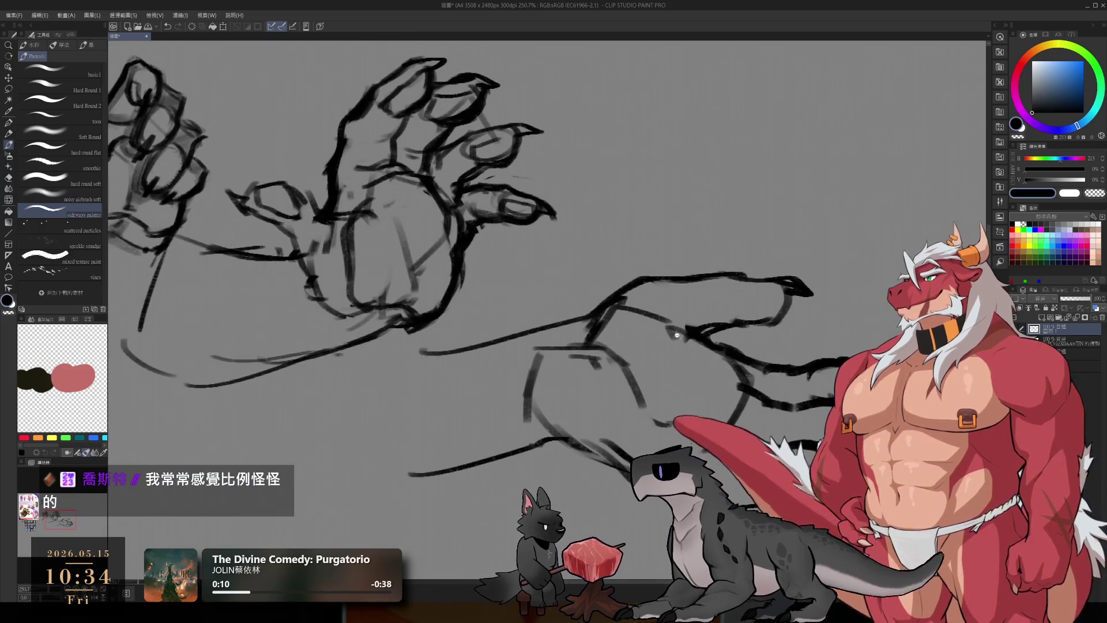
# Step: Erase the faint stray line across the lower hand, toggling tools and undoing a stroke
pyautogui.press('e')
pyautogui.moveTo(675, 336)
pyautogui.mouseDown()
pyautogui.moveTo(634, 313)
pyautogui.moveTo(697, 329)
pyautogui.moveTo(720, 310)
pyautogui.moveTo(775, 301)
pyautogui.moveTo(756, 330)
pyautogui.mouseUp()
pyautogui.press('b')
pyautogui.press('e')
pyautogui.press('b')
pyautogui.hotkey('ctrl', 'z')
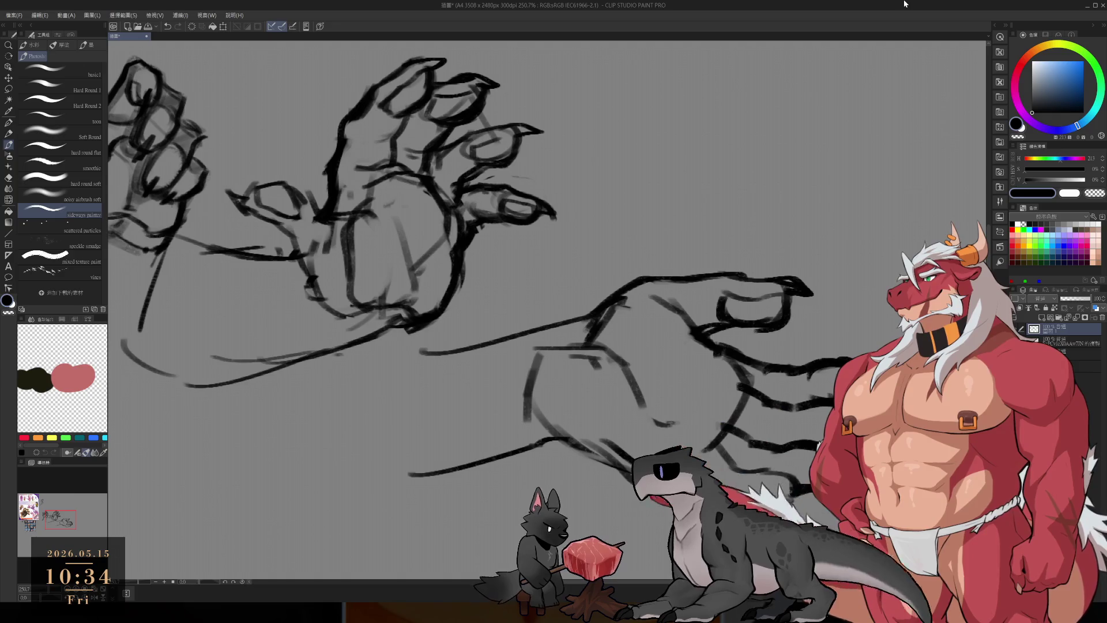
# Step: Redraw the lower hand's palm outline, thumb side and bottom line with bold strokes
pyautogui.moveTo(461, 289); pyautogui.dragTo(458, 255)
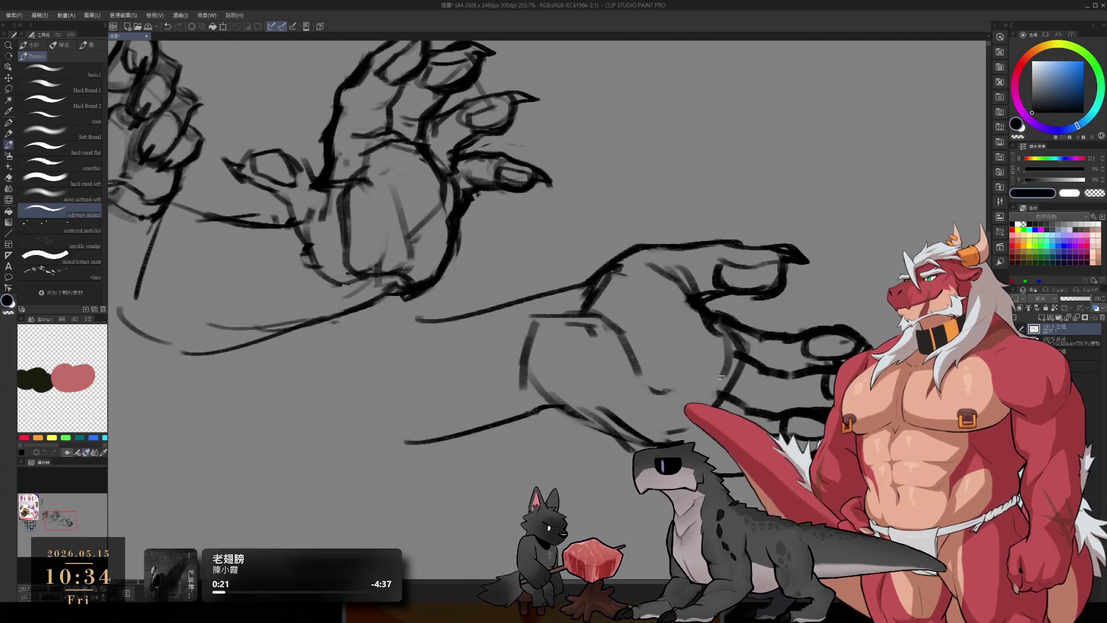
pyautogui.moveTo(589, 309)
pyautogui.mouseDown()
pyautogui.moveTo(574, 389)
pyautogui.moveTo(715, 401)
pyautogui.moveTo(723, 376)
pyautogui.mouseUp()
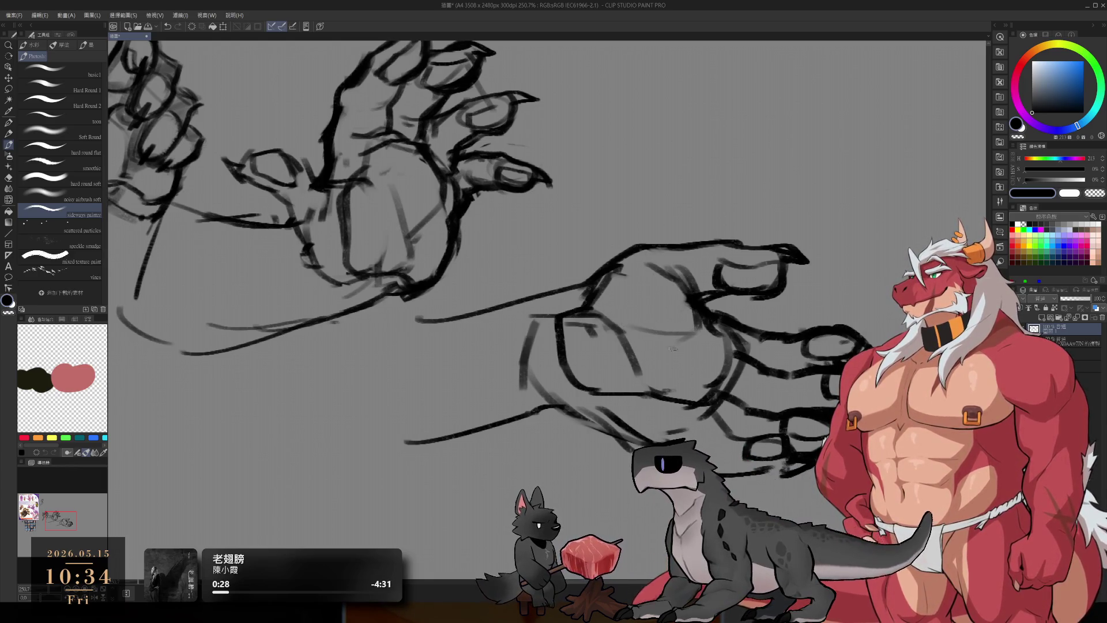
pyautogui.moveTo(702, 328); pyautogui.dragTo(729, 375)
pyautogui.moveTo(729, 375)
pyautogui.mouseDown()
pyautogui.moveTo(669, 398)
pyautogui.moveTo(684, 399)
pyautogui.mouseUp()
pyautogui.scroll(-2, 684, 399)
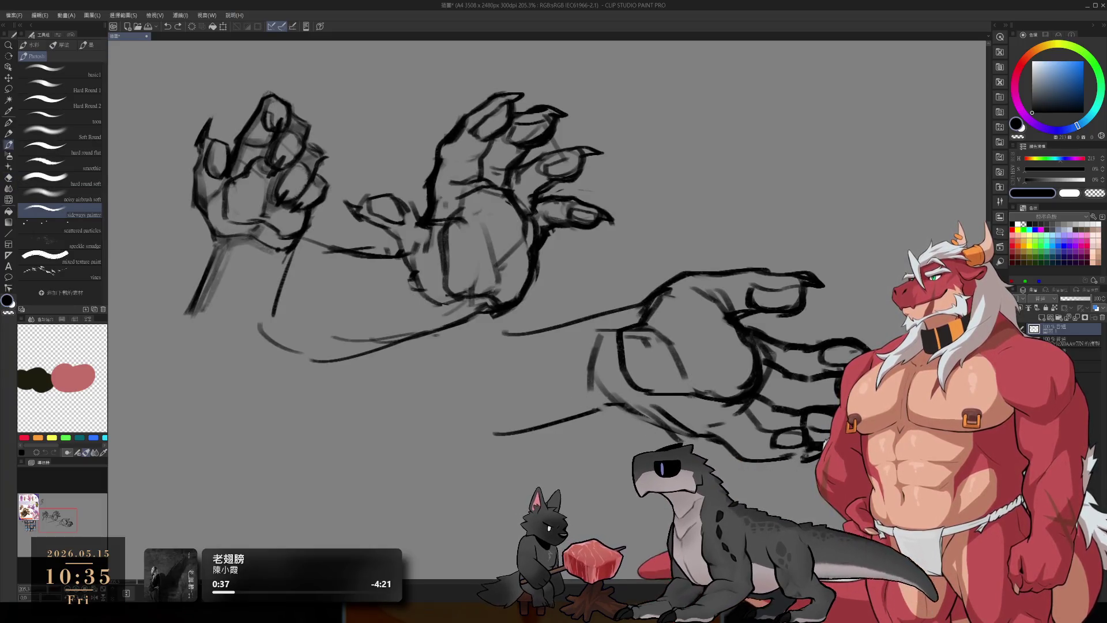
pyautogui.scroll(-2, 687, 420)
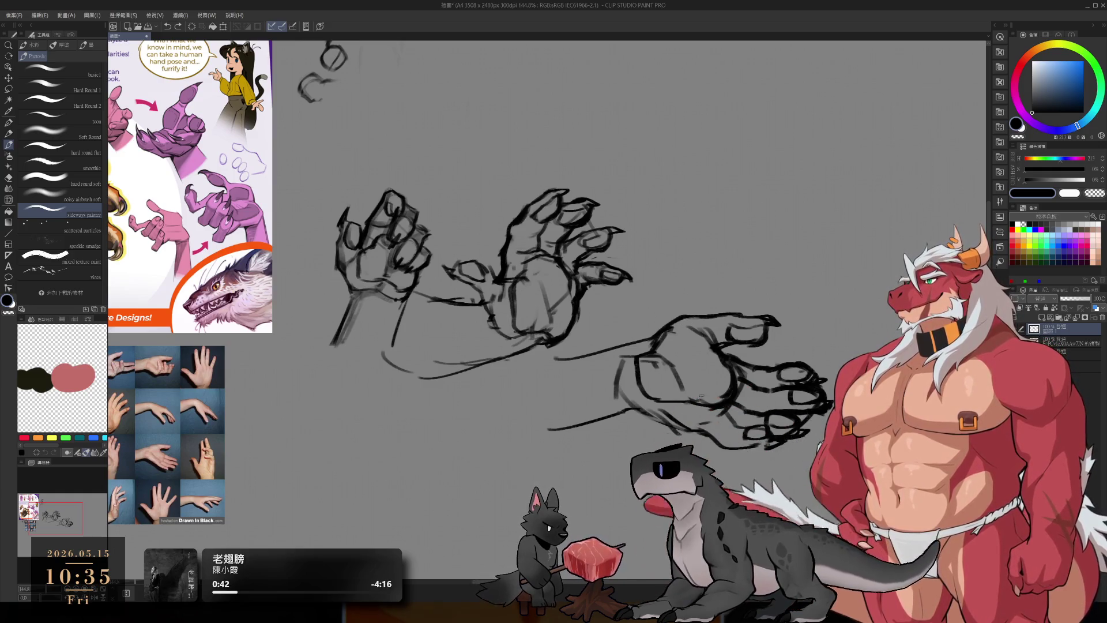
pyautogui.press('e')
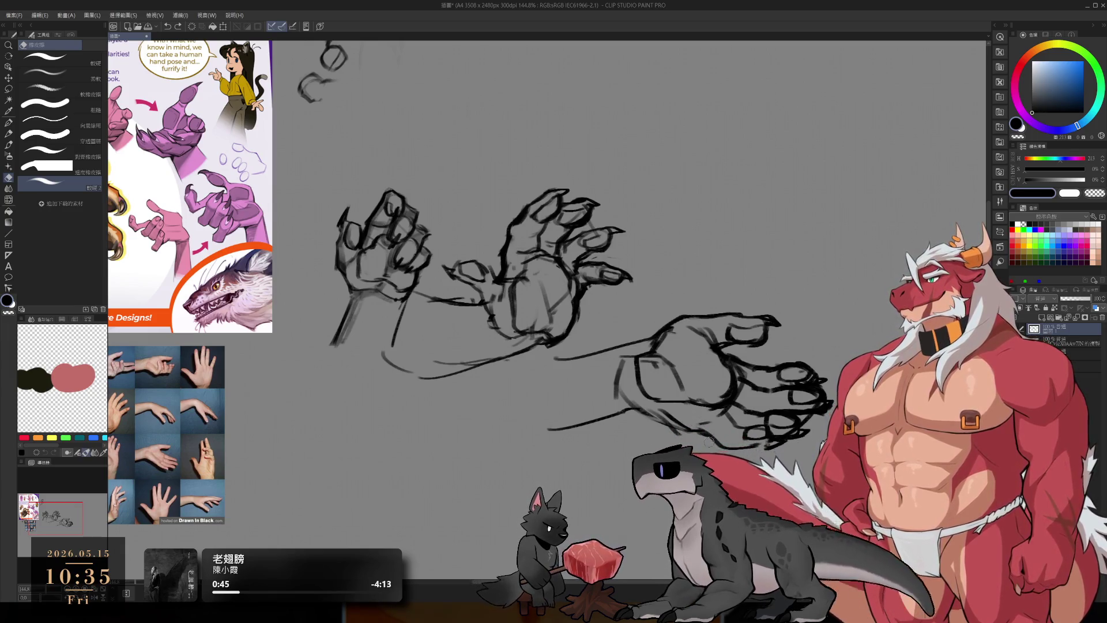
pyautogui.scroll(4, 713, 441)
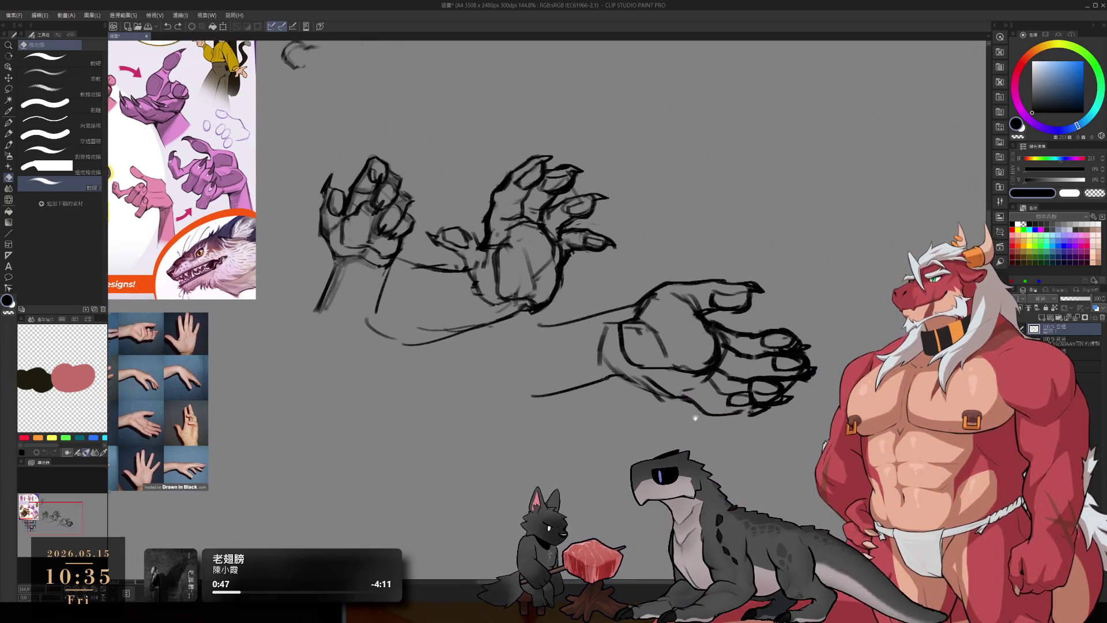
pyautogui.press('Left')
pyautogui.press('Left')
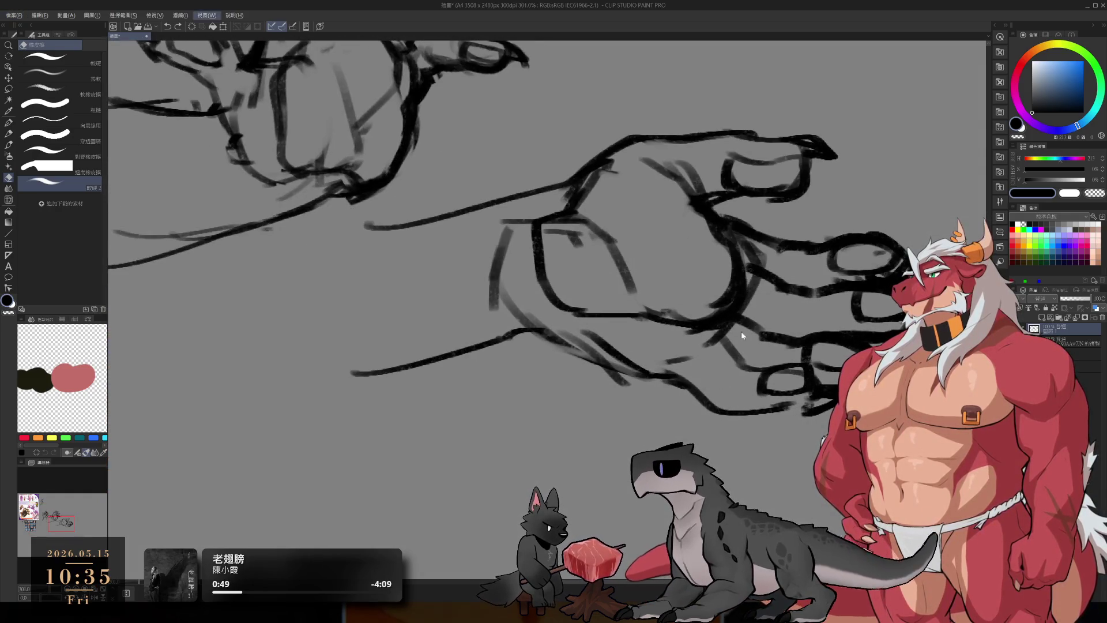
pyautogui.press('m')
pyautogui.moveTo(647, 406)
pyautogui.mouseDown()
pyautogui.moveTo(749, 450)
pyautogui.moveTo(822, 404)
pyautogui.mouseUp()
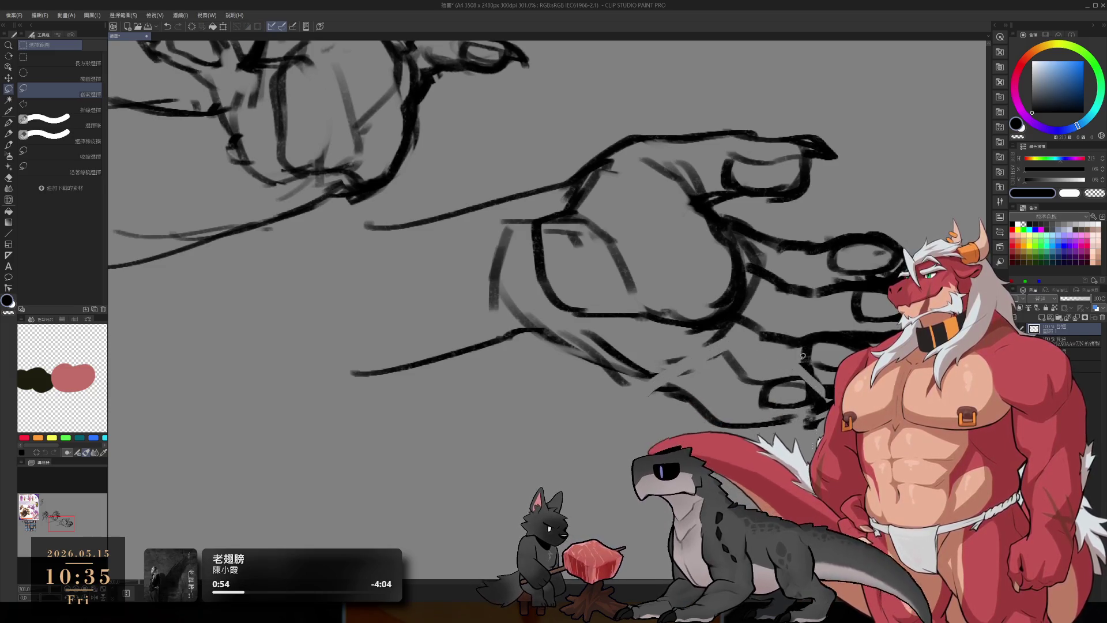
pyautogui.hotkey('ctrl', 'd')
pyautogui.press('b')
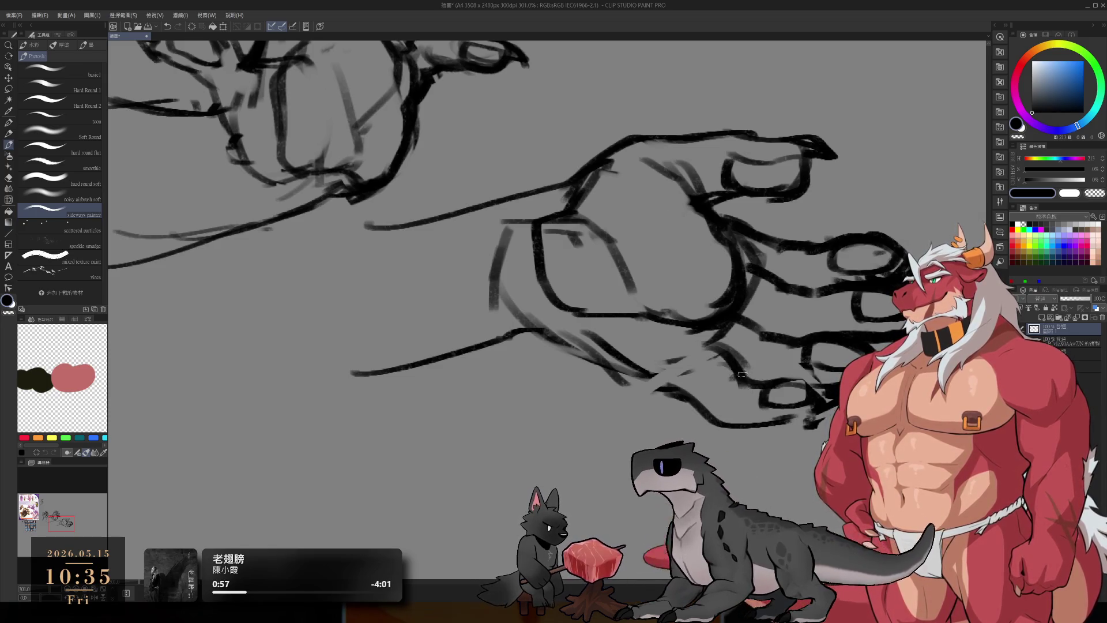
pyautogui.press('e')
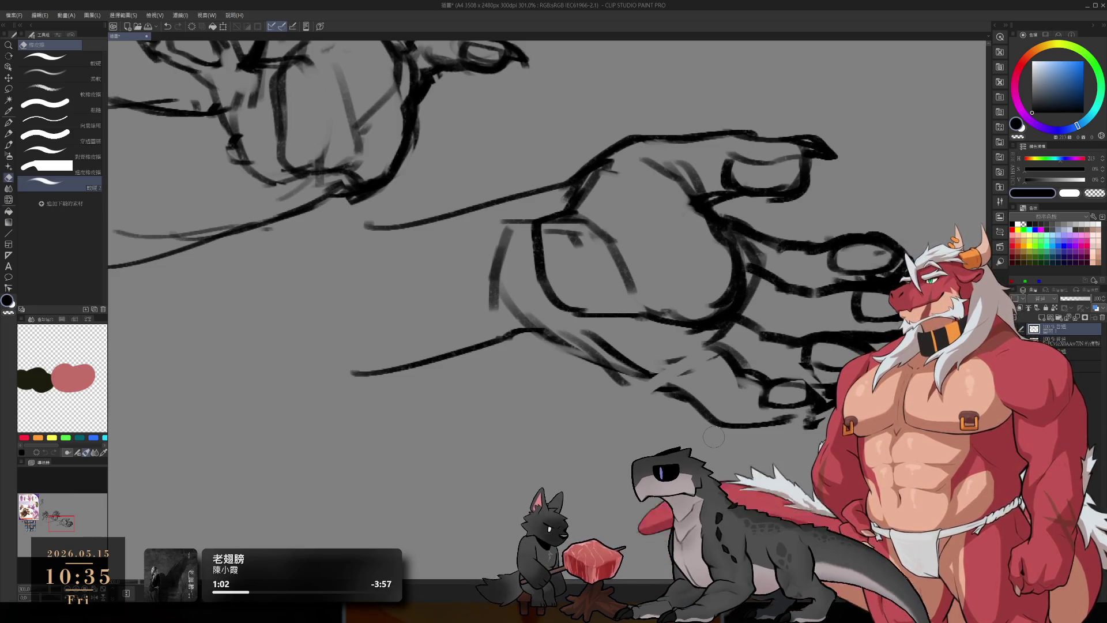
pyautogui.press('b')
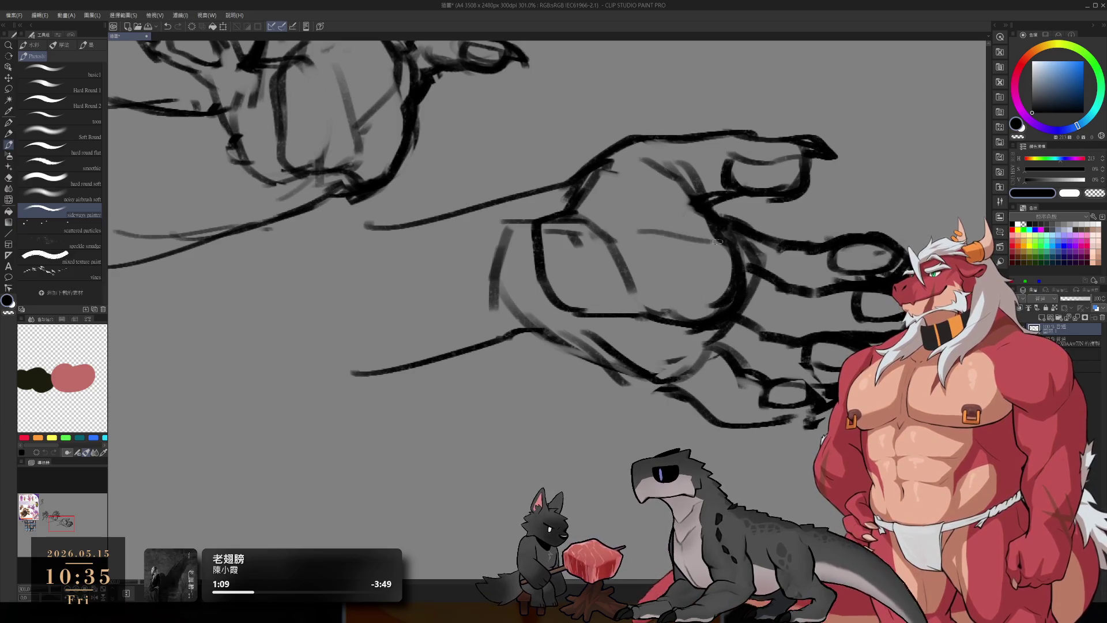
pyautogui.hotkey('ctrl', '0')
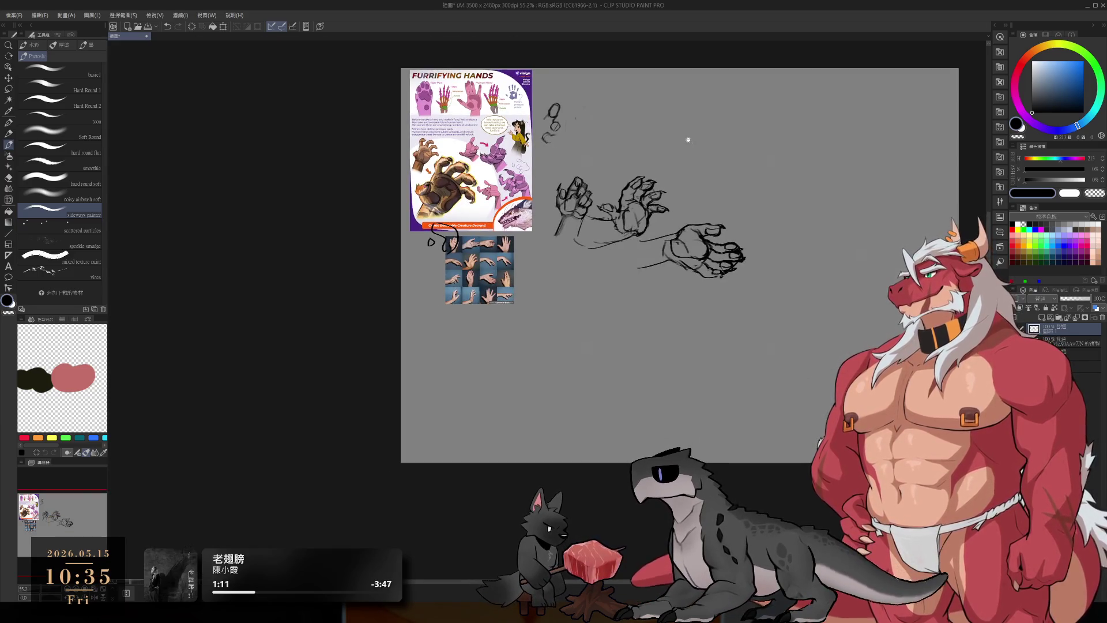
pyautogui.scroll(5, 671, 219)
pyautogui.scroll(-3, 724, 350)
pyautogui.scroll(1, 723, 350)
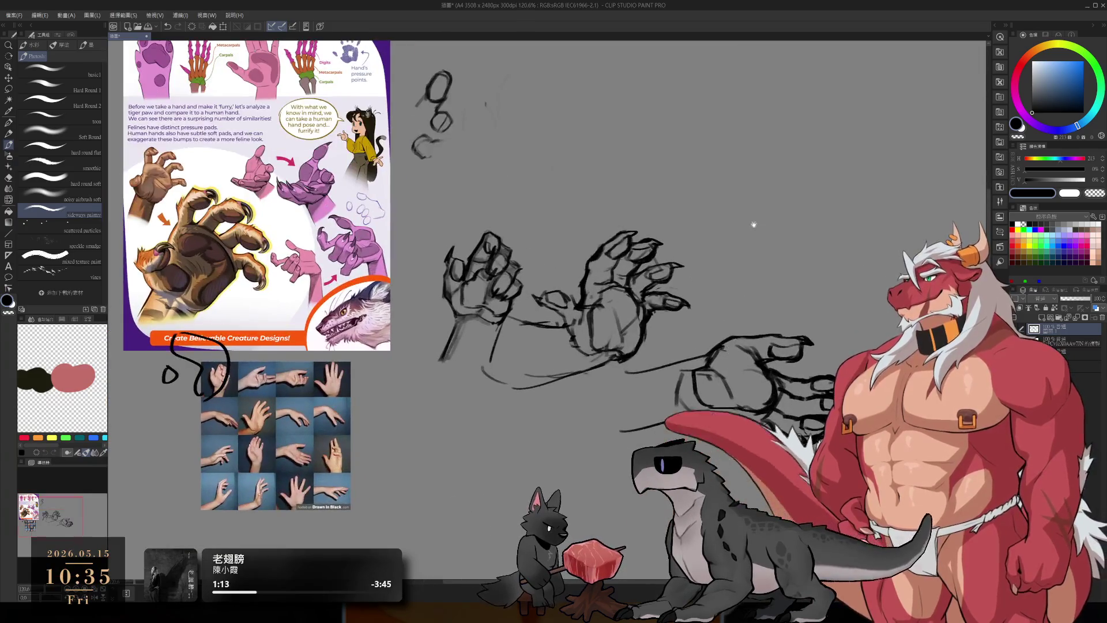
pyautogui.scroll(1, 787, 336)
pyautogui.scroll(5, 787, 336)
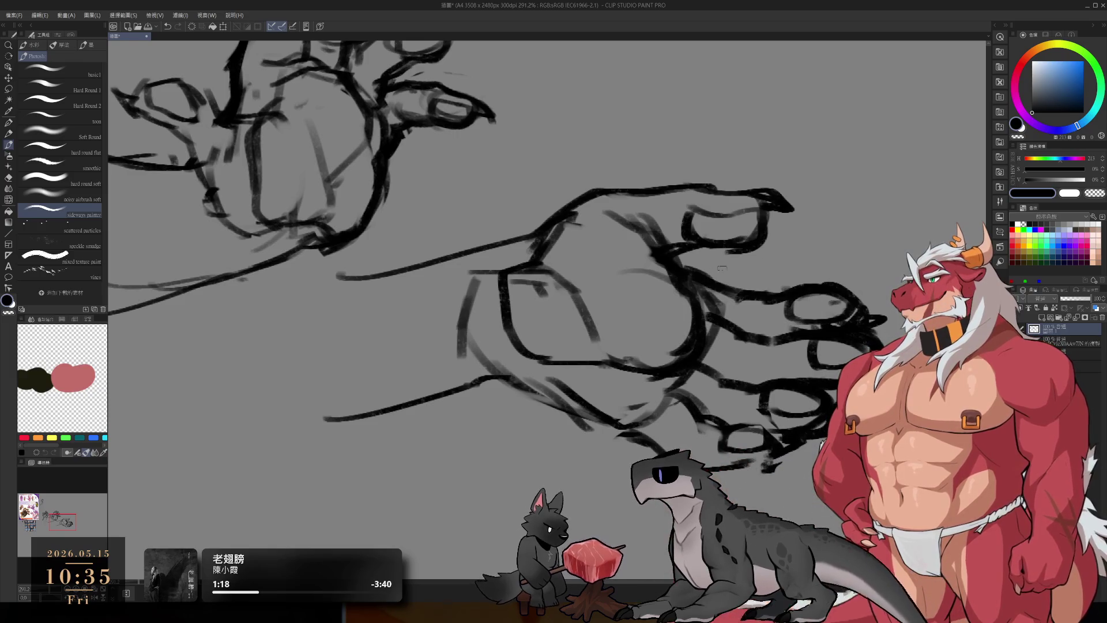
pyautogui.moveTo(729, 267); pyautogui.dragTo(845, 269)
pyautogui.hotkey('ctrl', 'z')
pyautogui.press('m')
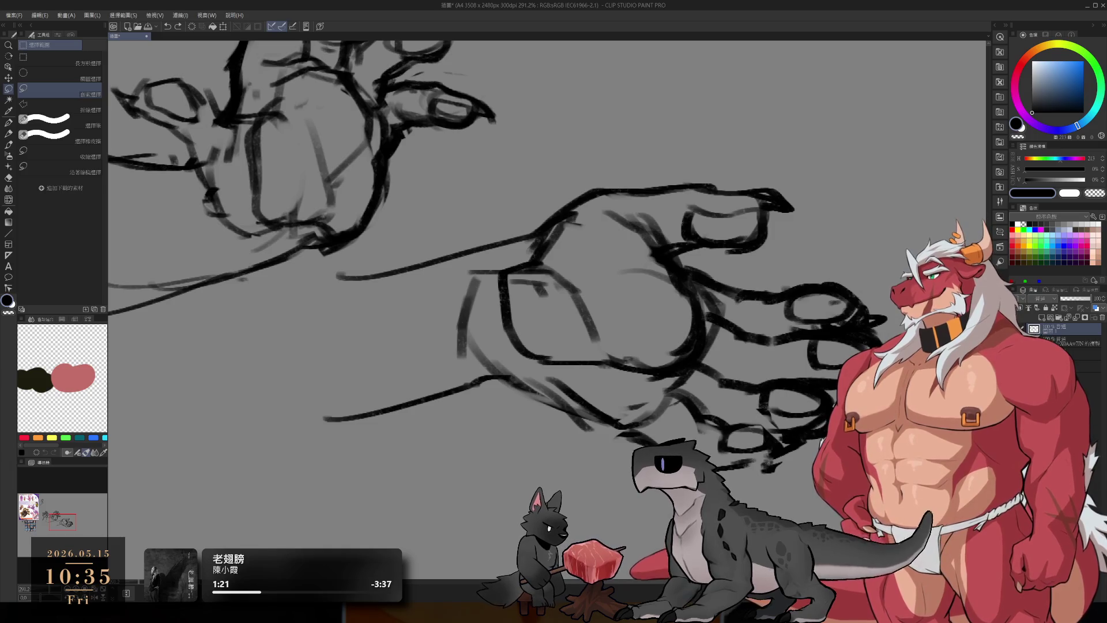
pyautogui.moveTo(576, 288)
pyautogui.mouseDown()
pyautogui.moveTo(634, 259)
pyautogui.moveTo(655, 341)
pyautogui.mouseUp()
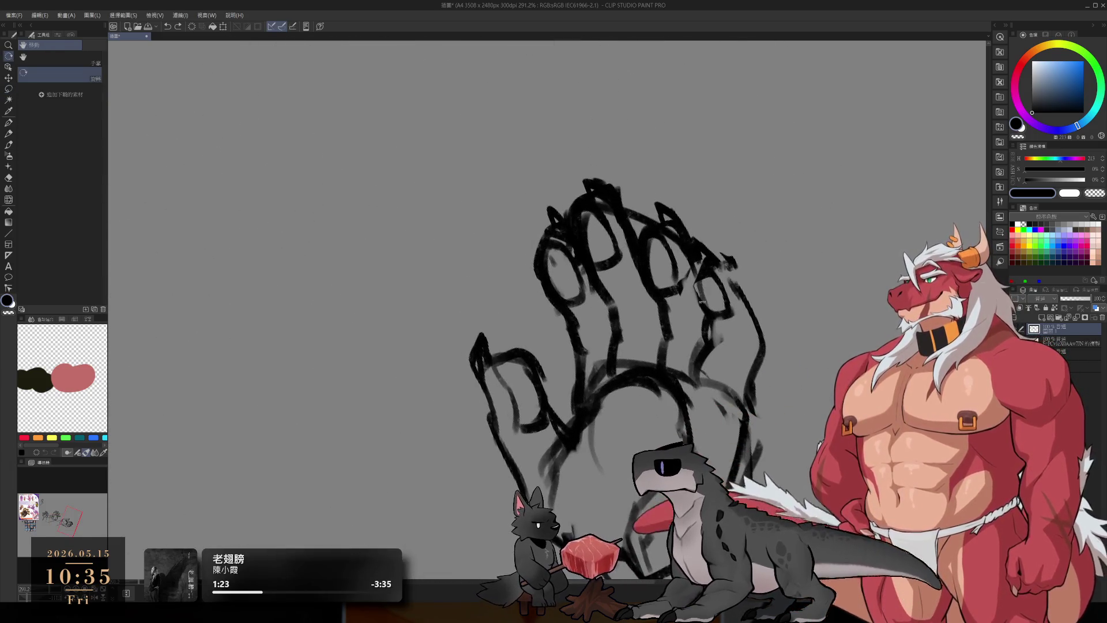
# Step: Lasso the fingers and Free Transform them: nudge, resize and tilt about 9° clockwise
pyautogui.moveTo(580, 128); pyautogui.dragTo(570, 349)
pyautogui.moveTo(689, 358)
pyautogui.mouseDown()
pyautogui.moveTo(582, 126)
pyautogui.moveTo(570, 145)
pyautogui.mouseUp()
pyautogui.hotkey('ctrl', 't')
pyautogui.moveTo(597, 197); pyautogui.dragTo(591, 203)
pyautogui.moveTo(717, 237); pyautogui.dragTo(727, 246)
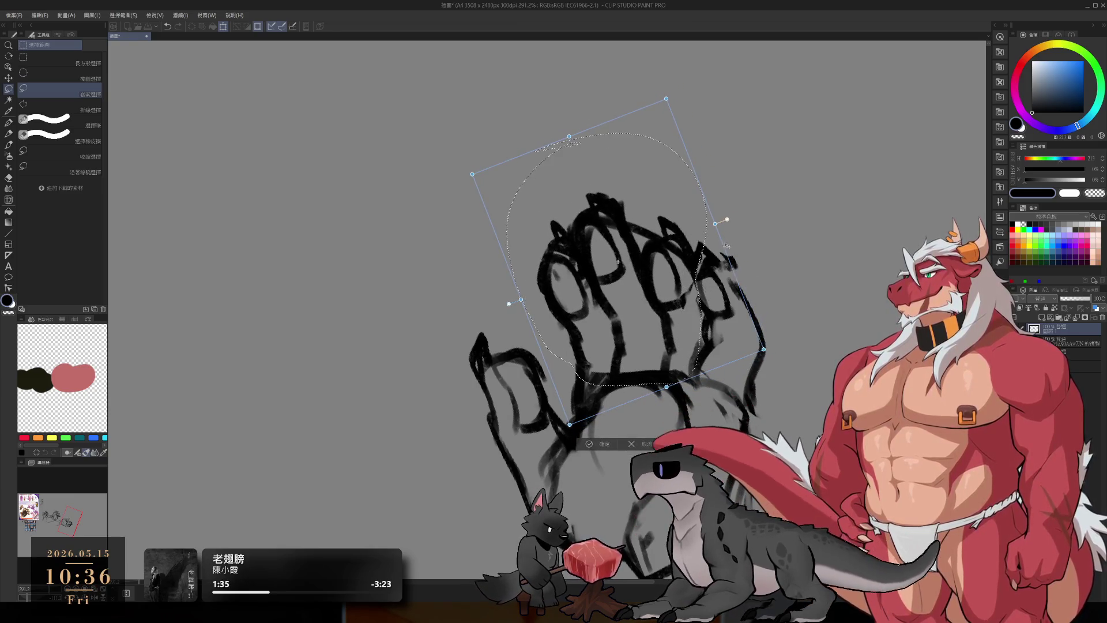
pyautogui.moveTo(667, 101)
pyautogui.mouseDown()
pyautogui.moveTo(670, 121)
pyautogui.moveTo(701, 107)
pyautogui.mouseUp()
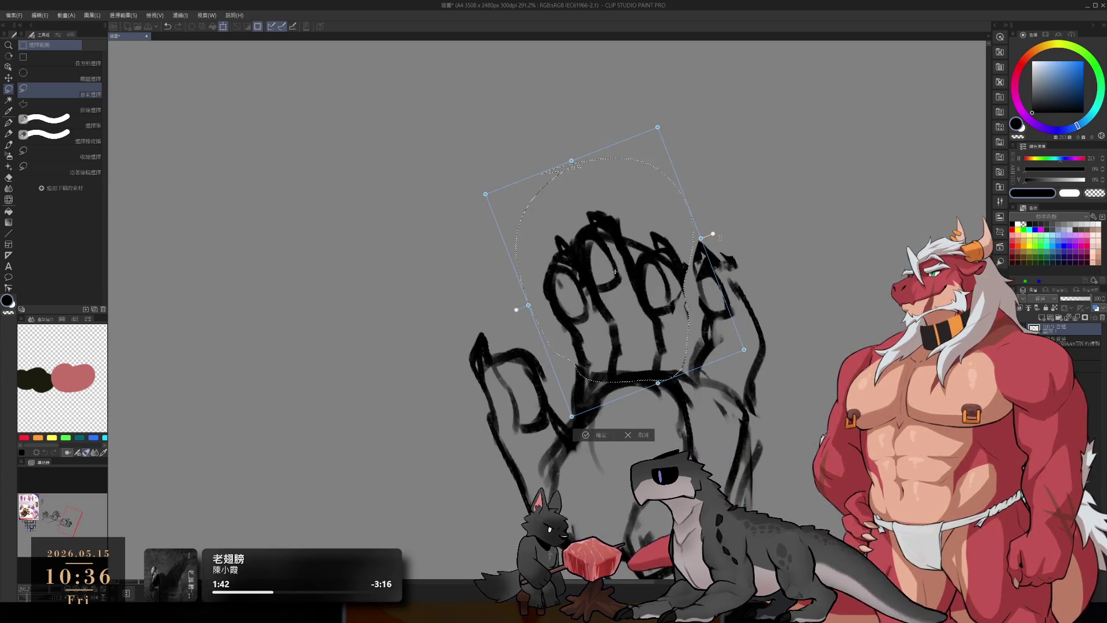
pyautogui.moveTo(746, 222); pyautogui.dragTo(752, 243)
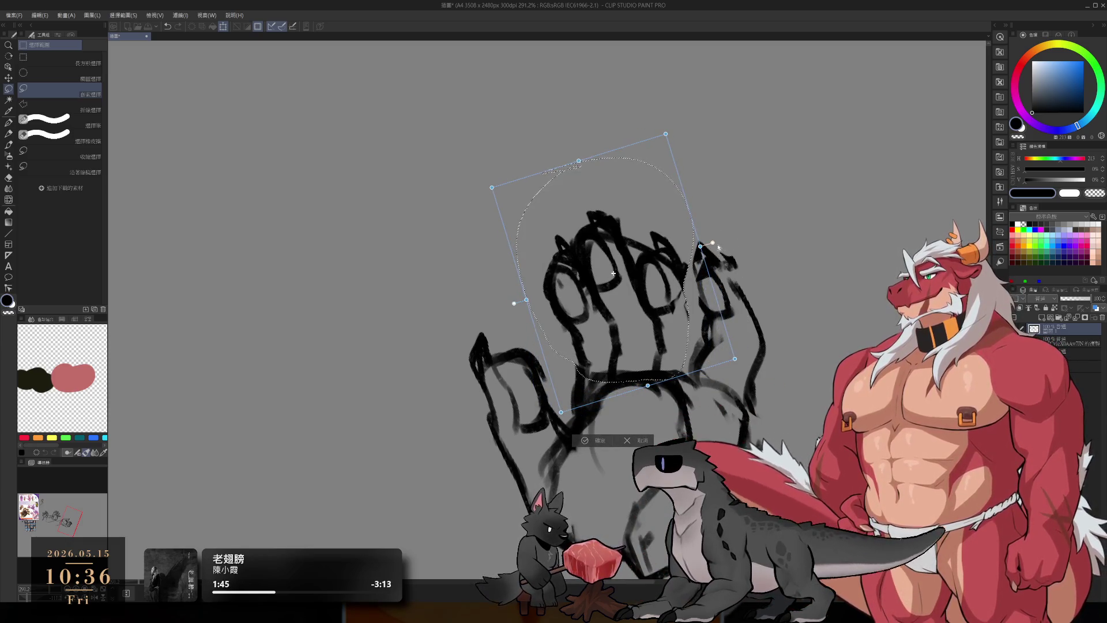
pyautogui.press('Return')
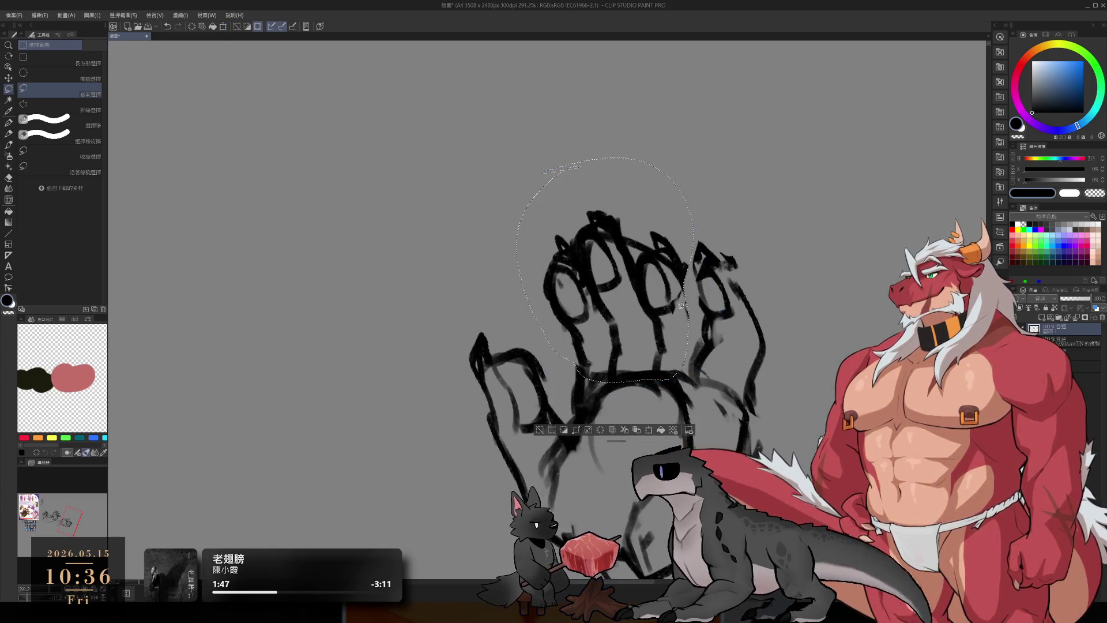
# Step: Shift the selected fingers again, deselect, and rotate the view back to the lower hand
pyautogui.hotkey('ctrl', 't')
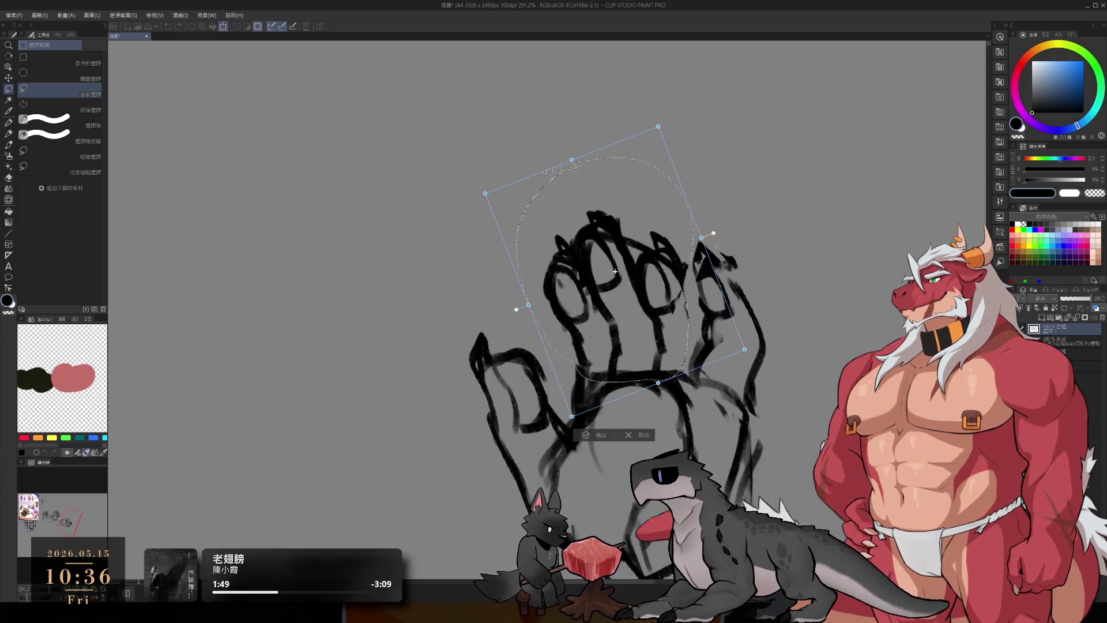
pyautogui.moveTo(640, 294)
pyautogui.mouseDown()
pyautogui.moveTo(633, 264)
pyautogui.moveTo(616, 293)
pyautogui.mouseUp()
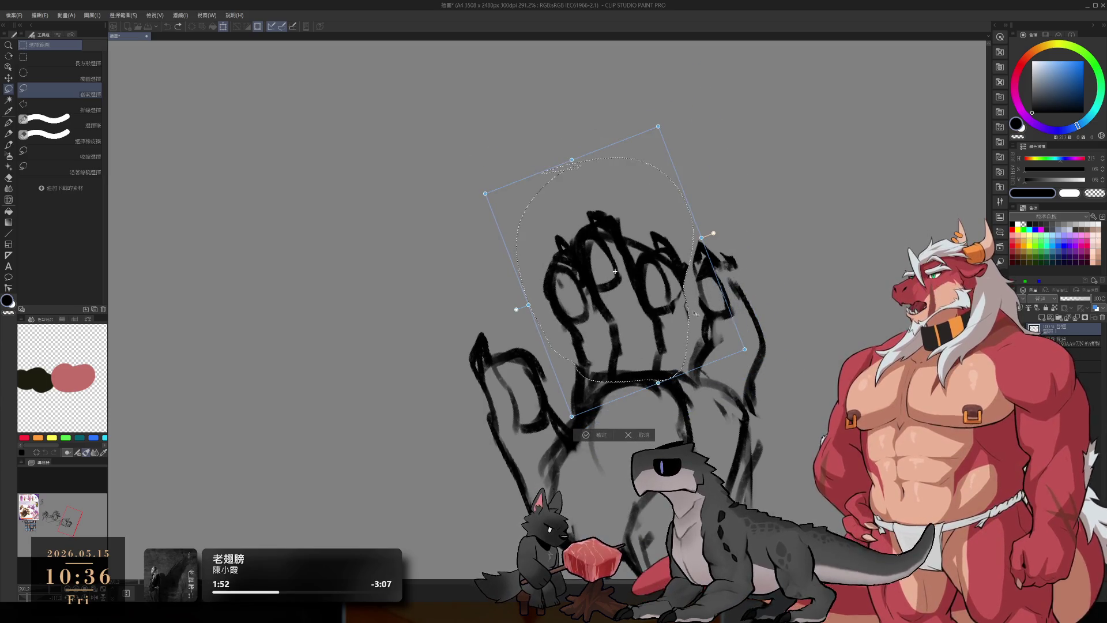
pyautogui.press('Return')
pyautogui.hotkey('ctrl', 'z')
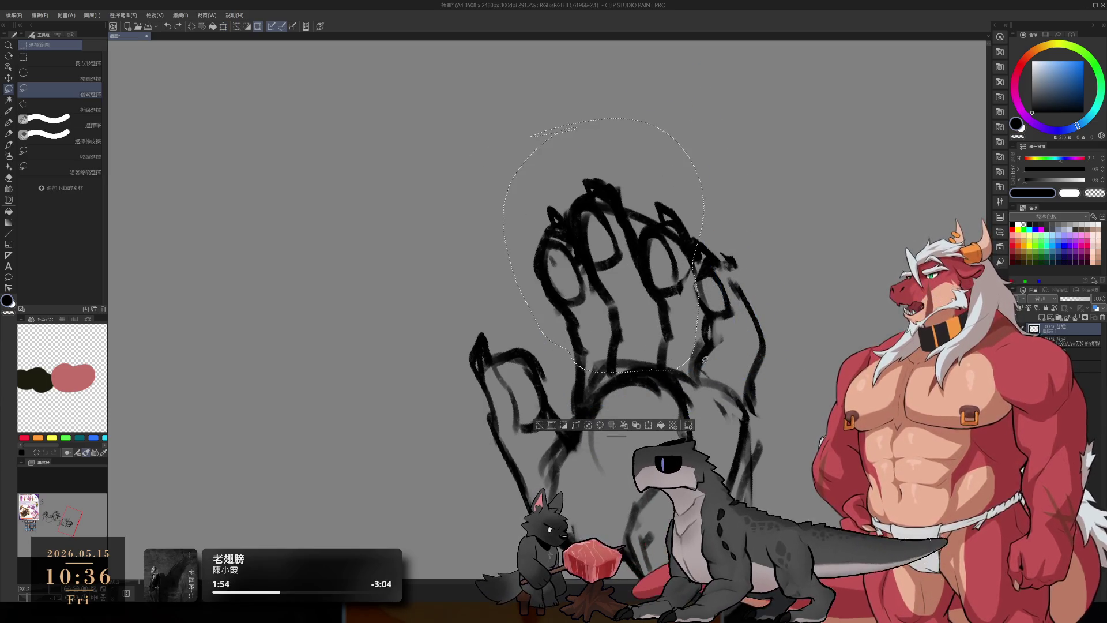
pyautogui.hotkey('ctrl', 'd')
pyautogui.press('r')
pyautogui.moveTo(670, 236)
pyautogui.mouseDown()
pyautogui.moveTo(685, 271)
pyautogui.moveTo(680, 369)
pyautogui.moveTo(634, 415)
pyautogui.moveTo(721, 392)
pyautogui.mouseUp()
# Step: Lasso the lower hand's fingertips and nudge them up and left, then deselect
pyautogui.press('m')
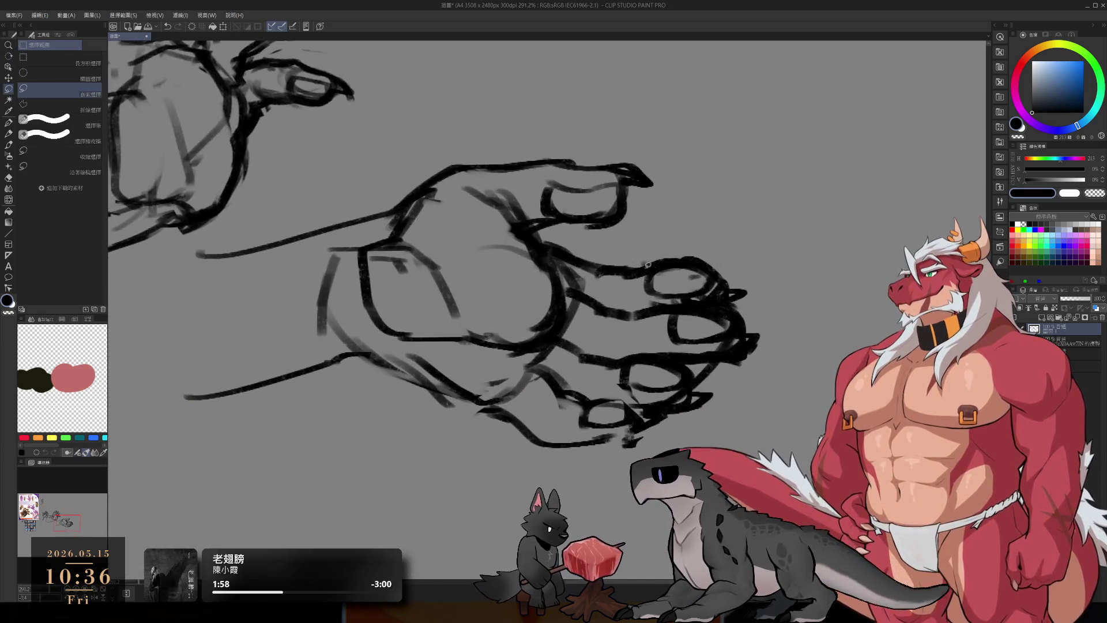
pyautogui.moveTo(620, 237)
pyautogui.mouseDown()
pyautogui.moveTo(645, 353)
pyautogui.moveTo(819, 323)
pyautogui.moveTo(603, 233)
pyautogui.mouseUp()
pyautogui.moveTo(772, 296); pyautogui.dragTo(752, 347)
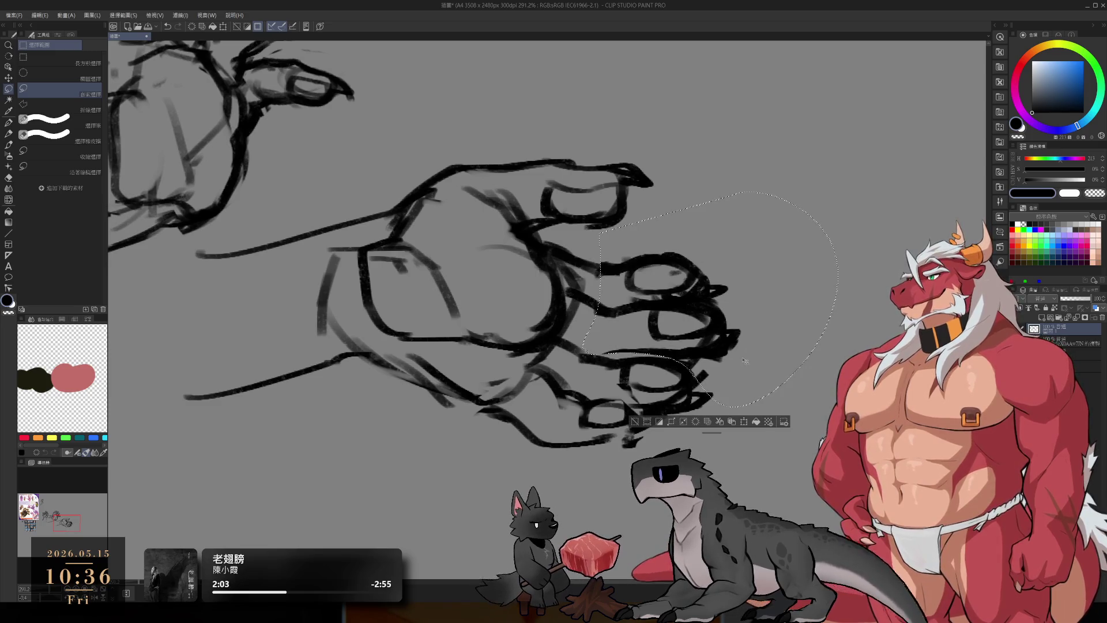
pyautogui.click(756, 425)
# Step: Zoom and pan the view to frame empty space beside the hand sketches
pyautogui.press('b')
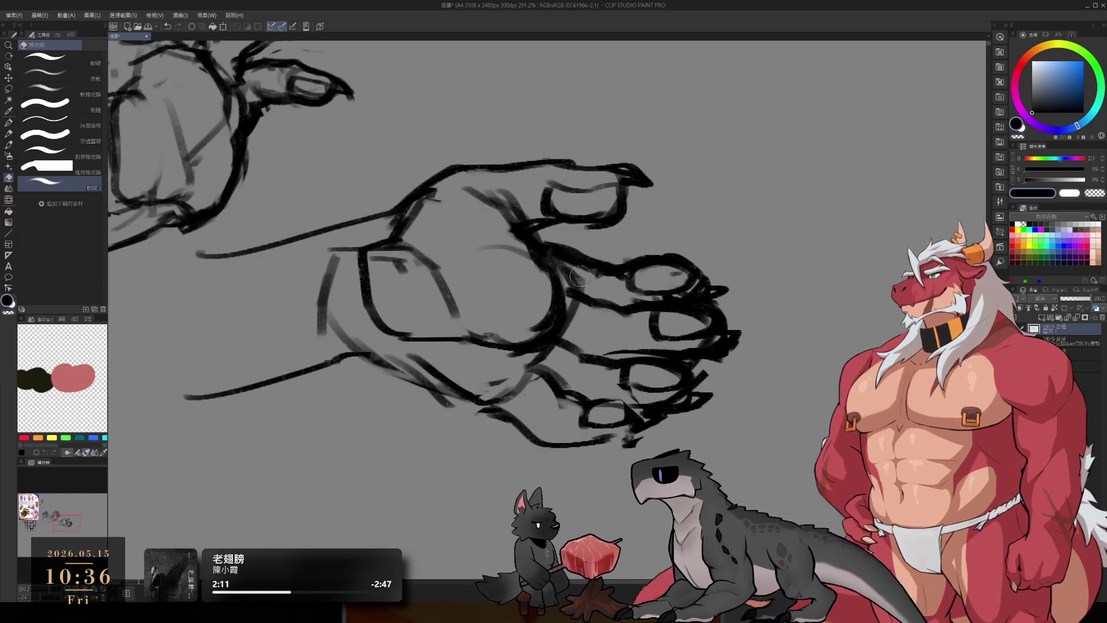
pyautogui.press('e')
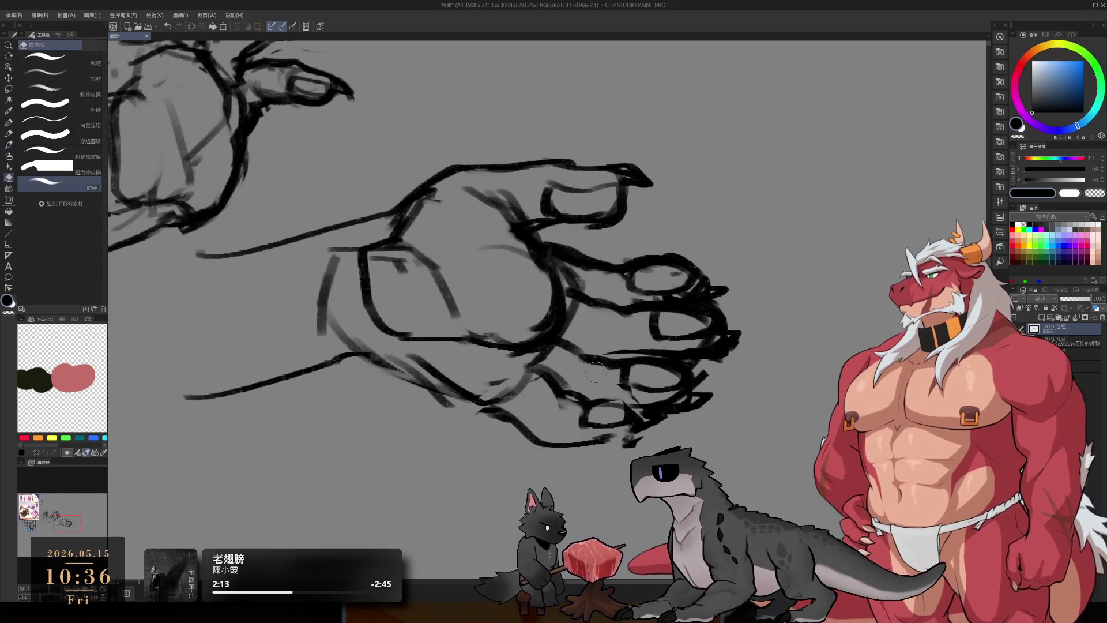
pyautogui.scroll(-5, 584, 365)
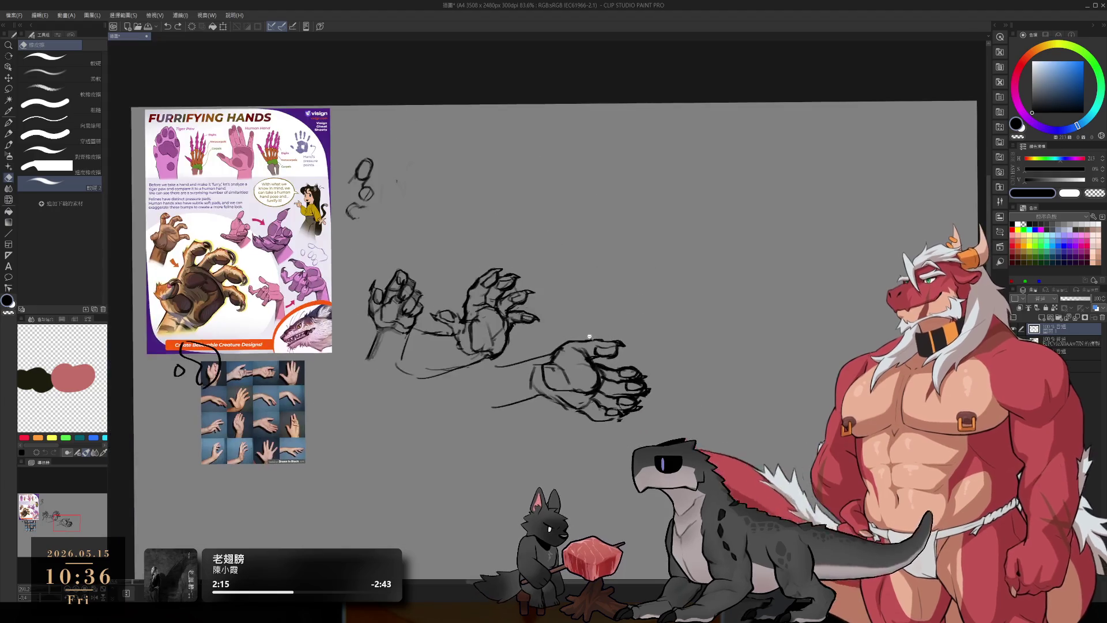
pyautogui.scroll(5, 607, 412)
pyautogui.scroll(-4, 607, 412)
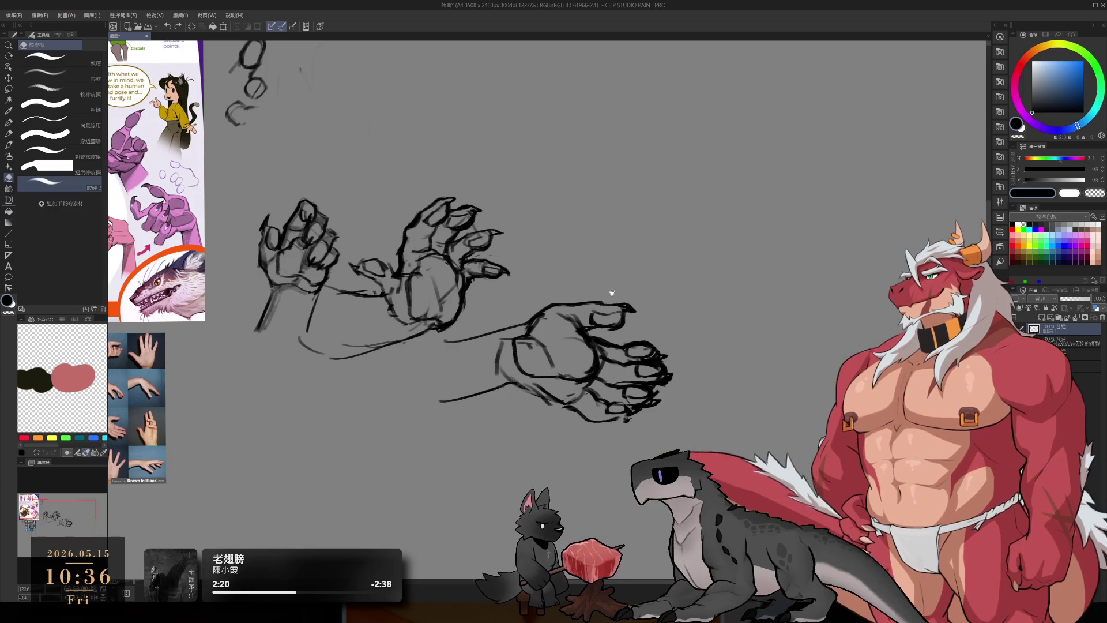
pyautogui.moveTo(591, 345); pyautogui.dragTo(684, 322)
pyautogui.moveTo(678, 228); pyautogui.dragTo(672, 330)
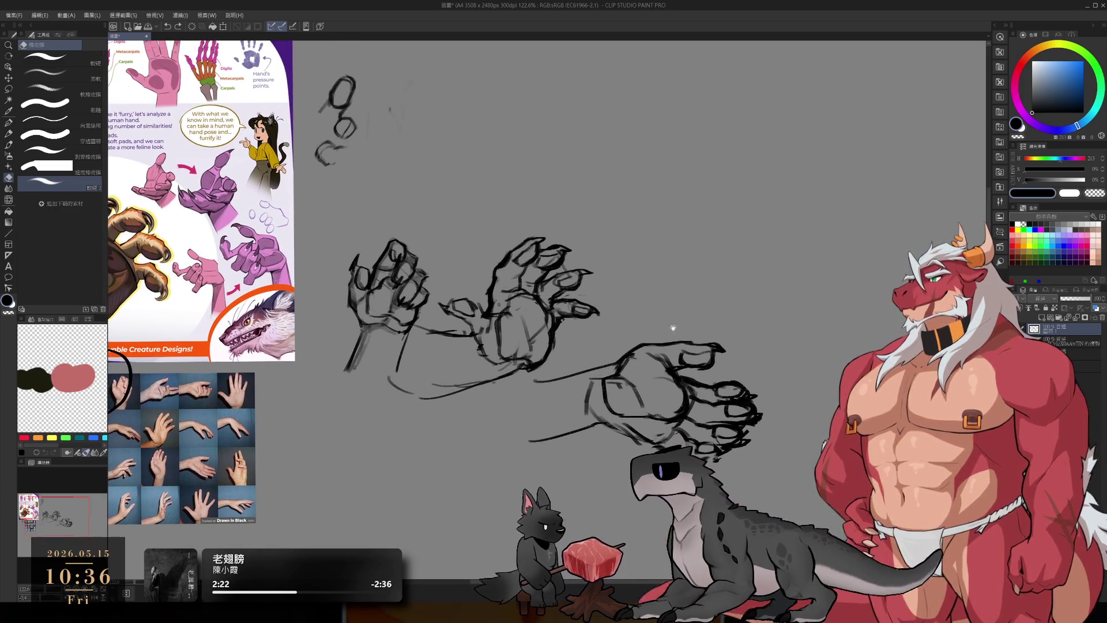
pyautogui.scroll(3, 683, 163)
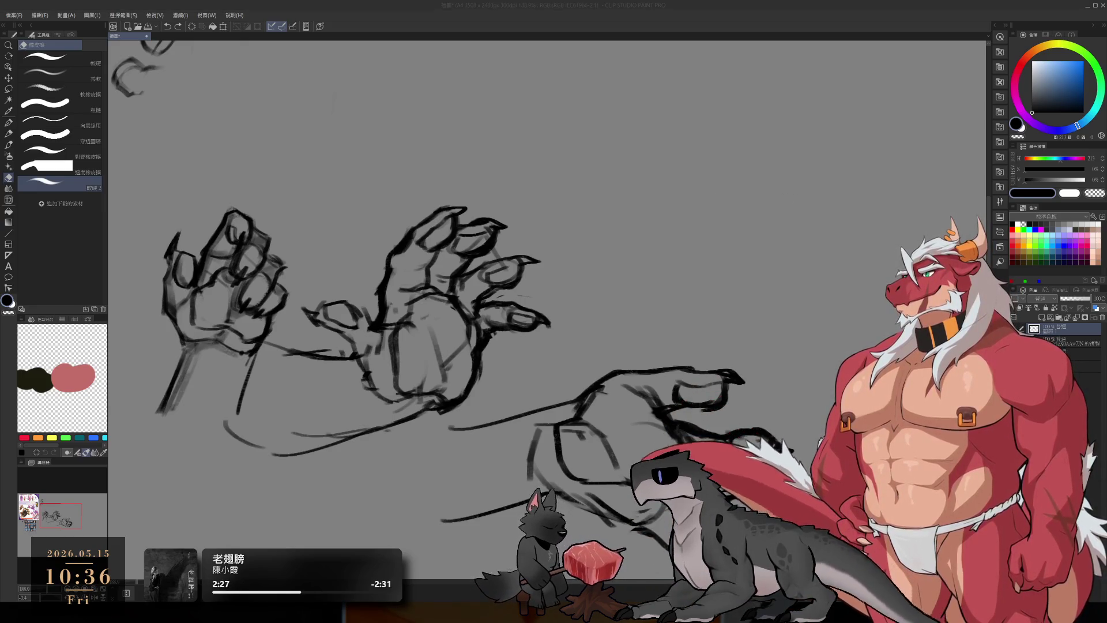
# Step: Draw the first hooked outline stroke of a new hand with the brush
pyautogui.click(386, 4)
pyautogui.press('b')
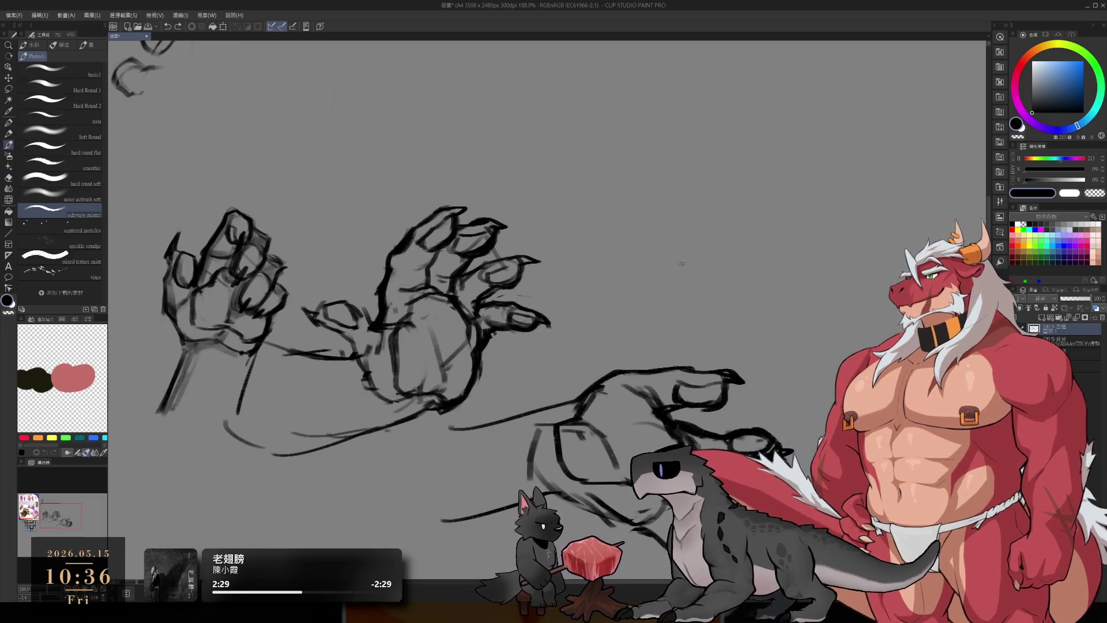
pyautogui.moveTo(679, 219)
pyautogui.mouseDown()
pyautogui.moveTo(637, 297)
pyautogui.moveTo(748, 247)
pyautogui.moveTo(709, 201)
pyautogui.moveTo(761, 230)
pyautogui.moveTo(752, 291)
pyautogui.mouseUp()
pyautogui.hotkey('ctrl', 'z')
pyautogui.hotkey('ctrl', 'z')
# Step: Close the fist's lower left side and bottom curve, and raise a tall thumb
pyautogui.moveTo(638, 297); pyautogui.dragTo(718, 336)
pyautogui.moveTo(678, 281); pyautogui.dragTo(704, 317)
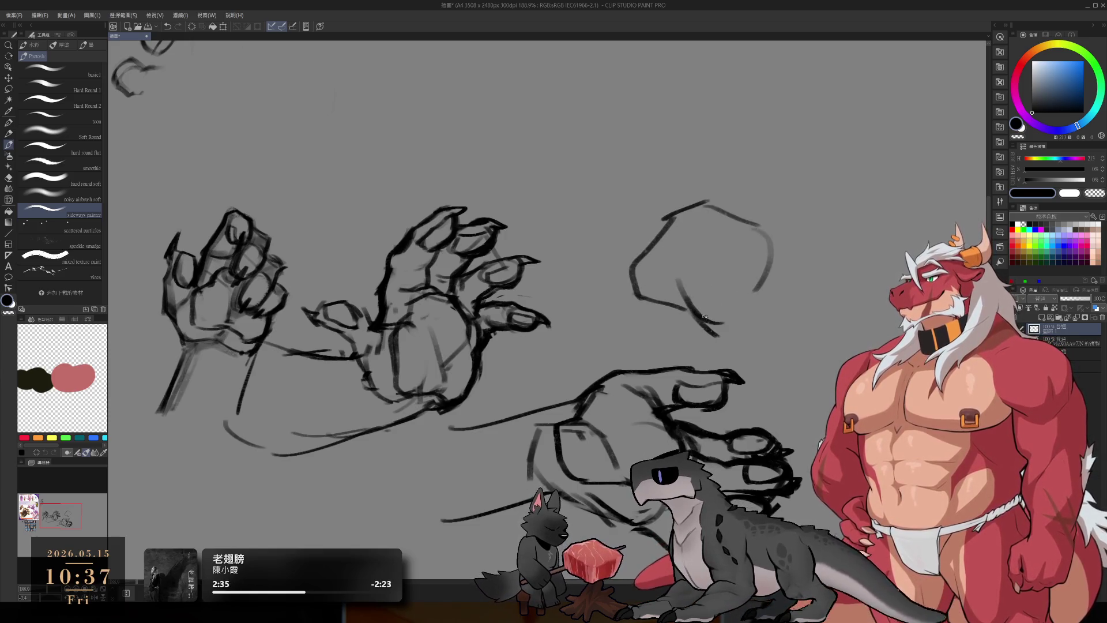
pyautogui.moveTo(764, 266); pyautogui.dragTo(710, 340)
pyautogui.moveTo(672, 225); pyautogui.dragTo(666, 144)
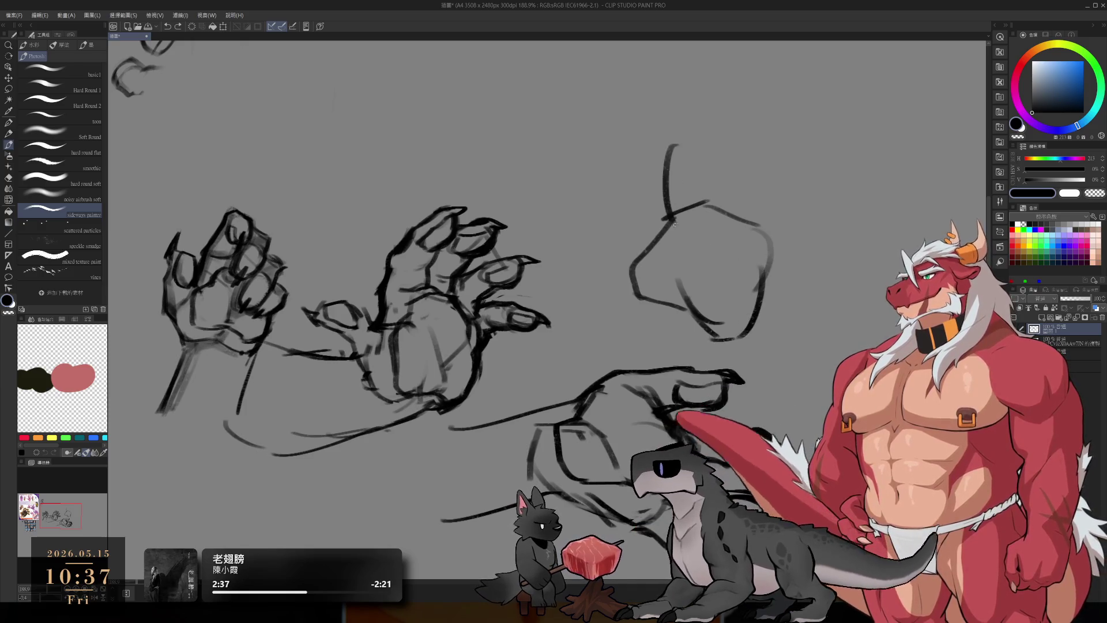
pyautogui.hotkey('ctrl', 'z')
pyautogui.moveTo(668, 222); pyautogui.dragTo(717, 204)
pyautogui.moveTo(699, 249)
pyautogui.mouseDown()
pyautogui.moveTo(715, 193)
pyautogui.moveTo(750, 182)
pyautogui.moveTo(760, 256)
pyautogui.mouseUp()
pyautogui.moveTo(693, 254); pyautogui.dragTo(727, 269)
pyautogui.hotkey('ctrl', 'z')
# Step: Add a curled finger loop on the right and a rounded finger left of the thumb
pyautogui.moveTo(766, 193)
pyautogui.mouseDown()
pyautogui.moveTo(721, 276)
pyautogui.moveTo(720, 308)
pyautogui.moveTo(730, 311)
pyautogui.mouseUp()
pyautogui.hotkey('ctrl', 'z')
pyautogui.moveTo(767, 248)
pyautogui.mouseDown()
pyautogui.moveTo(758, 314)
pyautogui.moveTo(732, 309)
pyautogui.mouseUp()
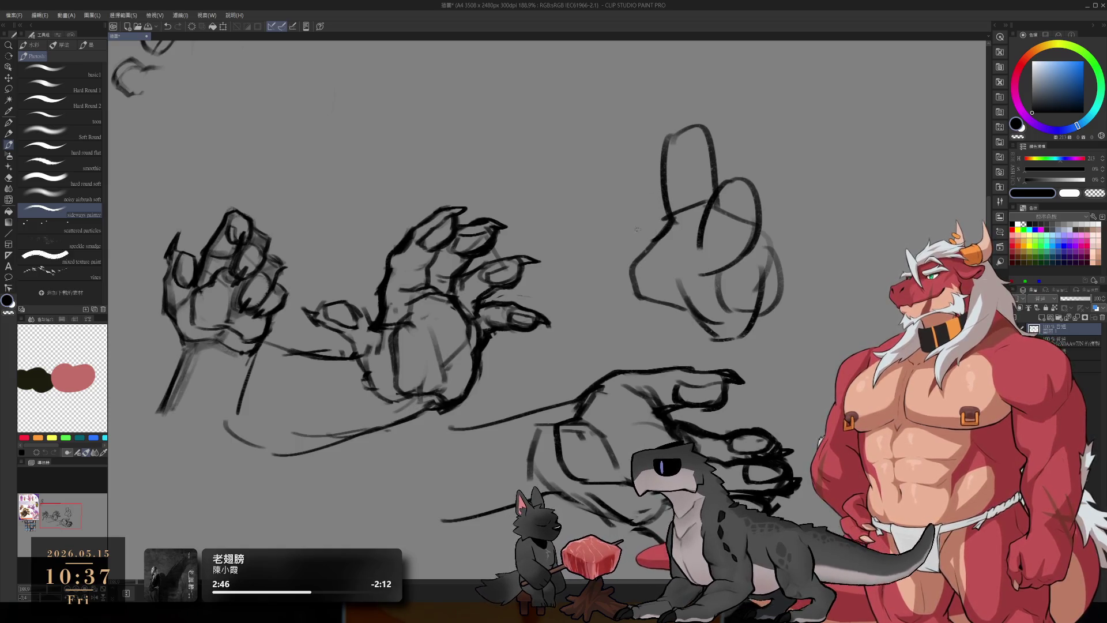
pyautogui.moveTo(599, 212); pyautogui.dragTo(585, 270)
pyautogui.moveTo(605, 206); pyautogui.dragTo(648, 226)
pyautogui.moveTo(588, 271); pyautogui.dragTo(633, 291)
pyautogui.hotkey('ctrl', 'z')
pyautogui.hotkey('ctrl', 'z')
pyautogui.hotkey('ctrl', 'z')
pyautogui.moveTo(598, 214)
pyautogui.mouseDown()
pyautogui.moveTo(597, 284)
pyautogui.moveTo(634, 229)
pyautogui.moveTo(667, 233)
pyautogui.moveTo(661, 244)
pyautogui.mouseUp()
pyautogui.hotkey('ctrl', 'z')
# Step: Add the fist's bottom line, inner contours, a nail and claw tip, and the thumb nail
pyautogui.moveTo(587, 283)
pyautogui.mouseDown()
pyautogui.moveTo(699, 313)
pyautogui.moveTo(713, 330)
pyautogui.mouseUp()
pyautogui.moveTo(582, 232)
pyautogui.mouseDown()
pyautogui.moveTo(578, 254)
pyautogui.moveTo(597, 271)
pyautogui.mouseUp()
pyautogui.moveTo(655, 230); pyautogui.dragTo(614, 268)
pyautogui.moveTo(602, 277); pyautogui.dragTo(632, 279)
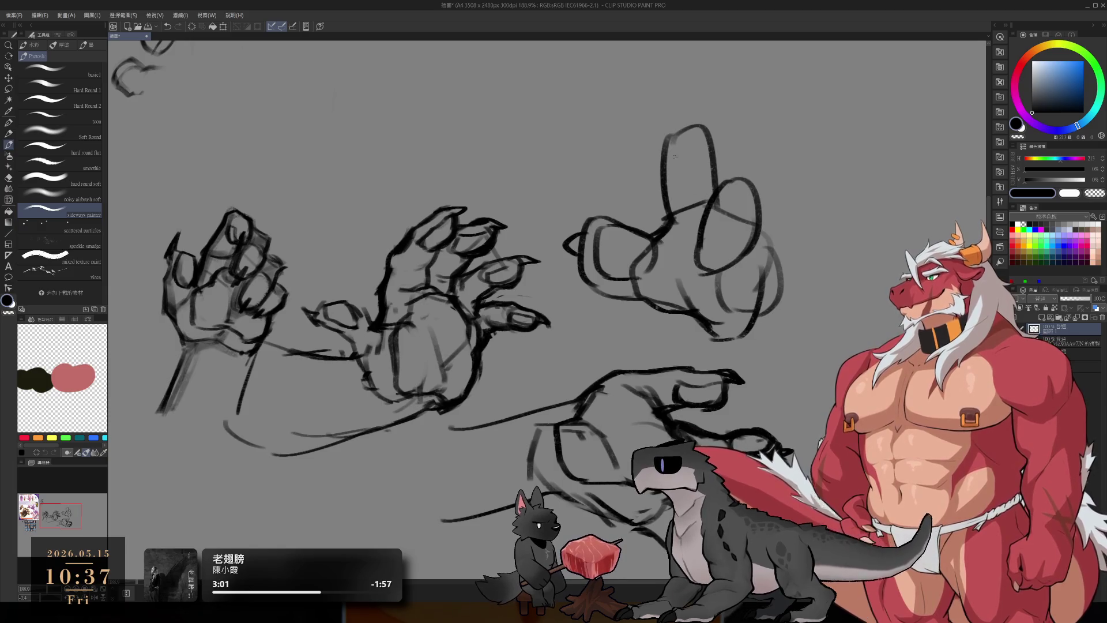
pyautogui.moveTo(670, 183)
pyautogui.mouseDown()
pyautogui.moveTo(679, 139)
pyautogui.moveTo(672, 183)
pyautogui.mouseUp()
pyautogui.moveTo(682, 131); pyautogui.dragTo(696, 124)
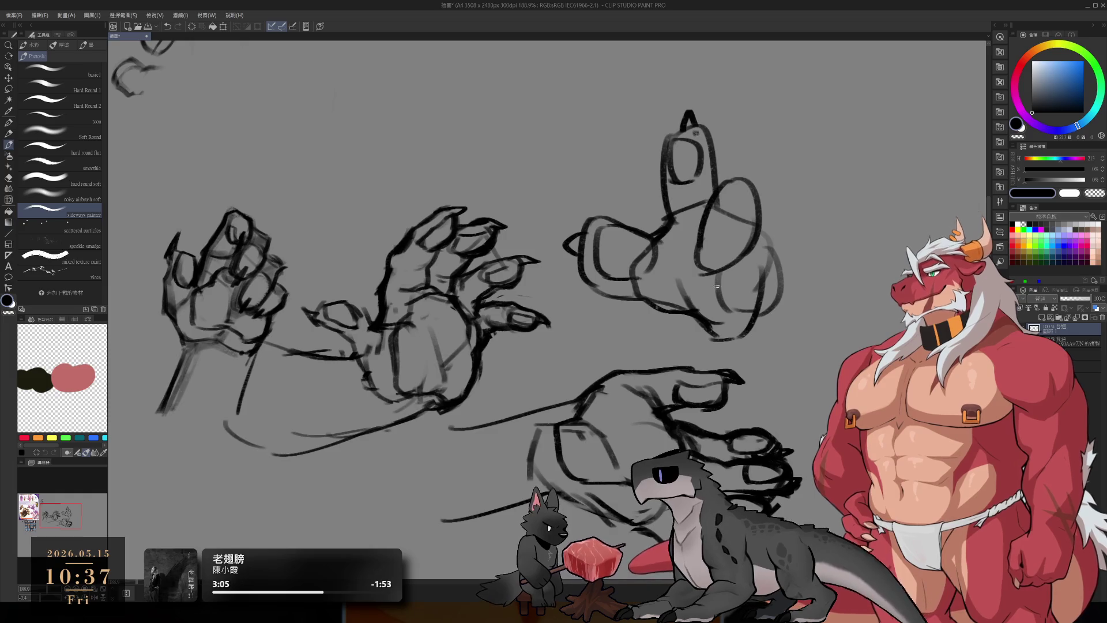
pyautogui.moveTo(715, 252)
pyautogui.mouseDown()
pyautogui.moveTo(698, 279)
pyautogui.moveTo(716, 307)
pyautogui.moveTo(735, 306)
pyautogui.mouseUp()
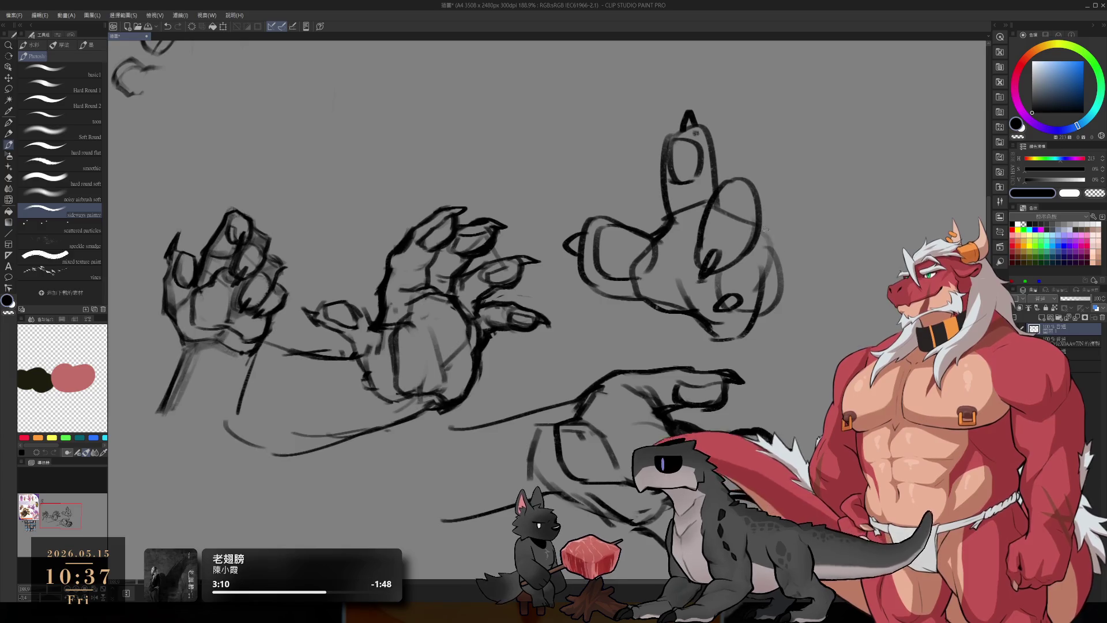
pyautogui.moveTo(760, 222)
pyautogui.mouseDown()
pyautogui.moveTo(787, 296)
pyautogui.moveTo(734, 321)
pyautogui.mouseUp()
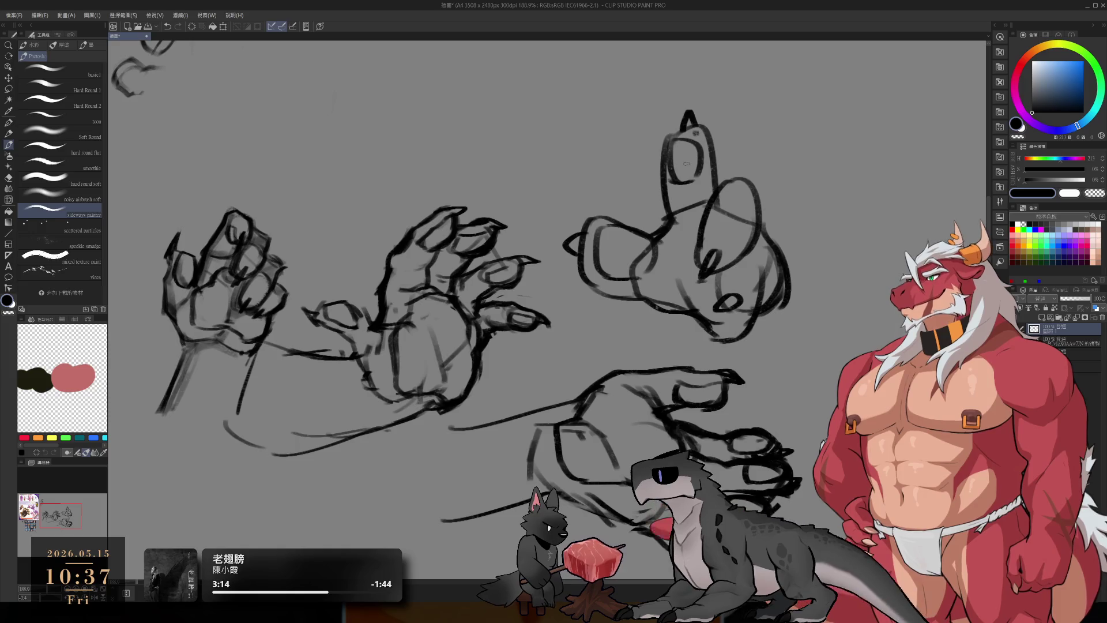
# Step: Erase the upright thumb and redraw it with the pen, including edges, nail loop and claw tip
pyautogui.press('e')
pyautogui.moveTo(691, 150)
pyautogui.mouseDown()
pyautogui.moveTo(668, 172)
pyautogui.moveTo(686, 121)
pyautogui.moveTo(708, 145)
pyautogui.moveTo(662, 190)
pyautogui.moveTo(663, 160)
pyautogui.moveTo(657, 184)
pyautogui.mouseUp()
pyautogui.press('p')
pyautogui.moveTo(649, 147)
pyautogui.mouseDown()
pyautogui.moveTo(698, 124)
pyautogui.moveTo(724, 147)
pyautogui.moveTo(715, 202)
pyautogui.mouseUp()
pyautogui.hotkey('ctrl', 'z')
pyautogui.hotkey('ctrl', 'z')
pyautogui.moveTo(706, 123); pyautogui.dragTo(725, 192)
pyautogui.moveTo(657, 133); pyautogui.dragTo(674, 190)
pyautogui.hotkey('ctrl', 'z')
pyautogui.moveTo(661, 149)
pyautogui.mouseDown()
pyautogui.moveTo(703, 137)
pyautogui.moveTo(701, 183)
pyautogui.moveTo(668, 188)
pyautogui.mouseUp()
pyautogui.hotkey('ctrl', 'z')
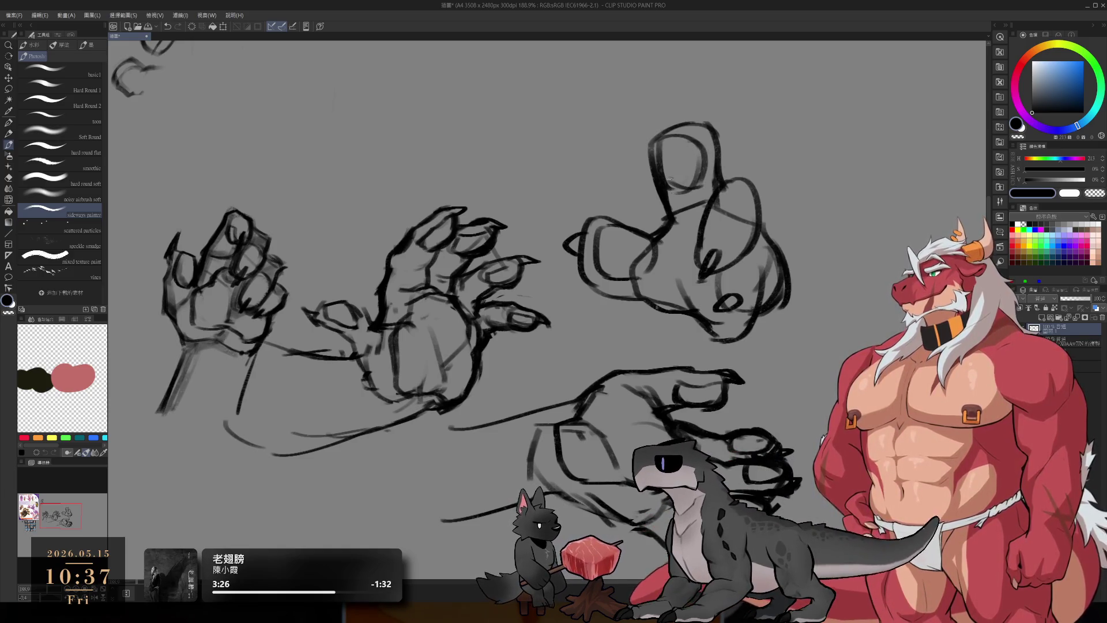
pyautogui.moveTo(677, 126)
pyautogui.mouseDown()
pyautogui.moveTo(703, 132)
pyautogui.moveTo(687, 121)
pyautogui.mouseUp()
pyautogui.hotkey('ctrl', 'z')
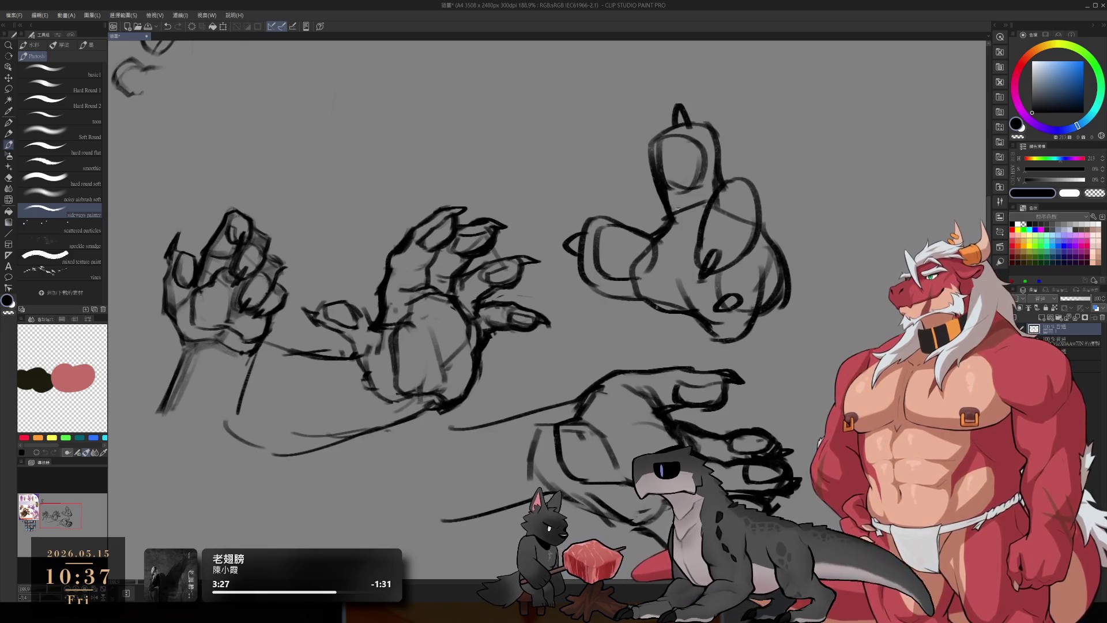
pyautogui.scroll(-10, 656, 268)
pyautogui.scroll(8, 693, 231)
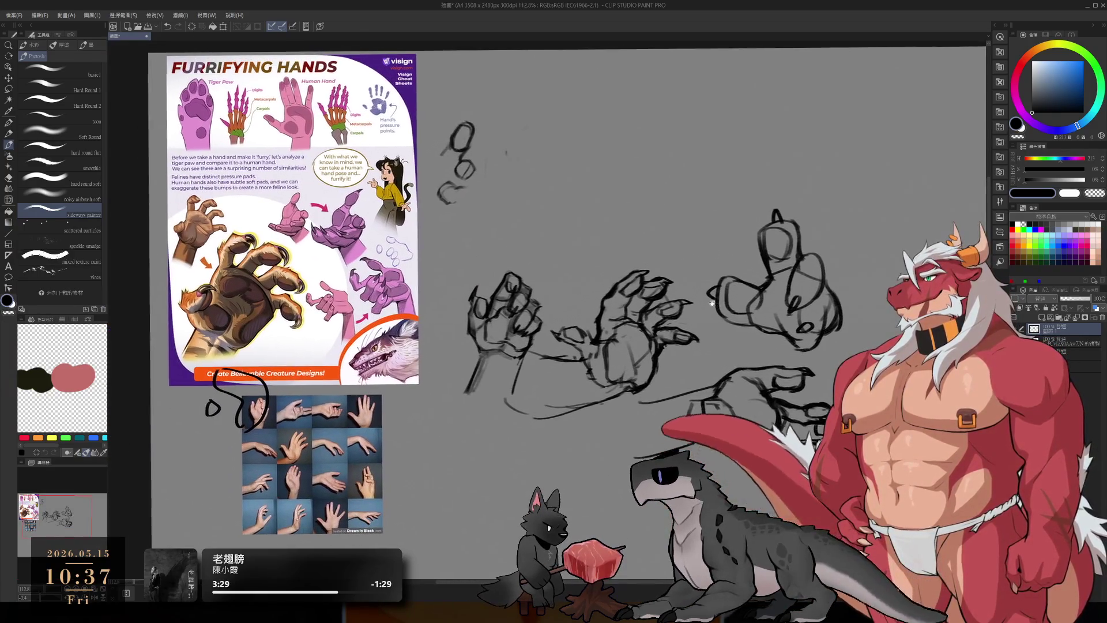
pyautogui.scroll(5, 573, 350)
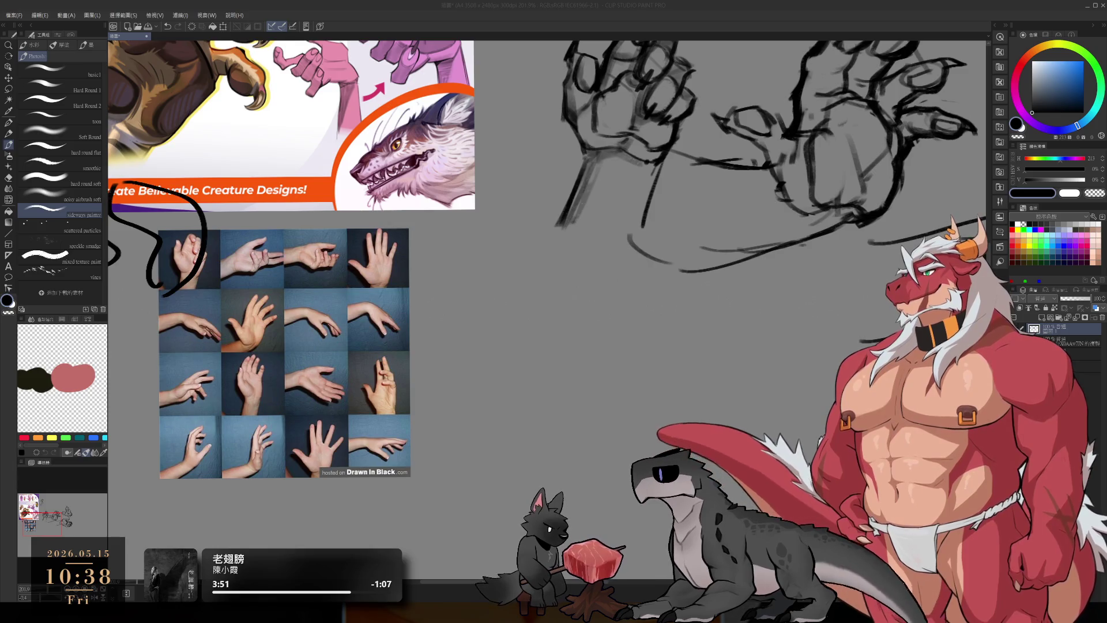
pyautogui.scroll(-5, 559, 324)
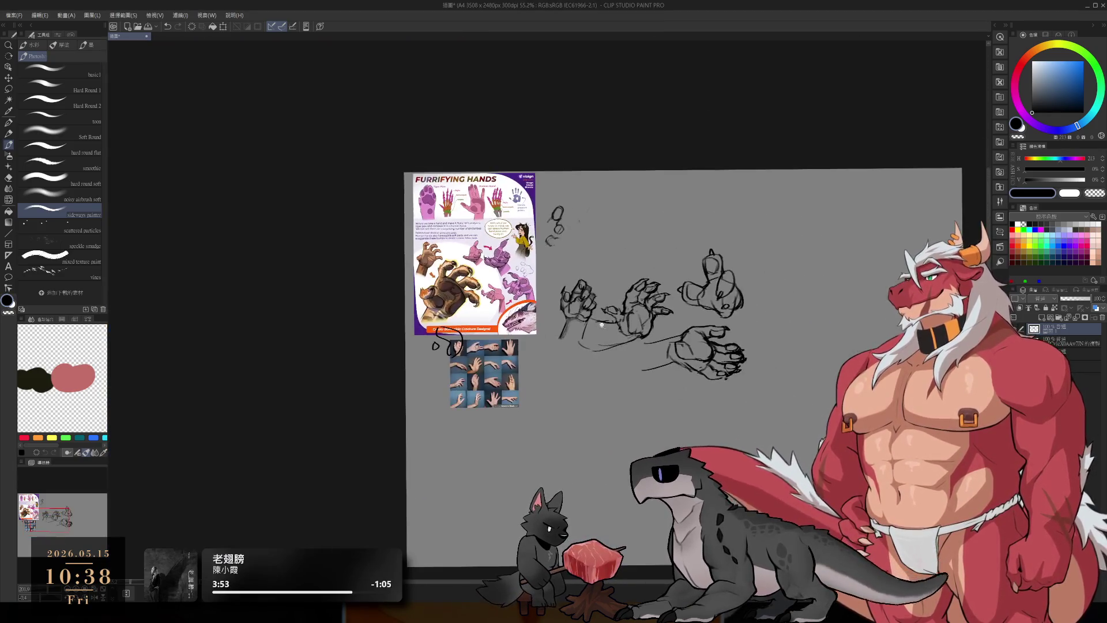
pyautogui.scroll(5, 642, 222)
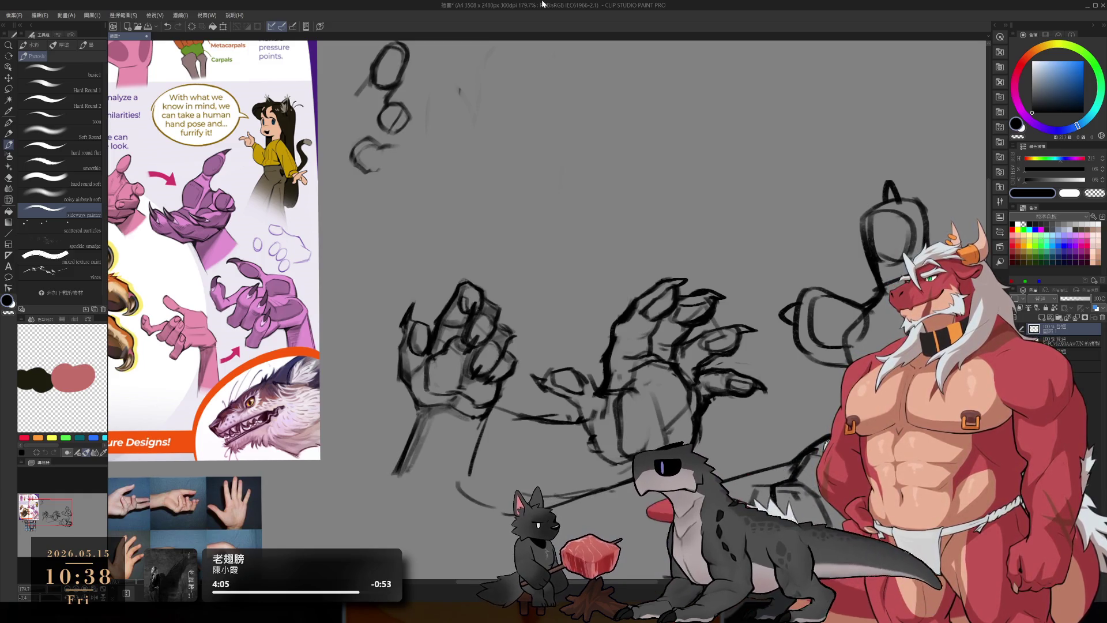
# Step: Sketch an upper and a lower line above the sketches and join them, undoing the trial strokes
pyautogui.moveTo(465, 213); pyautogui.dragTo(553, 195)
pyautogui.moveTo(481, 248); pyautogui.dragTo(563, 226)
pyautogui.hotkey('ctrl', 'z')
pyautogui.moveTo(495, 269); pyautogui.dragTo(568, 249)
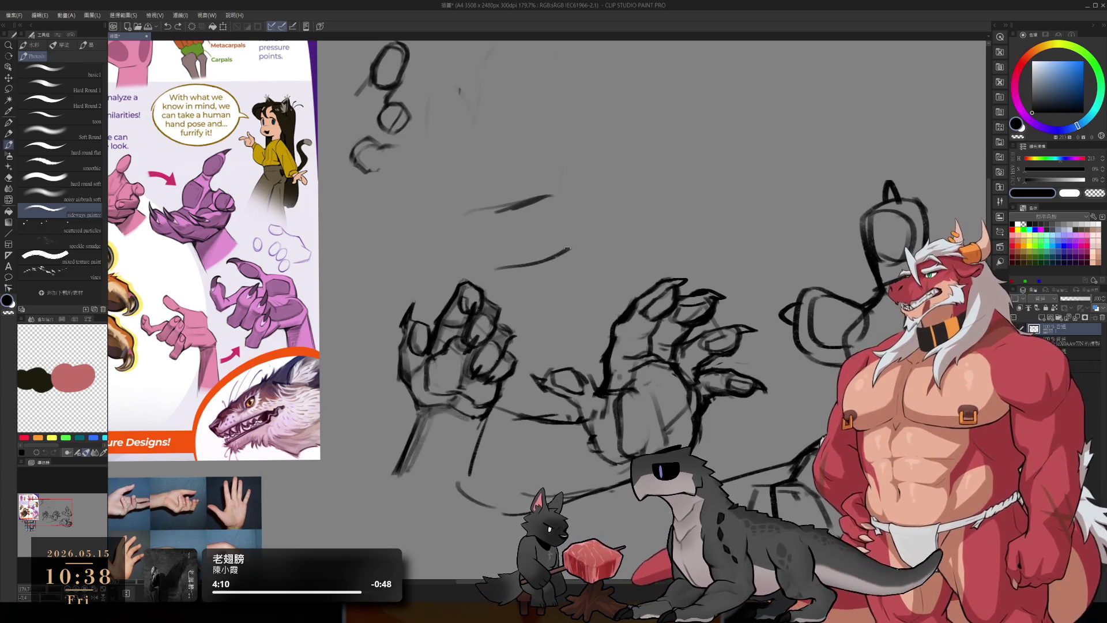
pyautogui.moveTo(555, 195); pyautogui.dragTo(582, 249)
pyautogui.moveTo(476, 275); pyautogui.dragTo(593, 252)
pyautogui.hotkey('ctrl', 'z')
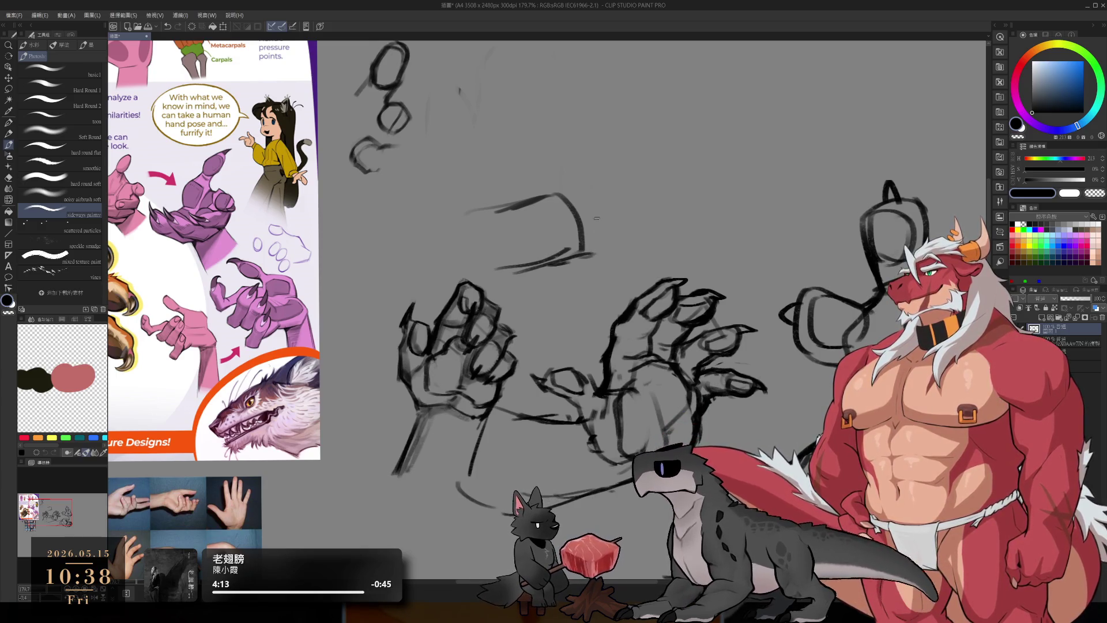
pyautogui.hotkey('ctrl', 'z')
# Step: Draw a line rising up-left and a longer curved line on the right side
pyautogui.moveTo(568, 129); pyautogui.dragTo(544, 203)
pyautogui.moveTo(580, 134); pyautogui.dragTo(568, 156)
pyautogui.moveTo(633, 167)
pyautogui.mouseDown()
pyautogui.moveTo(629, 219)
pyautogui.moveTo(611, 254)
pyautogui.moveTo(585, 260)
pyautogui.mouseUp()
pyautogui.hotkey('ctrl', 'z')
pyautogui.hotkey('ctrl', 'z')
pyautogui.hotkey('ctrl', 'z')
pyautogui.moveTo(646, 161)
pyautogui.mouseDown()
pyautogui.moveTo(620, 262)
pyautogui.moveTo(577, 259)
pyautogui.mouseUp()
pyautogui.scroll(4, 626, 212)
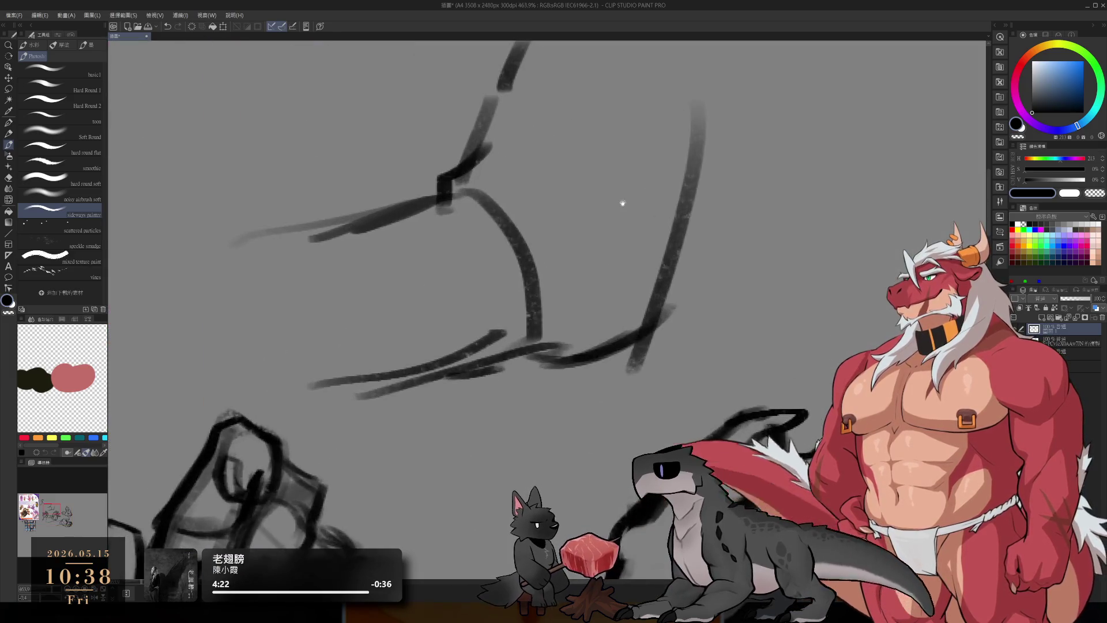
pyautogui.scroll(-3, 657, 240)
# Step: Trim the right curve's upper end and redraw the hooked stroke on the shape's right
pyautogui.press('e')
pyautogui.press('b')
pyautogui.moveTo(591, 317)
pyautogui.mouseDown()
pyautogui.moveTo(496, 374)
pyautogui.moveTo(569, 333)
pyautogui.moveTo(530, 384)
pyautogui.mouseUp()
pyautogui.hotkey('ctrl', 'z')
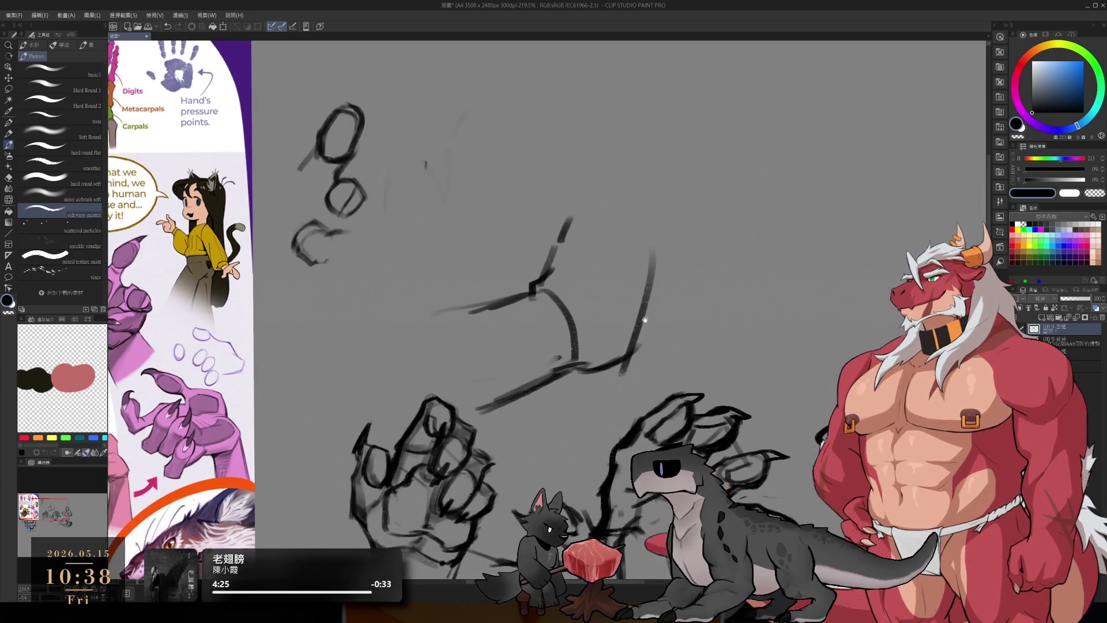
pyautogui.press('e')
pyautogui.moveTo(650, 277)
pyautogui.mouseDown()
pyautogui.moveTo(652, 262)
pyautogui.moveTo(641, 282)
pyautogui.mouseUp()
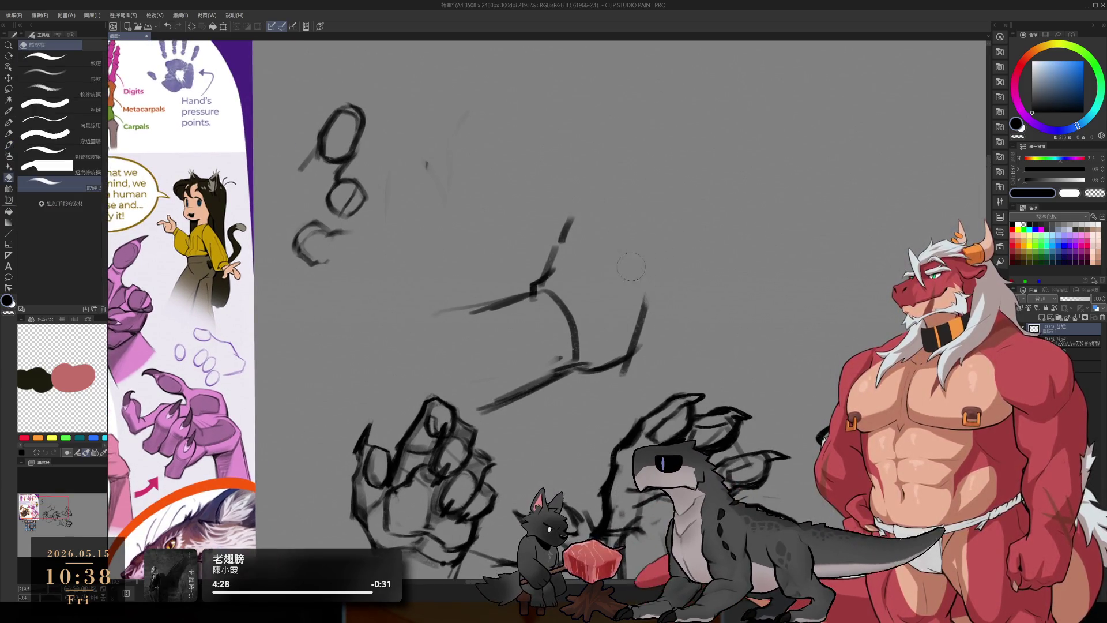
pyautogui.press('b')
pyautogui.moveTo(628, 216); pyautogui.dragTo(620, 300)
pyautogui.hotkey('ctrl', 'z')
pyautogui.hotkey('ctrl', 'z')
pyautogui.moveTo(646, 233)
pyautogui.mouseDown()
pyautogui.moveTo(639, 271)
pyautogui.moveTo(658, 294)
pyautogui.moveTo(611, 366)
pyautogui.mouseUp()
pyautogui.press('e')
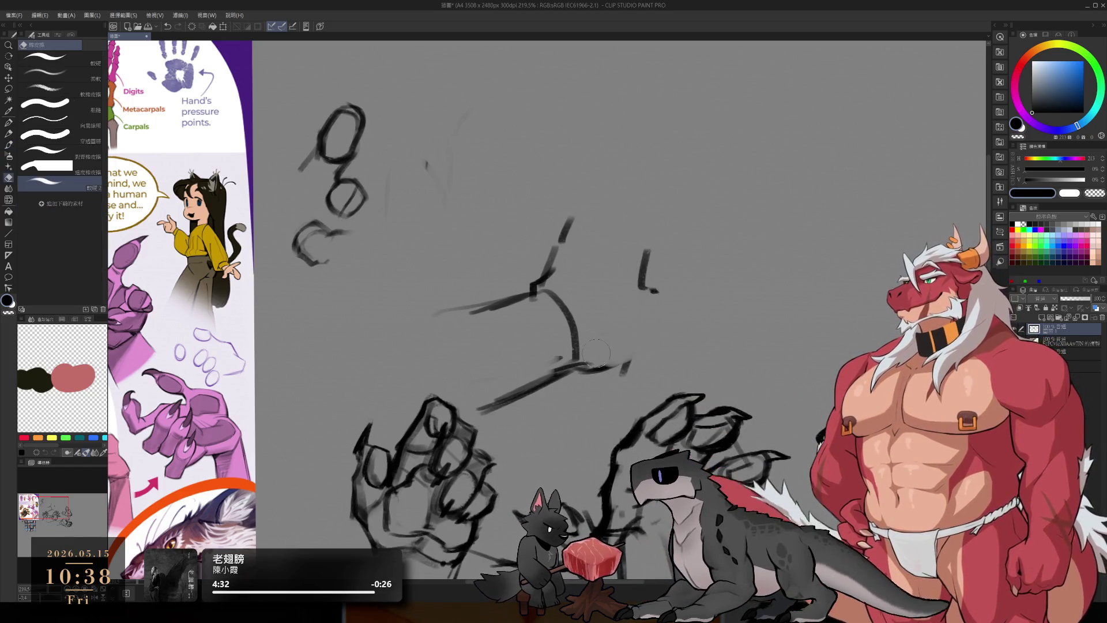
pyautogui.press('b')
# Step: Add two curves sweeping down-left and a small oval to the right of the shape
pyautogui.moveTo(657, 296)
pyautogui.mouseDown()
pyautogui.moveTo(666, 324)
pyautogui.moveTo(594, 375)
pyautogui.mouseUp()
pyautogui.moveTo(660, 346); pyautogui.dragTo(585, 372)
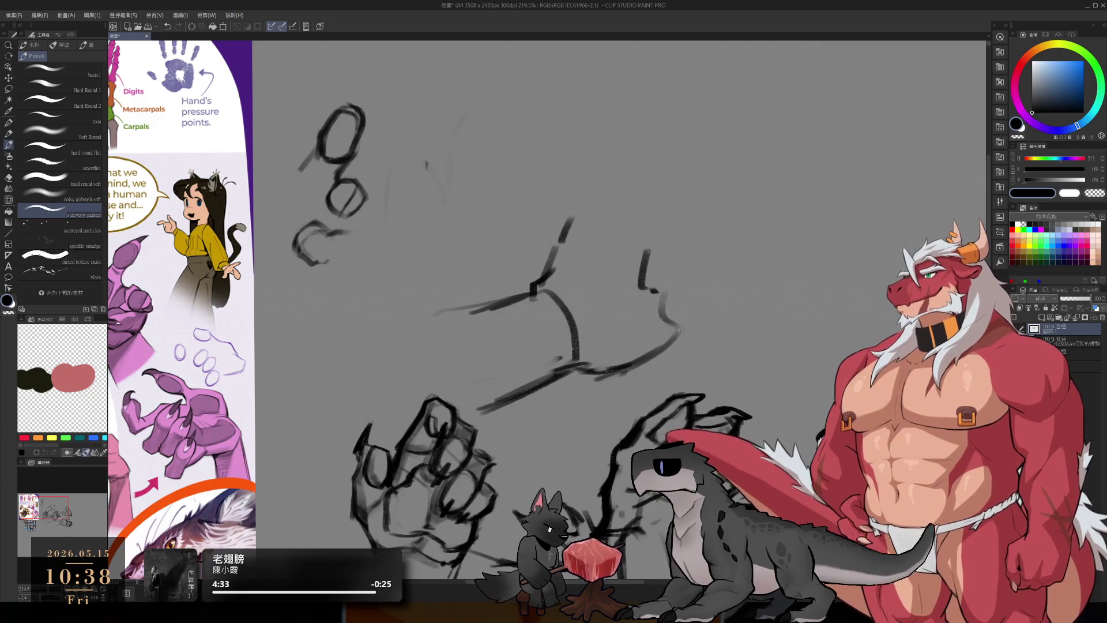
pyautogui.moveTo(745, 267); pyautogui.dragTo(718, 297)
pyautogui.hotkey('ctrl', 'z')
pyautogui.moveTo(744, 254)
pyautogui.mouseDown()
pyautogui.moveTo(775, 271)
pyautogui.moveTo(733, 303)
pyautogui.mouseUp()
pyautogui.hotkey('ctrl', 'z')
pyautogui.moveTo(728, 258)
pyautogui.mouseDown()
pyautogui.moveTo(711, 303)
pyautogui.moveTo(747, 301)
pyautogui.mouseUp()
# Step: Replace the short hooked stroke with a longer vertical one, plus strokes on the left
pyautogui.moveTo(651, 241); pyautogui.dragTo(611, 349)
pyautogui.hotkey('ctrl', 'z')
pyautogui.hotkey('ctrl', 'z')
pyautogui.moveTo(619, 282); pyautogui.dragTo(627, 349)
pyautogui.moveTo(565, 211); pyautogui.dragTo(533, 306)
pyautogui.hotkey('ctrl', 'z')
pyautogui.moveTo(568, 247)
pyautogui.mouseDown()
pyautogui.moveTo(602, 242)
pyautogui.moveTo(610, 349)
pyautogui.mouseUp()
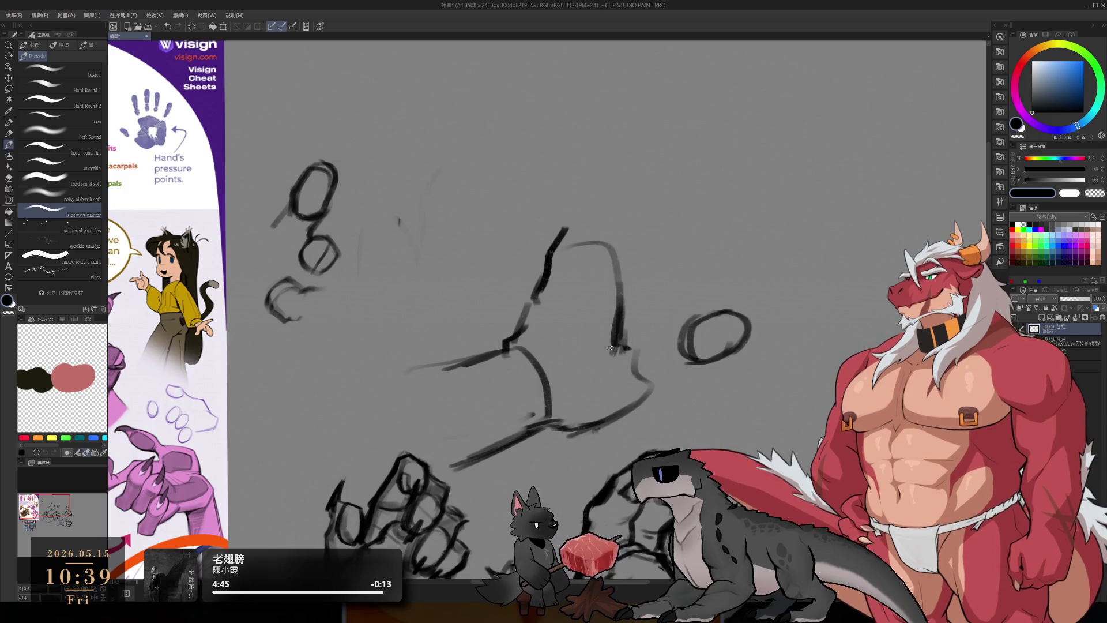
# Step: Redraw a wider hooked stroke above the shape, discarding the top and neck trial strokes
pyautogui.moveTo(604, 160); pyautogui.dragTo(628, 203)
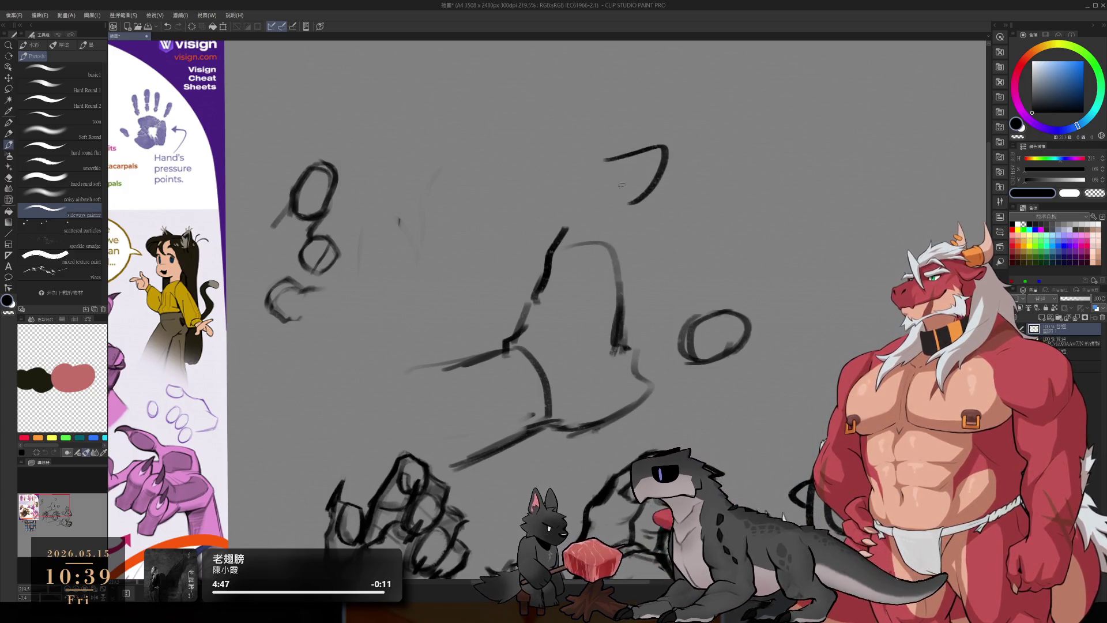
pyautogui.hotkey('ctrl', 'z')
pyautogui.moveTo(612, 164)
pyautogui.mouseDown()
pyautogui.moveTo(663, 152)
pyautogui.moveTo(632, 202)
pyautogui.mouseUp()
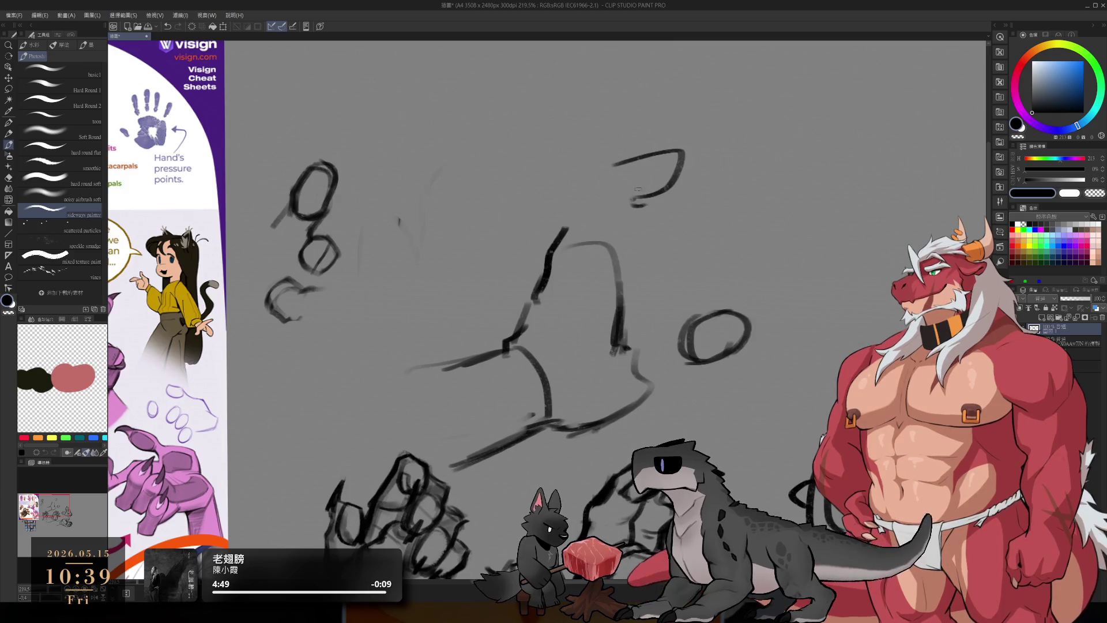
pyautogui.moveTo(587, 159); pyautogui.dragTo(657, 141)
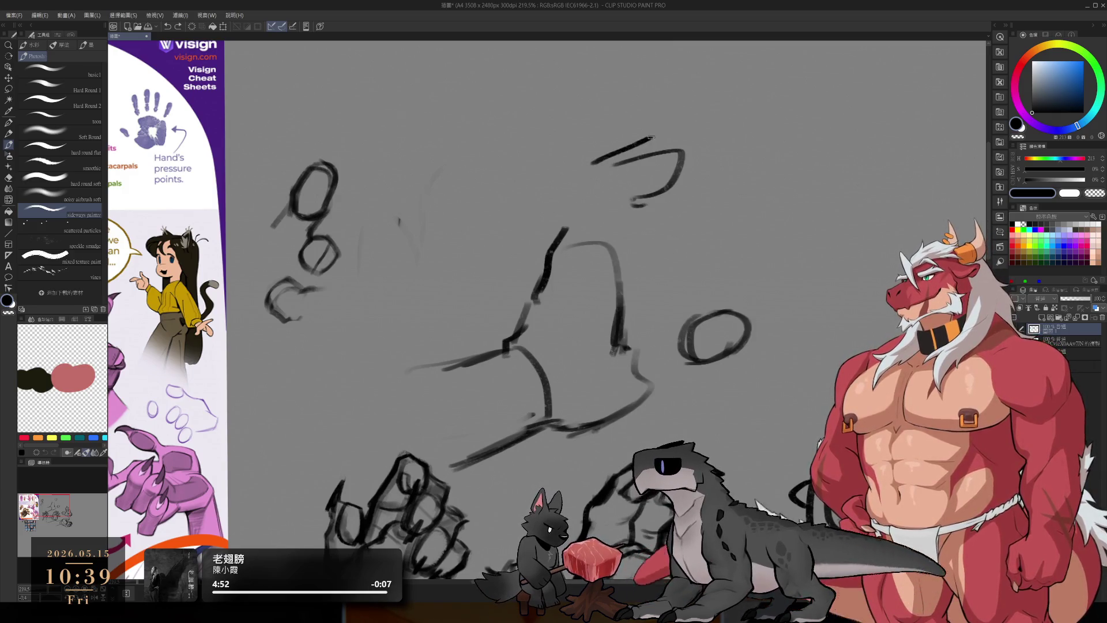
pyautogui.hotkey('ctrl', 'z')
pyautogui.moveTo(579, 173)
pyautogui.mouseDown()
pyautogui.moveTo(610, 147)
pyautogui.moveTo(662, 163)
pyautogui.moveTo(565, 187)
pyautogui.moveTo(553, 260)
pyautogui.moveTo(581, 280)
pyautogui.mouseUp()
pyautogui.hotkey('ctrl', 'z')
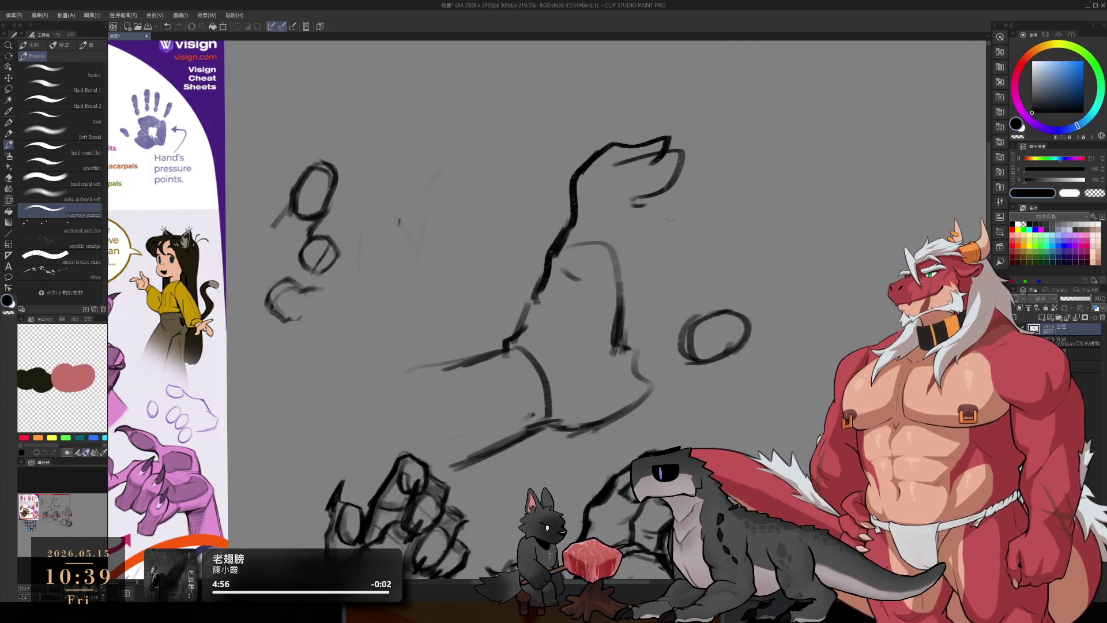
# Step: Try several finger strokes on the upper hand, settling on a double finger bump
pyautogui.moveTo(634, 207)
pyautogui.mouseDown()
pyautogui.moveTo(673, 176)
pyautogui.moveTo(617, 258)
pyautogui.moveTo(612, 324)
pyautogui.mouseUp()
pyautogui.hotkey('ctrl', 'z')
pyautogui.moveTo(698, 195); pyautogui.dragTo(660, 238)
pyautogui.hotkey('ctrl', 'z')
pyautogui.moveTo(662, 196)
pyautogui.mouseDown()
pyautogui.moveTo(681, 222)
pyautogui.moveTo(657, 236)
pyautogui.moveTo(634, 282)
pyautogui.mouseUp()
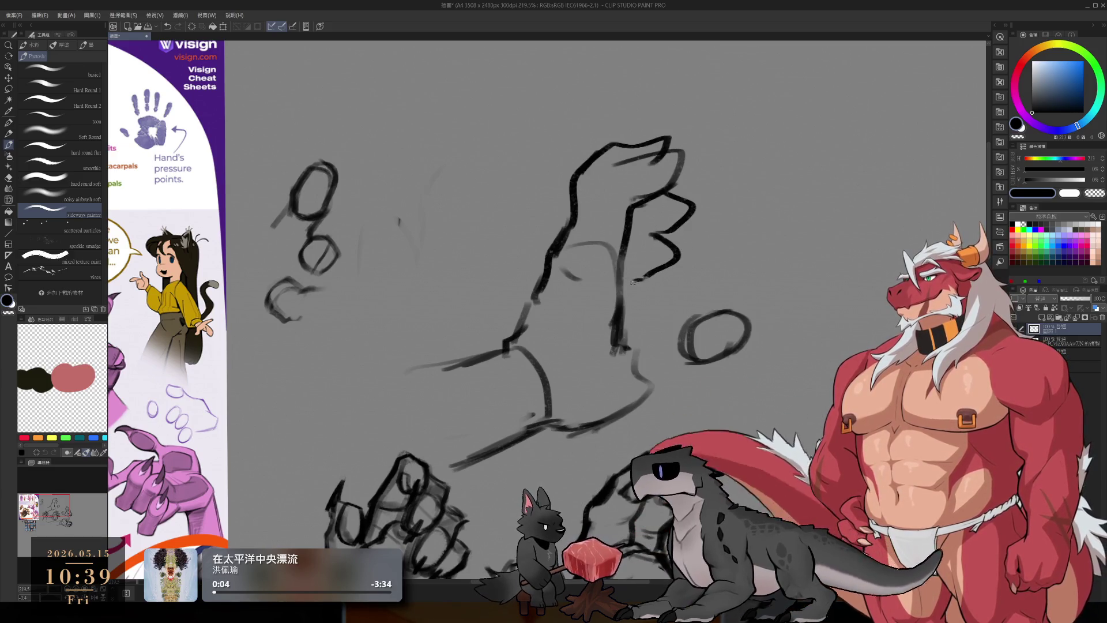
pyautogui.hotkey('ctrl', 'z')
pyautogui.moveTo(652, 234)
pyautogui.mouseDown()
pyautogui.moveTo(662, 260)
pyautogui.moveTo(640, 268)
pyautogui.moveTo(672, 273)
pyautogui.mouseUp()
# Step: Lasso the small oval beside the hand and shift it up-left with free transform
pyautogui.press('m')
pyautogui.hotkey('ctrl', 't')
pyautogui.moveTo(818, 196); pyautogui.dragTo(807, 173)
pyautogui.moveTo(725, 305); pyautogui.dragTo(728, 332)
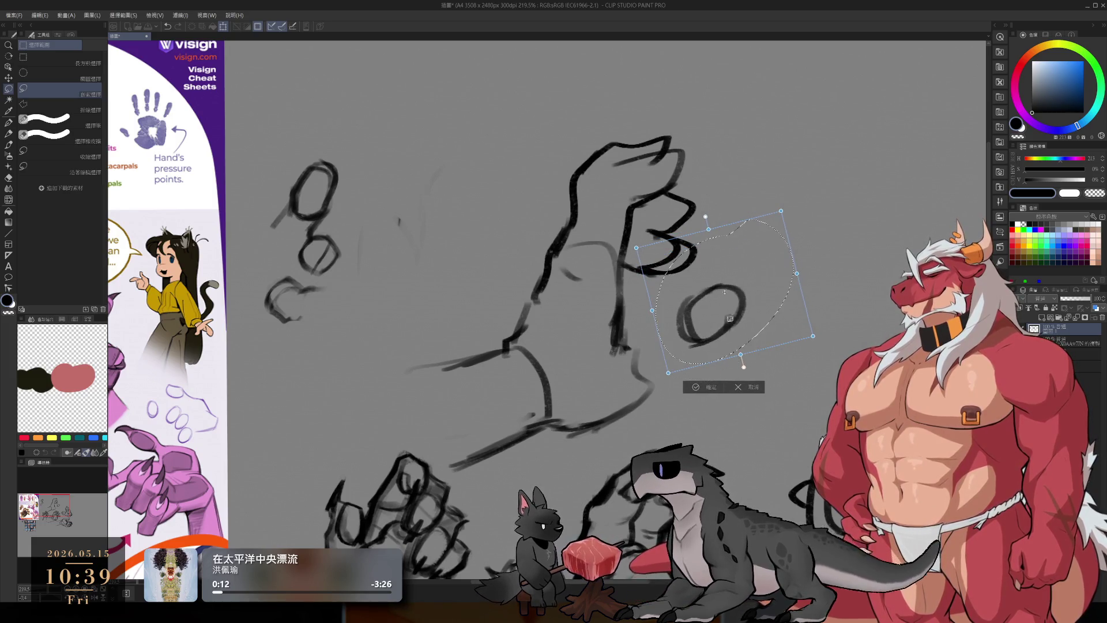
pyautogui.press('Return')
pyautogui.hotkey('ctrl', 'd')
# Step: Erase the vertical stroke's lower part, redraw it curving right, and extend the right line
pyautogui.press('e')
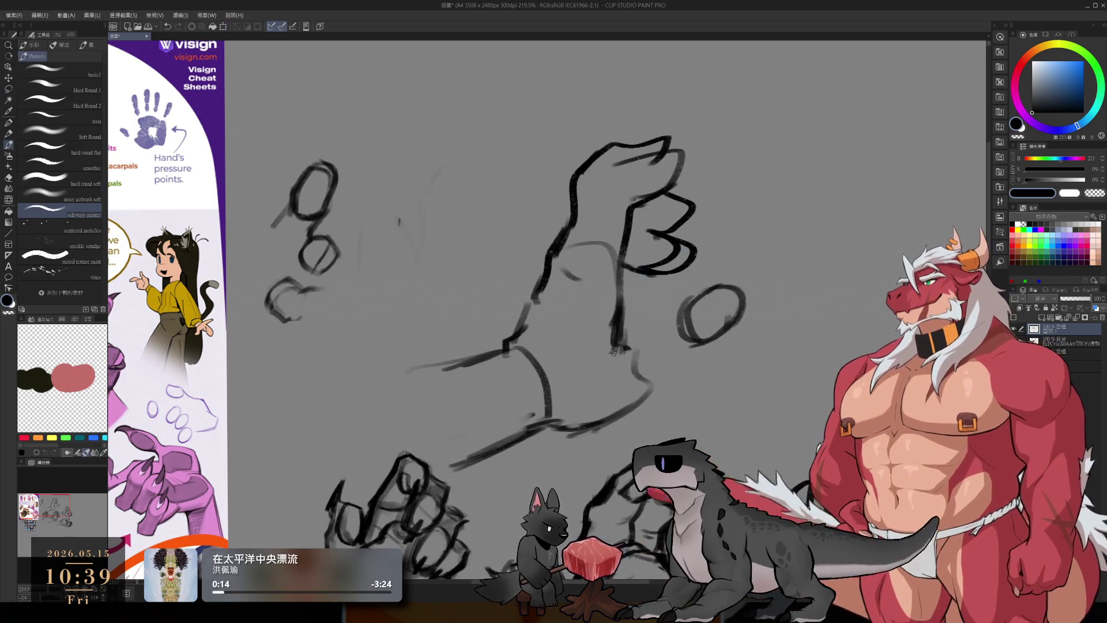
pyautogui.moveTo(613, 333)
pyautogui.mouseDown()
pyautogui.moveTo(620, 346)
pyautogui.moveTo(617, 317)
pyautogui.mouseUp()
pyautogui.press('b')
pyautogui.moveTo(622, 271); pyautogui.dragTo(640, 335)
pyautogui.moveTo(685, 306)
pyautogui.mouseDown()
pyautogui.moveTo(633, 334)
pyautogui.moveTo(715, 300)
pyautogui.moveTo(682, 331)
pyautogui.moveTo(746, 312)
pyautogui.moveTo(709, 352)
pyautogui.mouseUp()
pyautogui.press('e')
pyautogui.press('b')
pyautogui.hotkey('ctrl', 'z')
# Step: Draw an arch extending the hand outline rightward, undoing stray versions
pyautogui.moveTo(657, 326)
pyautogui.mouseDown()
pyautogui.moveTo(746, 324)
pyautogui.moveTo(692, 354)
pyautogui.mouseUp()
pyautogui.hotkey('ctrl', 'z')
pyautogui.moveTo(736, 282)
pyautogui.mouseDown()
pyautogui.moveTo(754, 305)
pyautogui.moveTo(719, 346)
pyautogui.moveTo(663, 383)
pyautogui.moveTo(639, 374)
pyautogui.moveTo(567, 427)
pyautogui.mouseUp()
pyautogui.hotkey('ctrl', 'z')
pyautogui.press('e')
pyautogui.press('b')
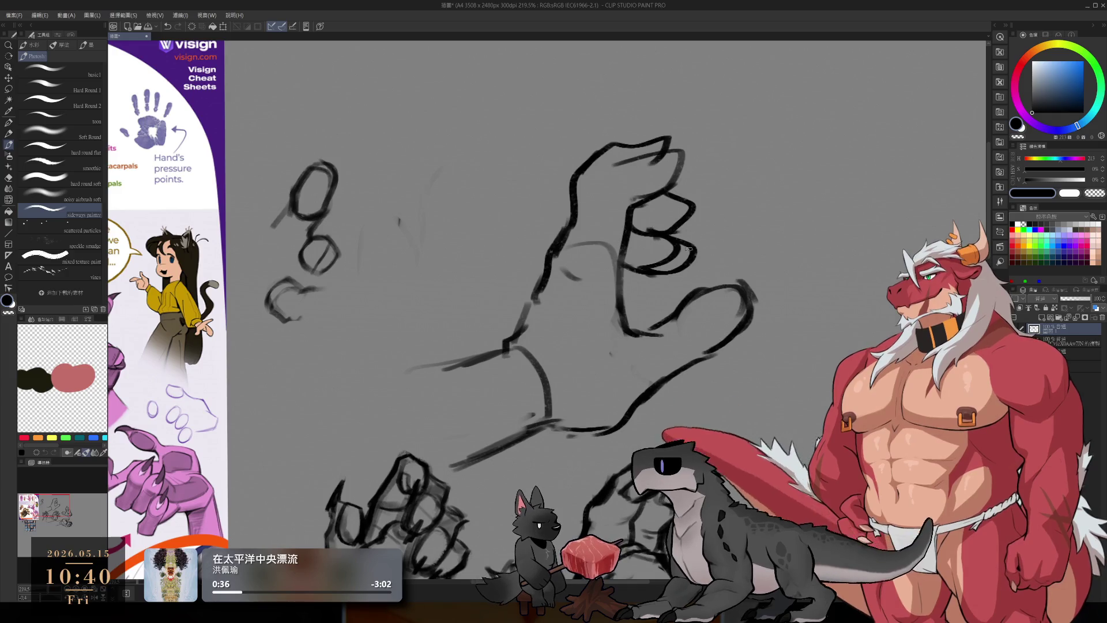
# Step: Erase and redraw the top finger strokes, removing the extra ones
pyautogui.press('e')
pyautogui.moveTo(634, 202)
pyautogui.mouseDown()
pyautogui.moveTo(674, 173)
pyautogui.moveTo(692, 199)
pyautogui.mouseUp()
pyautogui.press('b')
pyautogui.moveTo(611, 164)
pyautogui.mouseDown()
pyautogui.moveTo(665, 150)
pyautogui.moveTo(692, 181)
pyautogui.moveTo(679, 153)
pyautogui.moveTo(668, 205)
pyautogui.moveTo(631, 158)
pyautogui.moveTo(591, 183)
pyautogui.mouseUp()
pyautogui.hotkey('ctrl', 'z')
pyautogui.hotkey('ctrl', 'z')
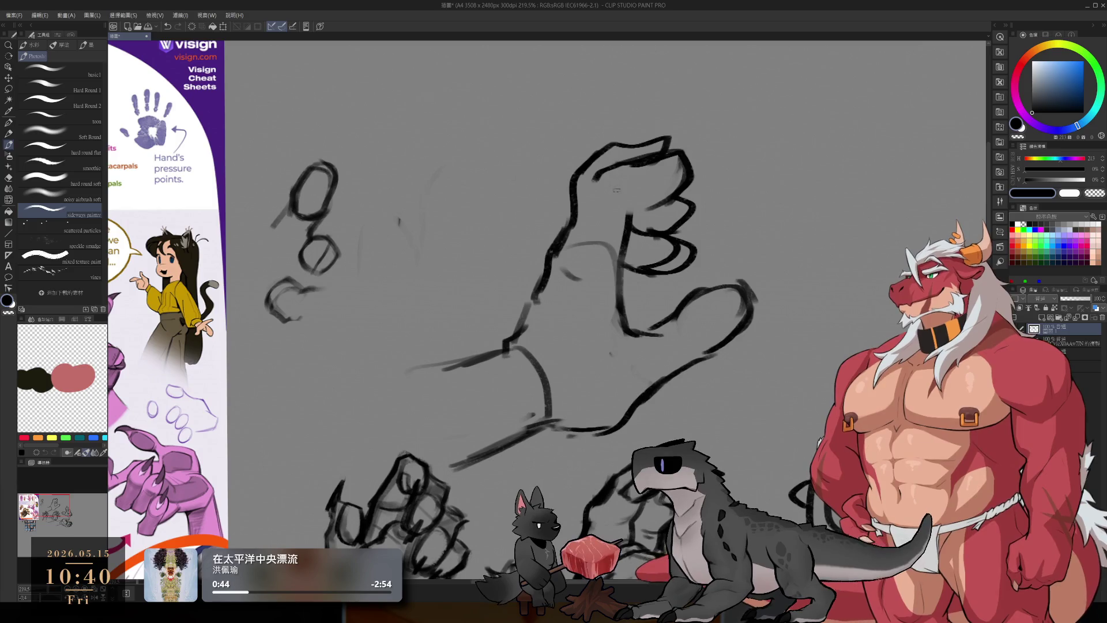
# Step: Redraw the hand's left contour and a more upright thumb curve
pyautogui.hotkey('ctrl', 'z')
pyautogui.moveTo(595, 197); pyautogui.dragTo(558, 249)
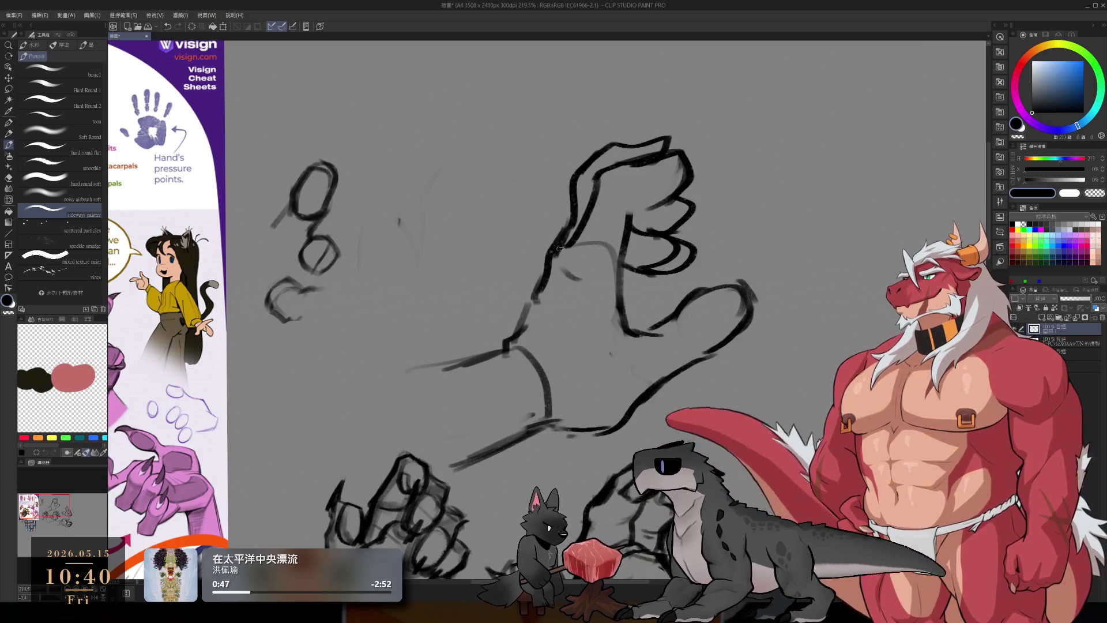
pyautogui.hotkey('ctrl', 'z')
pyautogui.moveTo(663, 195)
pyautogui.mouseDown()
pyautogui.moveTo(608, 271)
pyautogui.moveTo(624, 264)
pyautogui.mouseUp()
pyautogui.moveTo(637, 213); pyautogui.dragTo(611, 323)
pyautogui.hotkey('ctrl', 'z')
pyautogui.scroll(-6, 625, 274)
# Step: Connect the lower hand sketch to the upper one with a brush stroke
pyautogui.scroll(3, 696, 337)
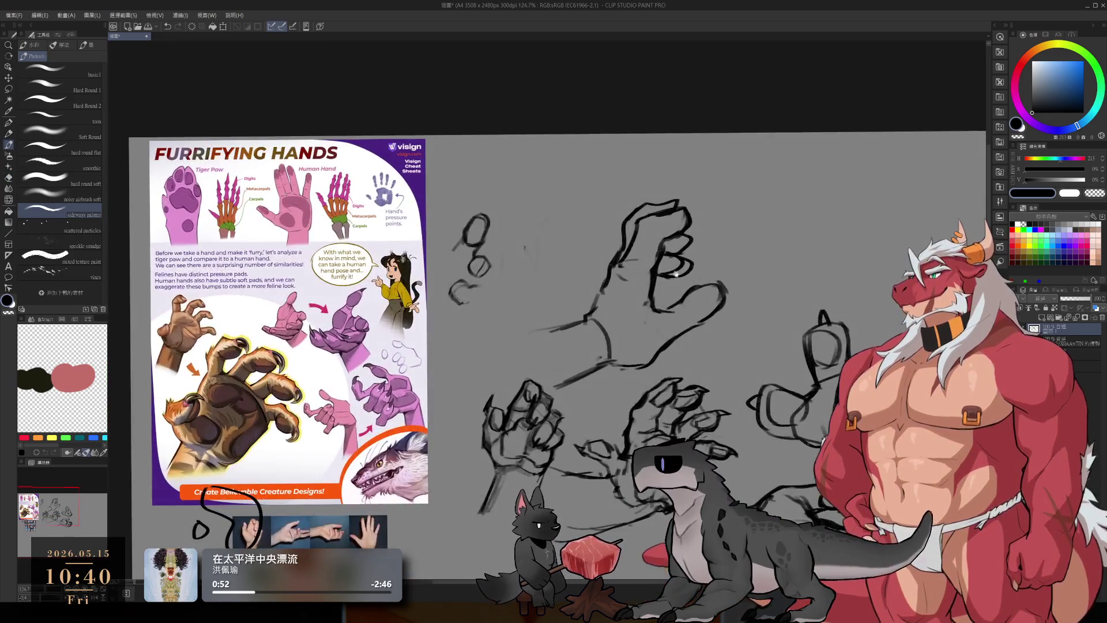
pyautogui.press('e')
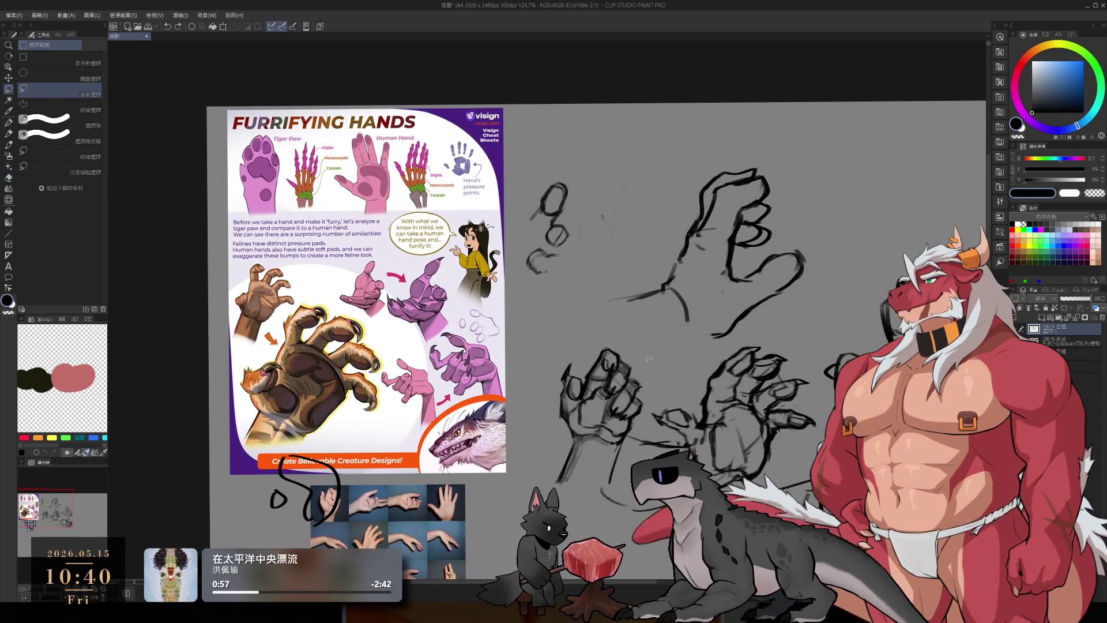
pyautogui.press('b')
pyautogui.moveTo(633, 365)
pyautogui.mouseDown()
pyautogui.moveTo(730, 332)
pyautogui.moveTo(711, 345)
pyautogui.mouseUp()
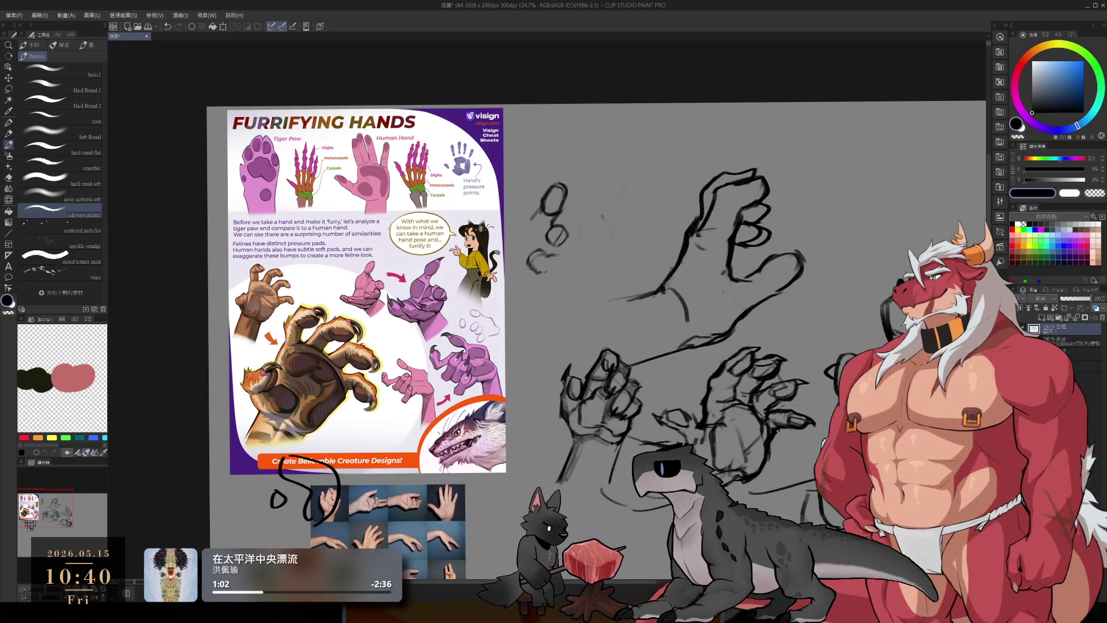
# Step: Erase part of the right-side finger stroke and extend the hand's lower contour down-left
pyautogui.scroll(5, 806, 317)
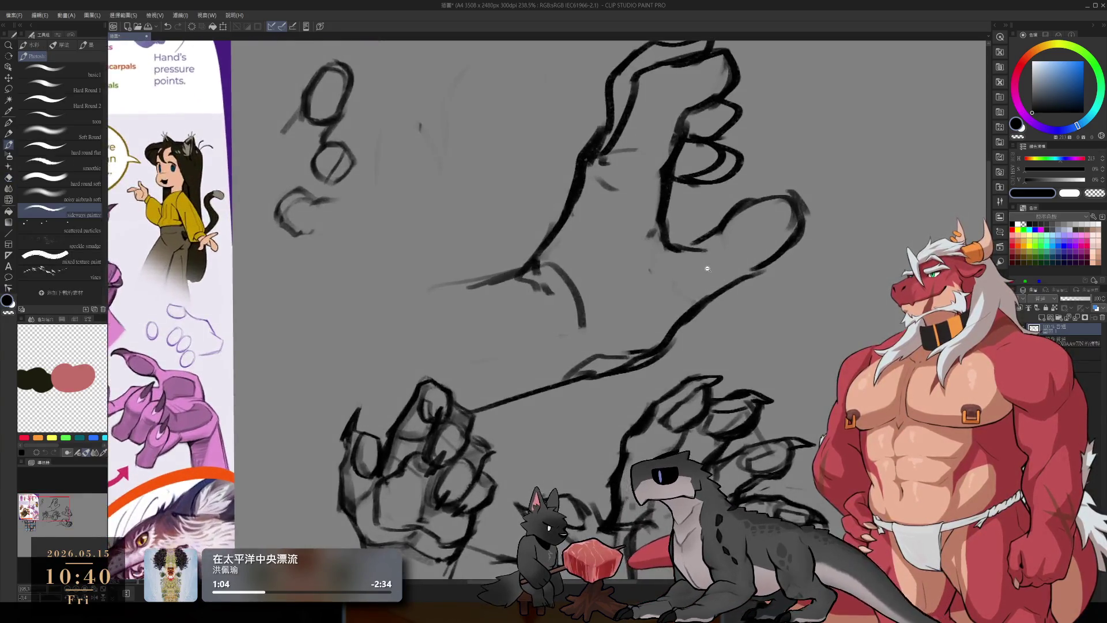
pyautogui.press('m')
pyautogui.moveTo(704, 267); pyautogui.dragTo(710, 273)
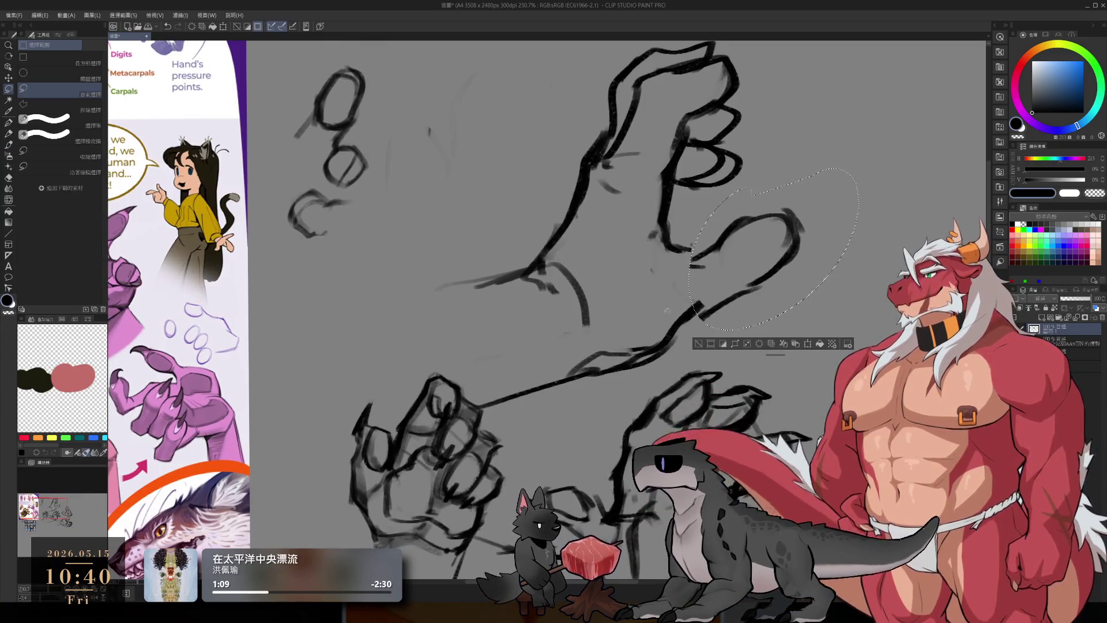
pyautogui.hotkey('ctrl', 'd')
pyautogui.press('e')
pyautogui.moveTo(673, 254)
pyautogui.mouseDown()
pyautogui.moveTo(712, 252)
pyautogui.moveTo(725, 237)
pyautogui.mouseUp()
pyautogui.press('b')
pyautogui.moveTo(740, 298)
pyautogui.mouseDown()
pyautogui.moveTo(689, 322)
pyautogui.moveTo(595, 417)
pyautogui.moveTo(712, 306)
pyautogui.moveTo(708, 315)
pyautogui.mouseUp()
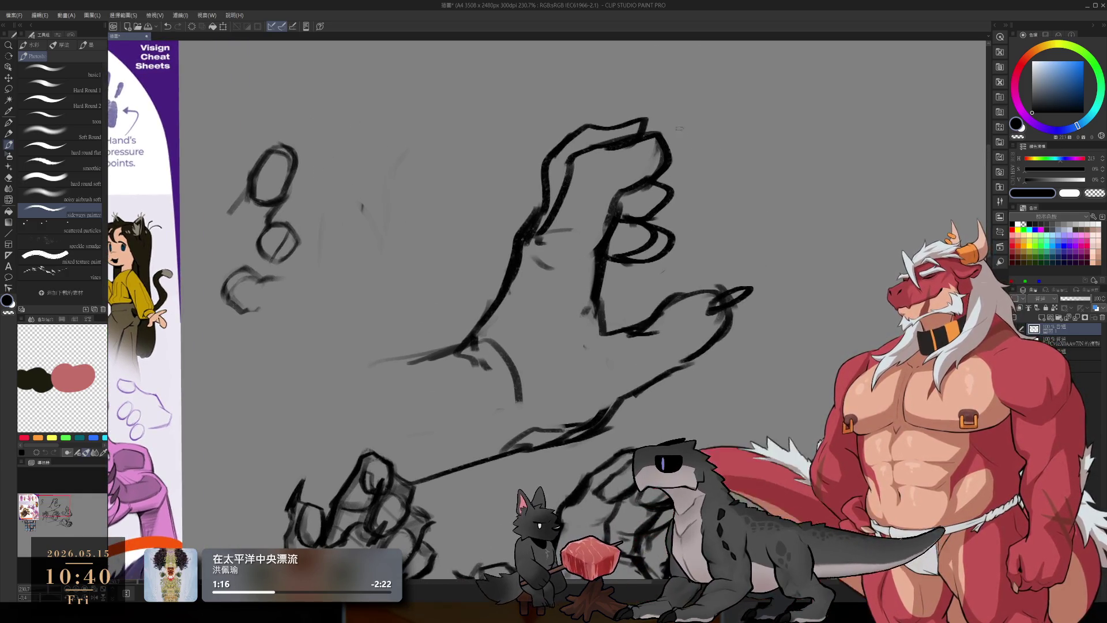
# Step: Add a thin top line and a small pointed loop at the top fingertip
pyautogui.moveTo(649, 139); pyautogui.dragTo(690, 134)
pyautogui.moveTo(626, 123); pyautogui.dragTo(645, 129)
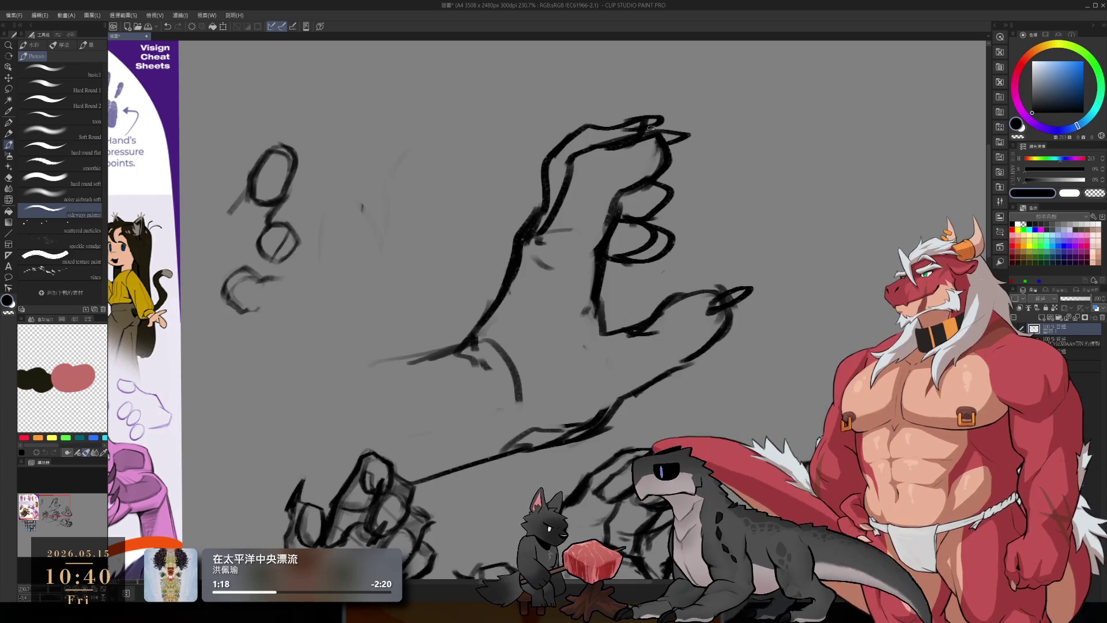
pyautogui.moveTo(669, 193); pyautogui.dragTo(680, 207)
pyautogui.moveTo(617, 187); pyautogui.dragTo(652, 225)
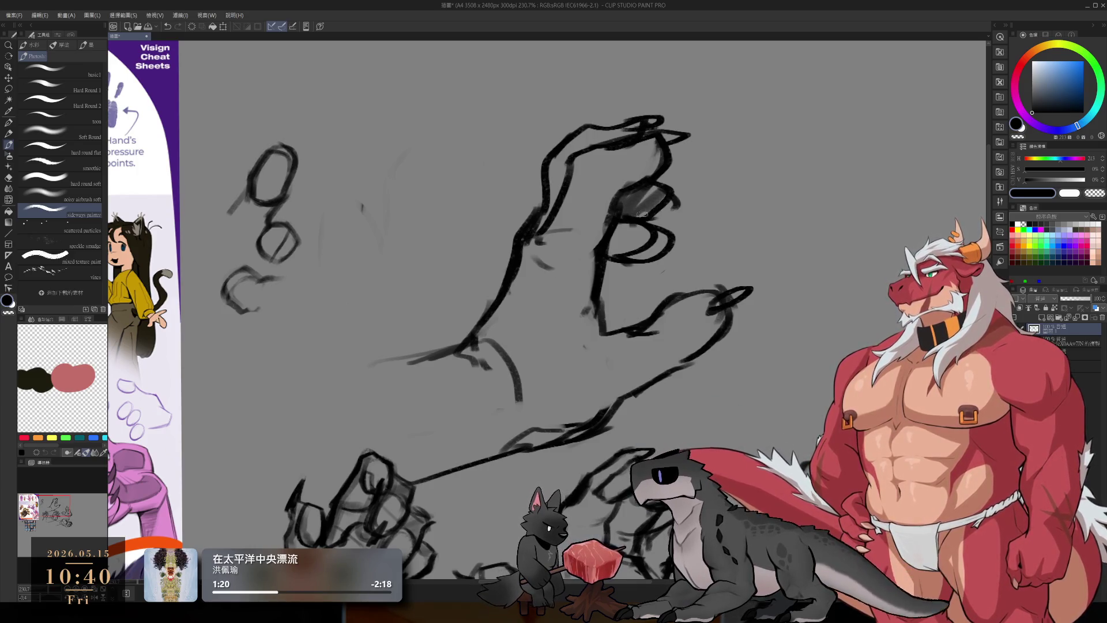
pyautogui.hotkey('ctrl', 'z')
pyautogui.press('e')
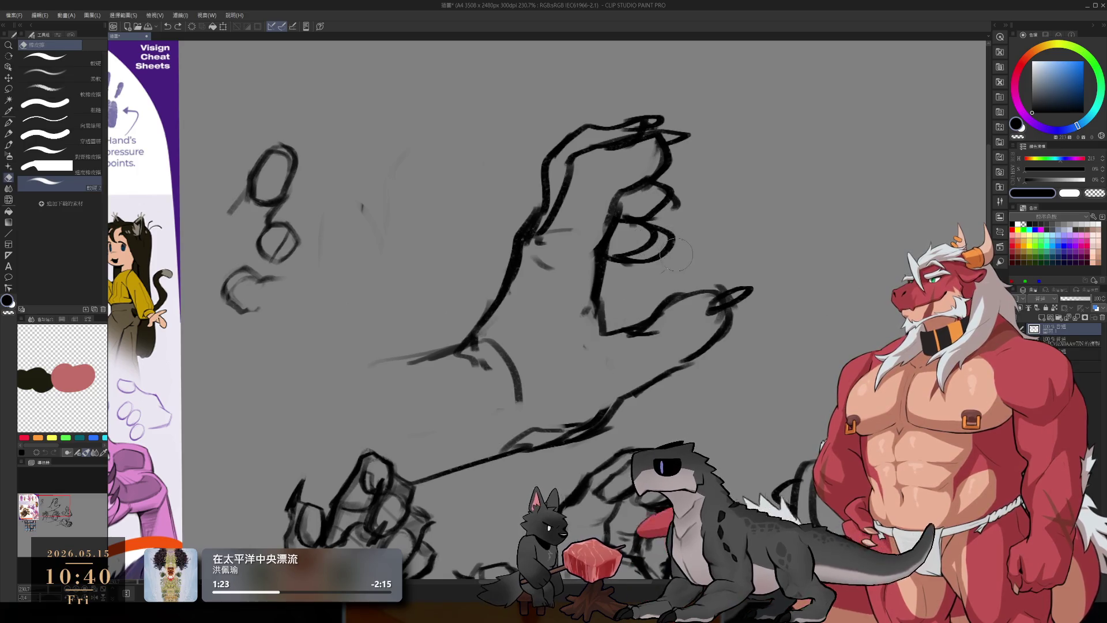
pyautogui.moveTo(669, 241); pyautogui.dragTo(660, 263)
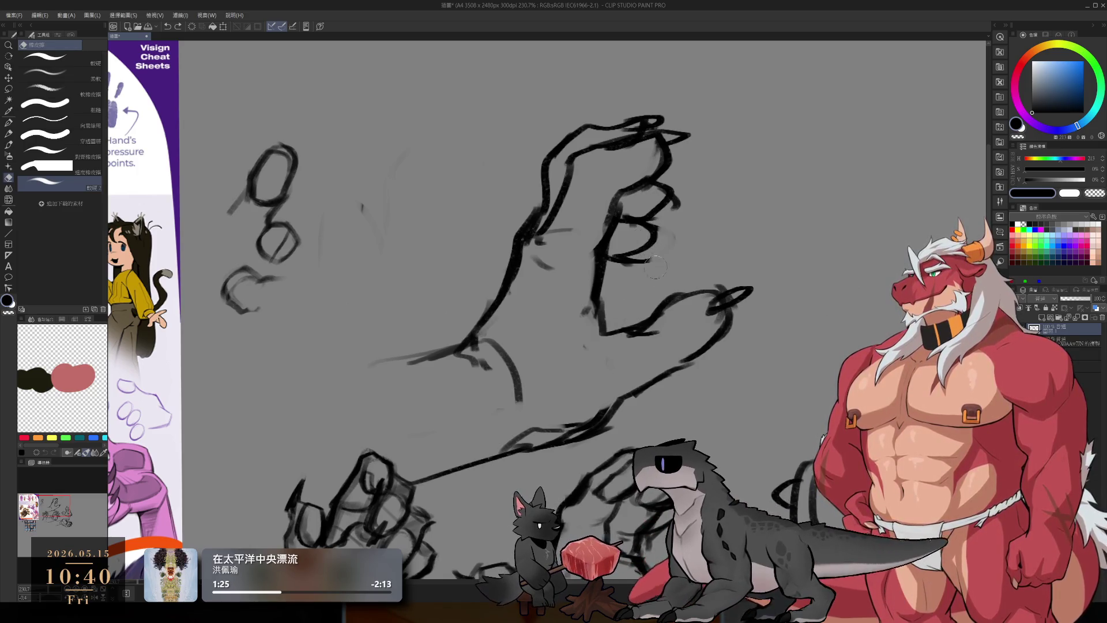
# Step: Shade the fingertip area in grey with the soft brush
pyautogui.press('b')
pyautogui.moveTo(648, 184)
pyautogui.mouseDown()
pyautogui.moveTo(631, 202)
pyautogui.moveTo(663, 199)
pyautogui.moveTo(632, 221)
pyautogui.moveTo(650, 235)
pyautogui.mouseUp()
pyautogui.scroll(-8, 605, 314)
pyautogui.scroll(4, 609, 190)
pyautogui.scroll(4, 610, 298)
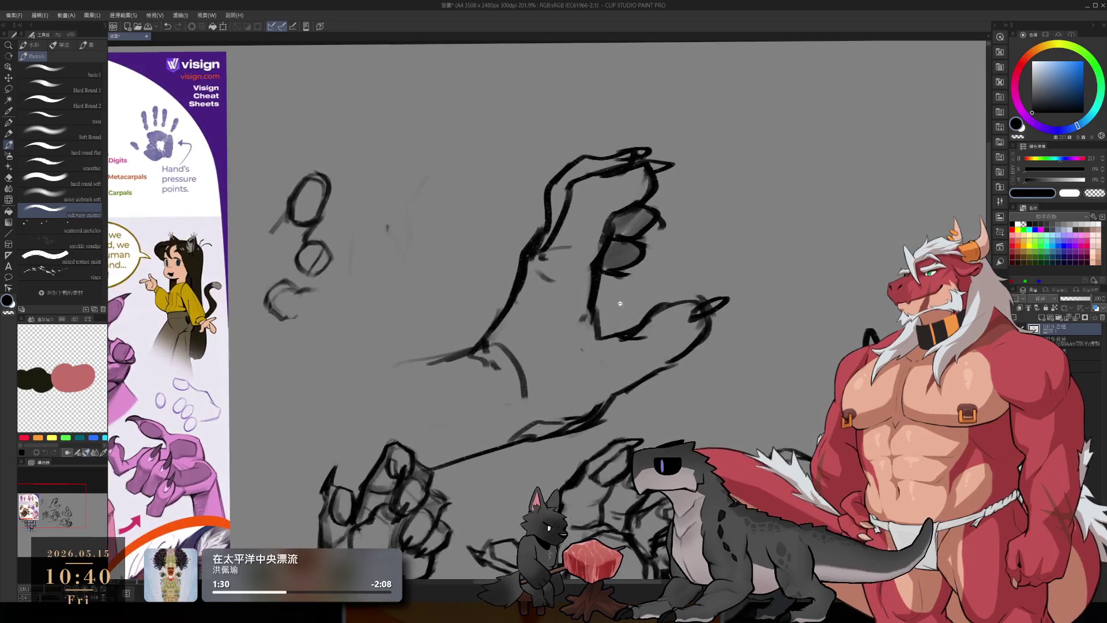
# Step: Lasso the upper hand strokes and shift them down
pyautogui.press('m')
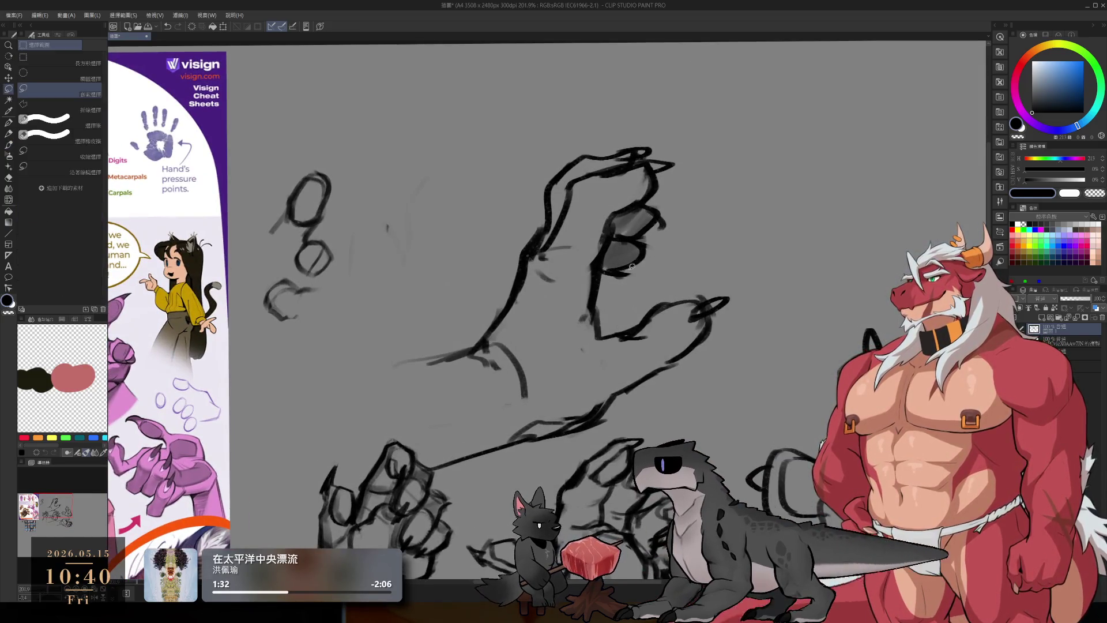
pyautogui.moveTo(446, 255); pyautogui.dragTo(628, 297)
pyautogui.moveTo(662, 190); pyautogui.dragTo(665, 205)
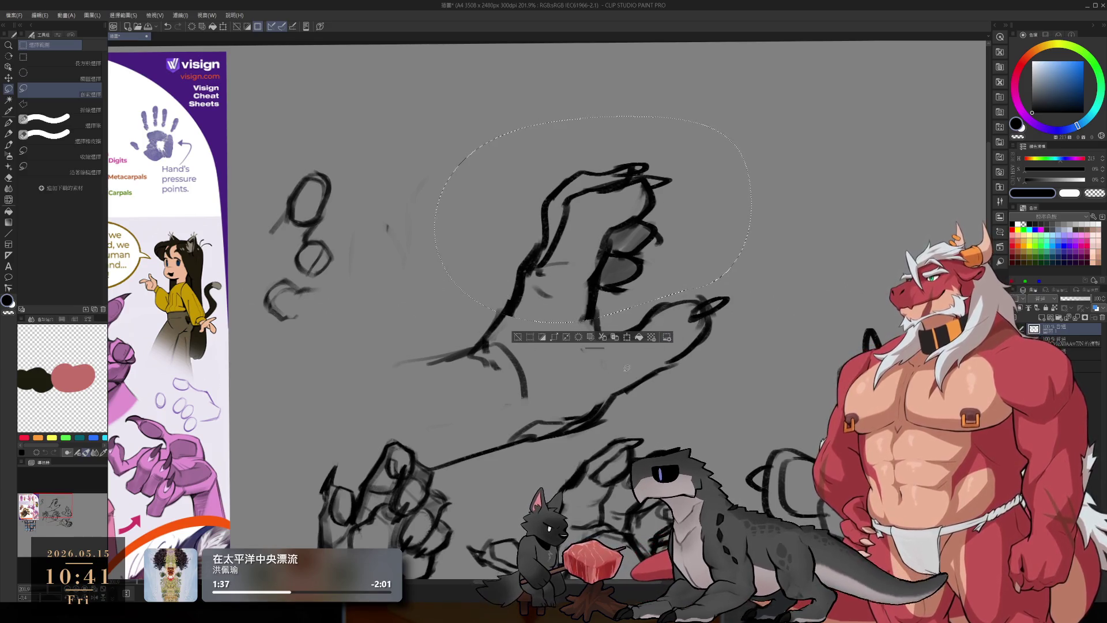
pyautogui.hotkey('ctrl', 'd')
# Step: Darken the palm's left, lower-left and lower edges and add grey shading to the finger
pyautogui.press('b')
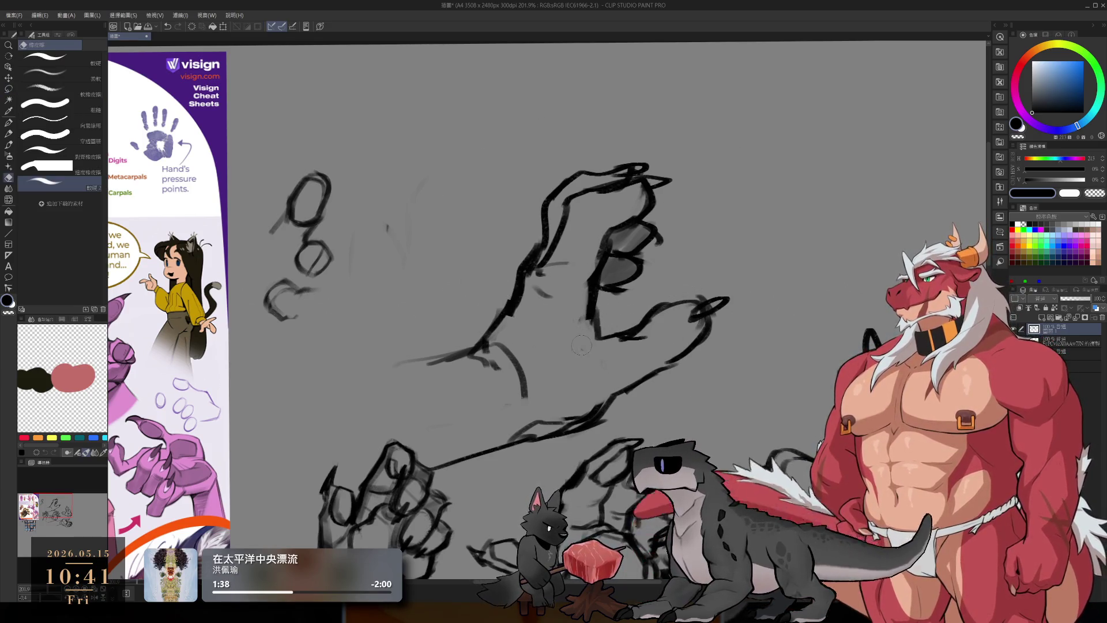
pyautogui.moveTo(589, 280); pyautogui.dragTo(602, 344)
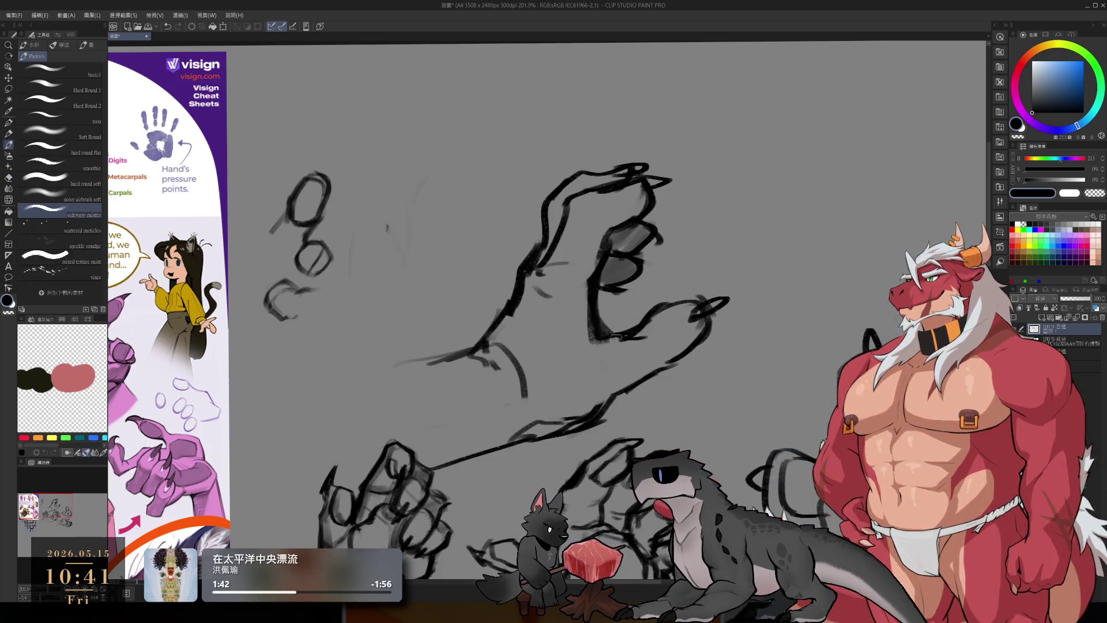
pyautogui.moveTo(594, 318); pyautogui.dragTo(665, 325)
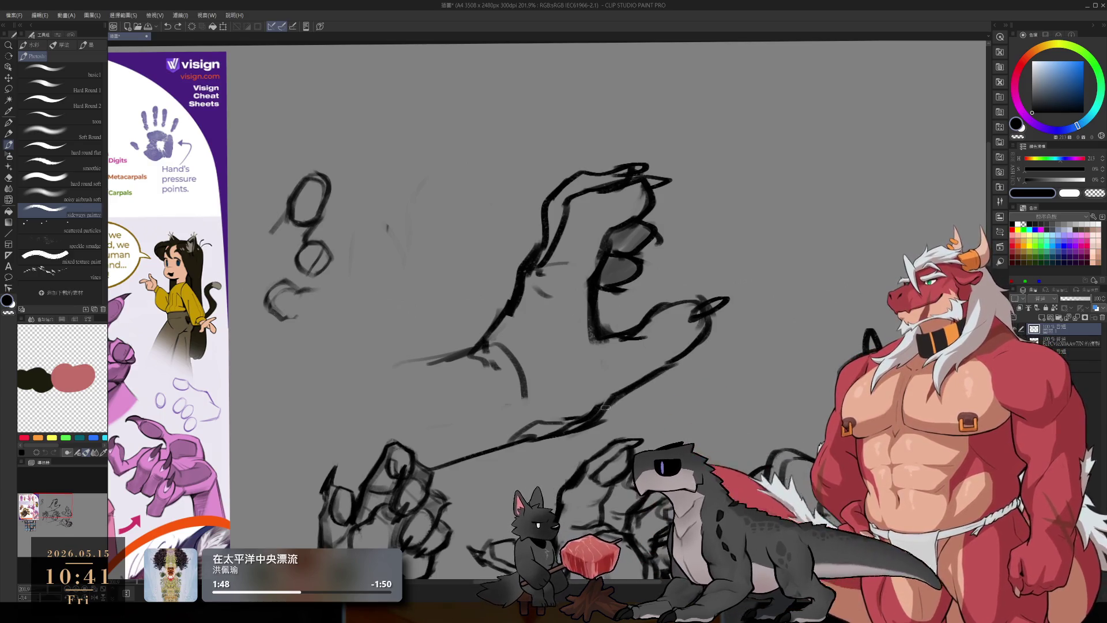
pyautogui.moveTo(652, 356)
pyautogui.mouseDown()
pyautogui.moveTo(662, 353)
pyautogui.moveTo(639, 363)
pyautogui.moveTo(703, 357)
pyautogui.mouseUp()
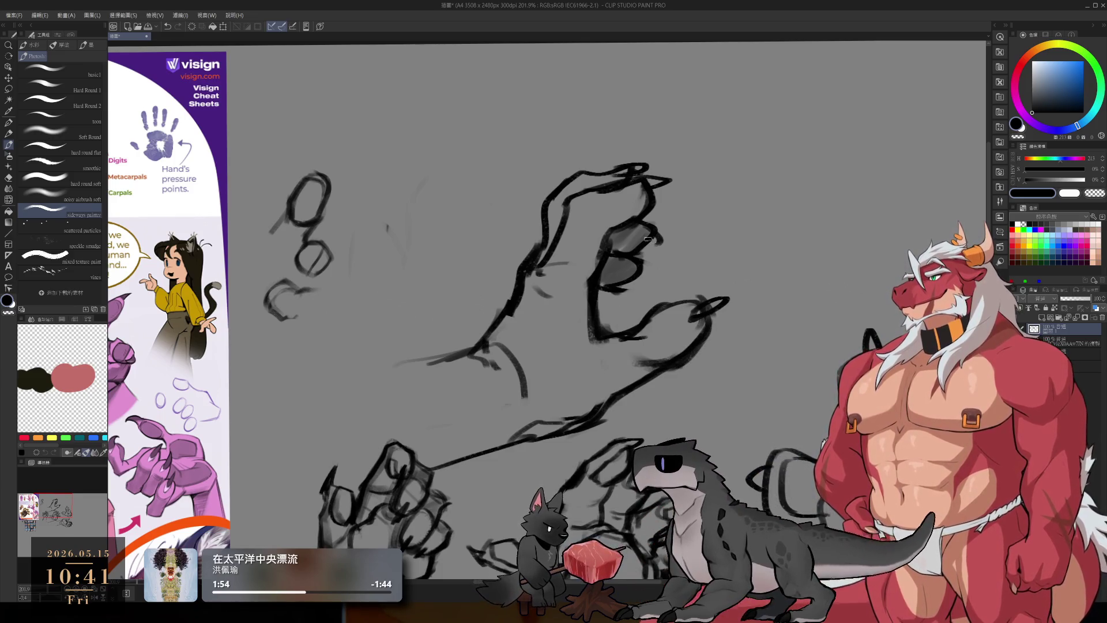
pyautogui.moveTo(627, 211)
pyautogui.mouseDown()
pyautogui.moveTo(600, 219)
pyautogui.moveTo(606, 230)
pyautogui.moveTo(640, 205)
pyautogui.moveTo(608, 234)
pyautogui.moveTo(660, 237)
pyautogui.moveTo(643, 277)
pyautogui.moveTo(622, 281)
pyautogui.moveTo(643, 251)
pyautogui.moveTo(633, 210)
pyautogui.moveTo(648, 204)
pyautogui.mouseUp()
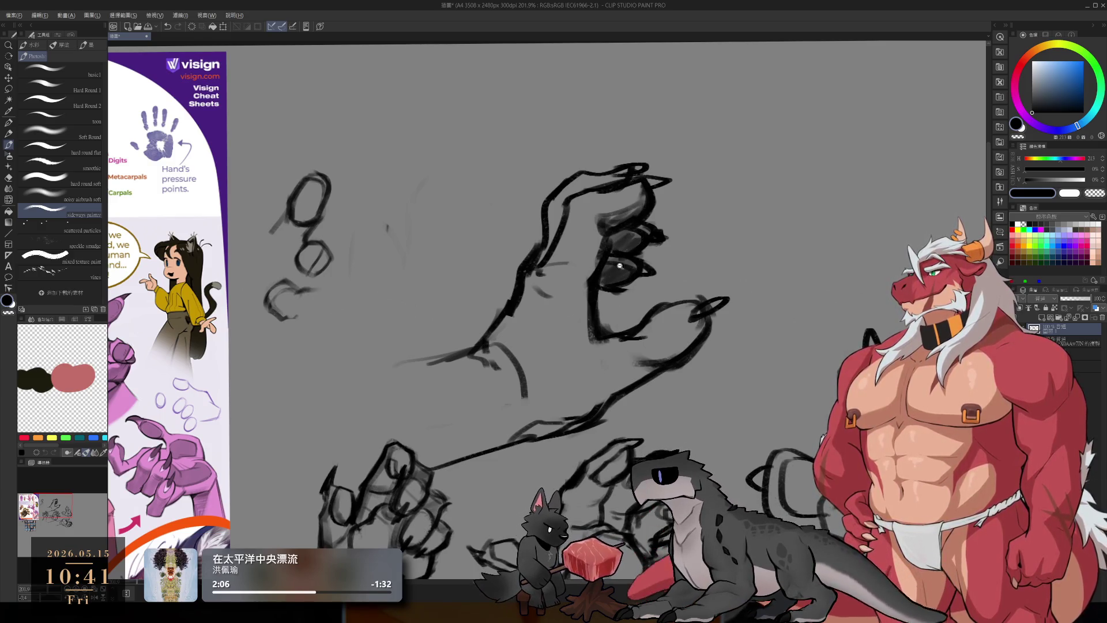
# Step: Sketch rough rounded shapes above the existing hands at the upper right, redoing the first attempt
pyautogui.scroll(-5, 623, 258)
pyautogui.scroll(3, 583, 363)
pyautogui.scroll(-3, 622, 339)
pyautogui.scroll(1, 627, 447)
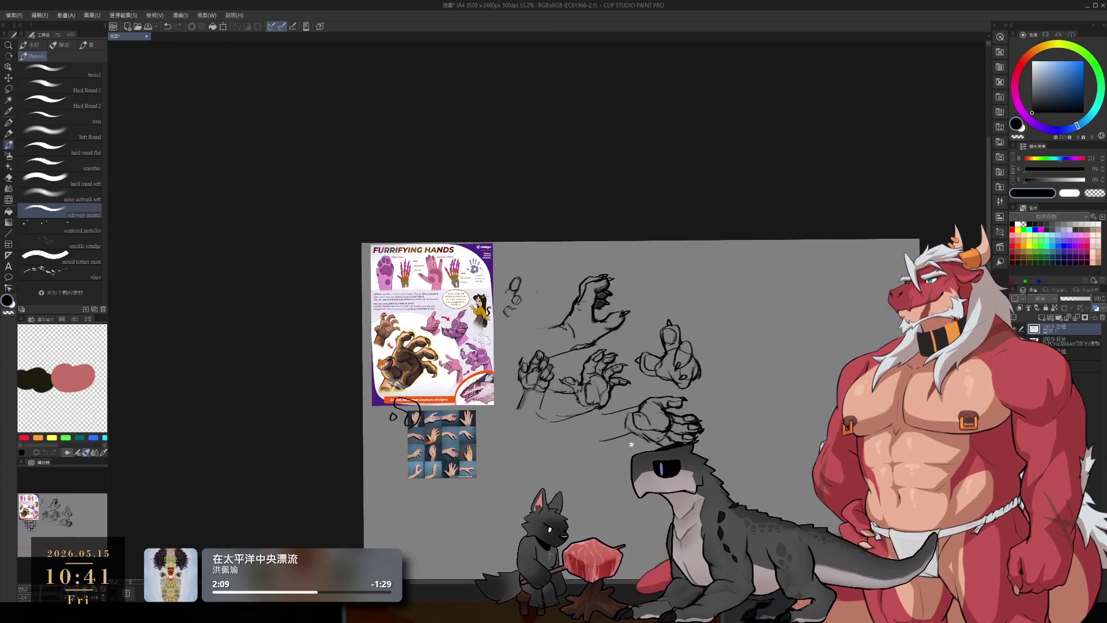
pyautogui.scroll(4, 627, 447)
pyautogui.scroll(-3, 634, 404)
pyautogui.scroll(4, 639, 374)
pyautogui.scroll(-3, 645, 342)
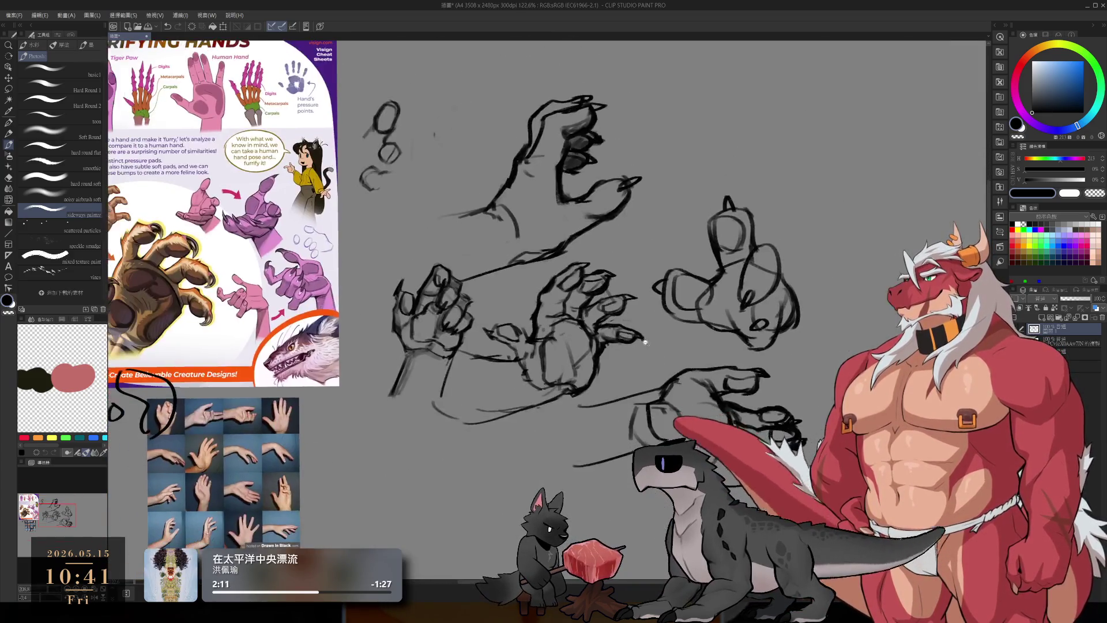
pyautogui.scroll(-1, 657, 329)
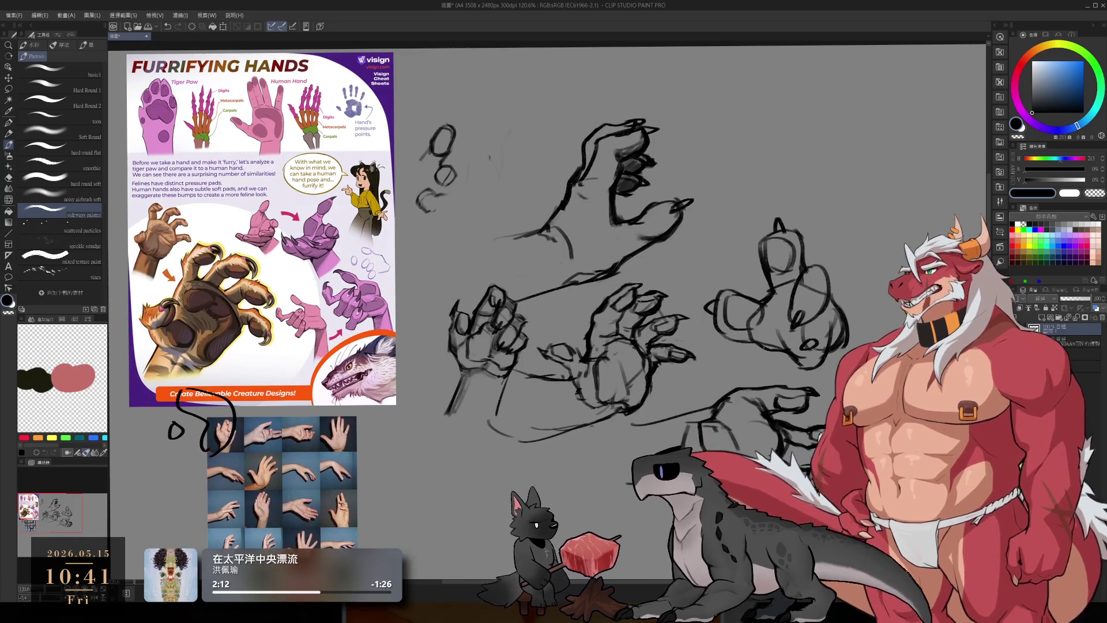
pyautogui.moveTo(717, 134)
pyautogui.mouseDown()
pyautogui.moveTo(713, 172)
pyautogui.moveTo(755, 157)
pyautogui.moveTo(744, 173)
pyautogui.mouseUp()
pyautogui.hotkey('ctrl', 'z')
pyautogui.hotkey('ctrl', 'z')
pyautogui.moveTo(761, 125); pyautogui.dragTo(841, 180)
pyautogui.moveTo(745, 157); pyautogui.dragTo(822, 193)
pyautogui.moveTo(776, 131)
pyautogui.mouseDown()
pyautogui.moveTo(806, 134)
pyautogui.moveTo(821, 192)
pyautogui.mouseUp()
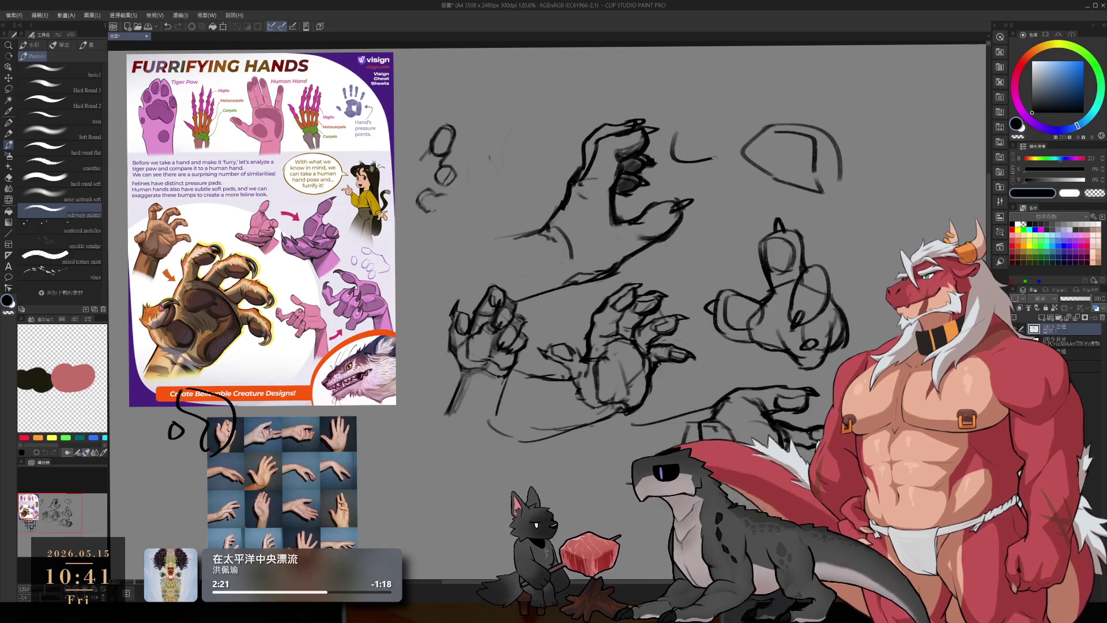
pyautogui.moveTo(689, 132)
pyautogui.mouseDown()
pyautogui.moveTo(680, 161)
pyautogui.moveTo(731, 151)
pyautogui.moveTo(740, 134)
pyautogui.mouseUp()
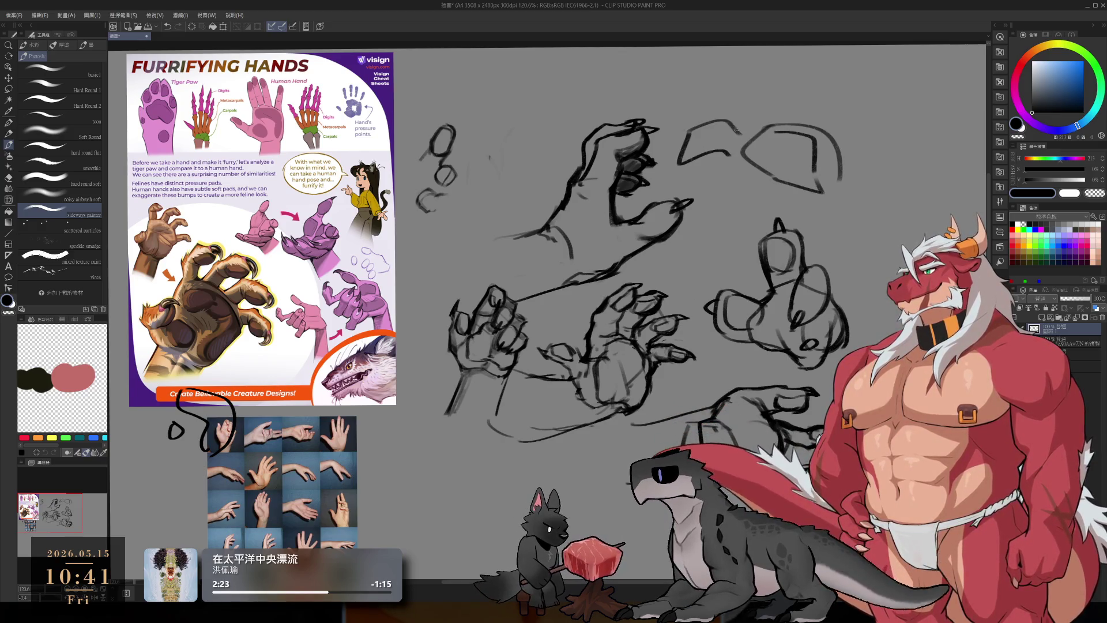
# Step: Start the raised-finger hand at top right with finger, arc and side strokes, undoing misfires
pyautogui.moveTo(798, 77); pyautogui.dragTo(800, 110)
pyautogui.moveTo(806, 69)
pyautogui.mouseDown()
pyautogui.moveTo(846, 105)
pyautogui.moveTo(864, 167)
pyautogui.moveTo(765, 225)
pyautogui.mouseUp()
pyautogui.hotkey('ctrl', 'z')
pyautogui.hotkey('ctrl', 'z')
pyautogui.hotkey('ctrl', 'z')
pyautogui.moveTo(760, 123)
pyautogui.mouseDown()
pyautogui.moveTo(764, 155)
pyautogui.moveTo(812, 154)
pyautogui.mouseUp()
pyautogui.hotkey('ctrl', 'z')
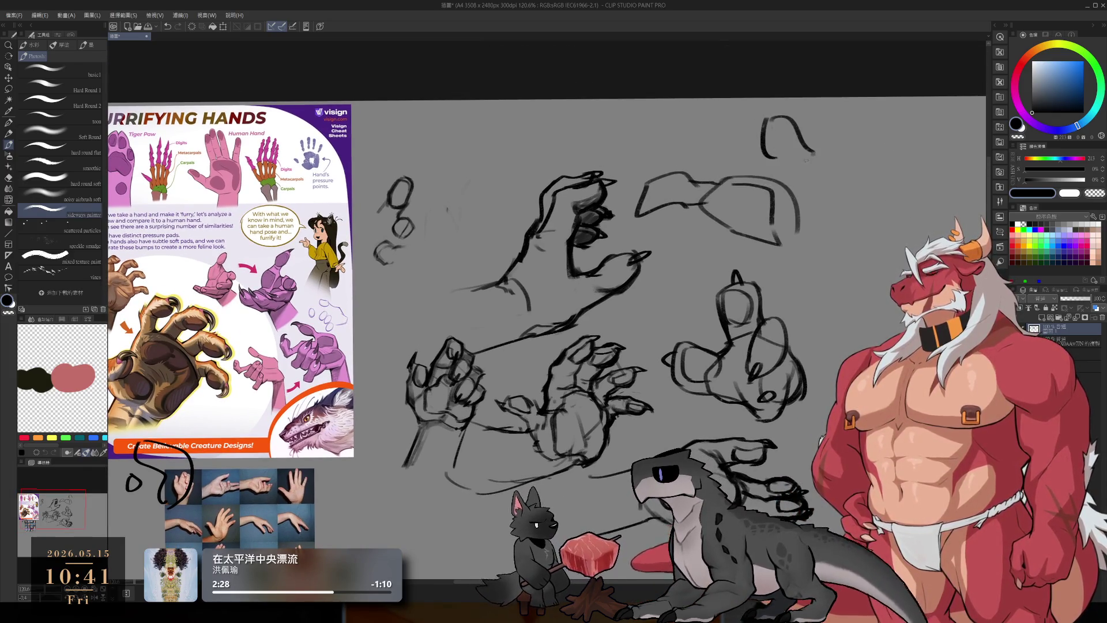
pyautogui.hotkey('ctrl', 'z')
pyautogui.moveTo(767, 119)
pyautogui.mouseDown()
pyautogui.moveTo(824, 169)
pyautogui.moveTo(782, 181)
pyautogui.moveTo(826, 221)
pyautogui.moveTo(852, 225)
pyautogui.mouseUp()
pyautogui.hotkey('ctrl', 'z')
pyautogui.moveTo(826, 188); pyautogui.dragTo(890, 245)
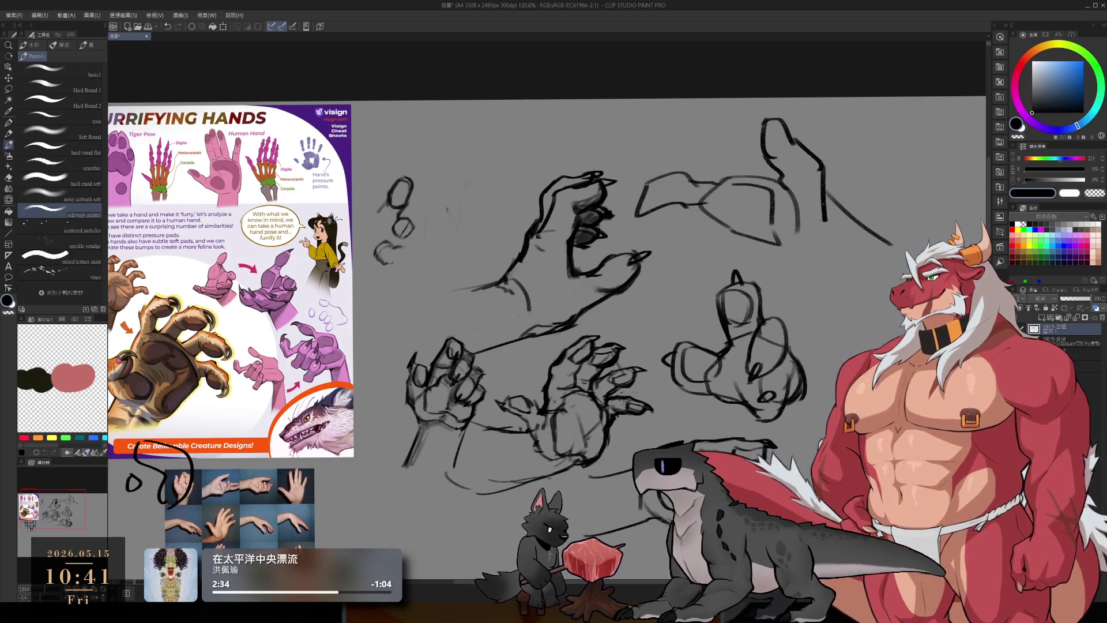
pyautogui.moveTo(775, 241)
pyautogui.mouseDown()
pyautogui.moveTo(814, 249)
pyautogui.moveTo(871, 306)
pyautogui.mouseUp()
# Step: Recenter the view on the sketches and remove a stray stroke near the middle hands
pyautogui.moveTo(776, 249); pyautogui.dragTo(704, 288)
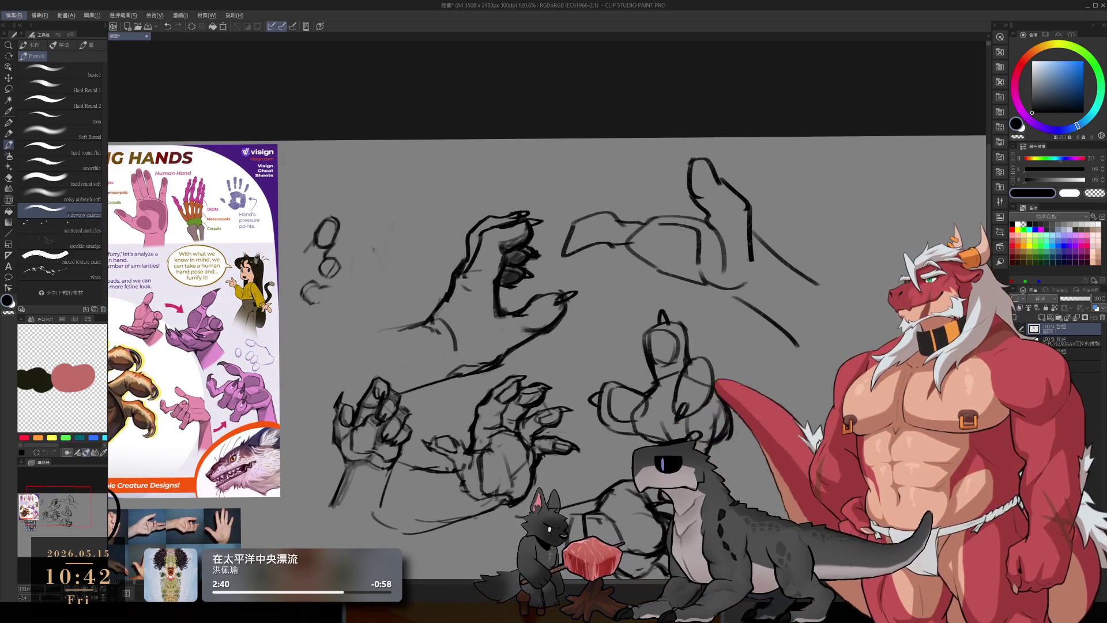
pyautogui.moveTo(621, 234); pyautogui.dragTo(646, 240)
pyautogui.hotkey('ctrl', 'z')
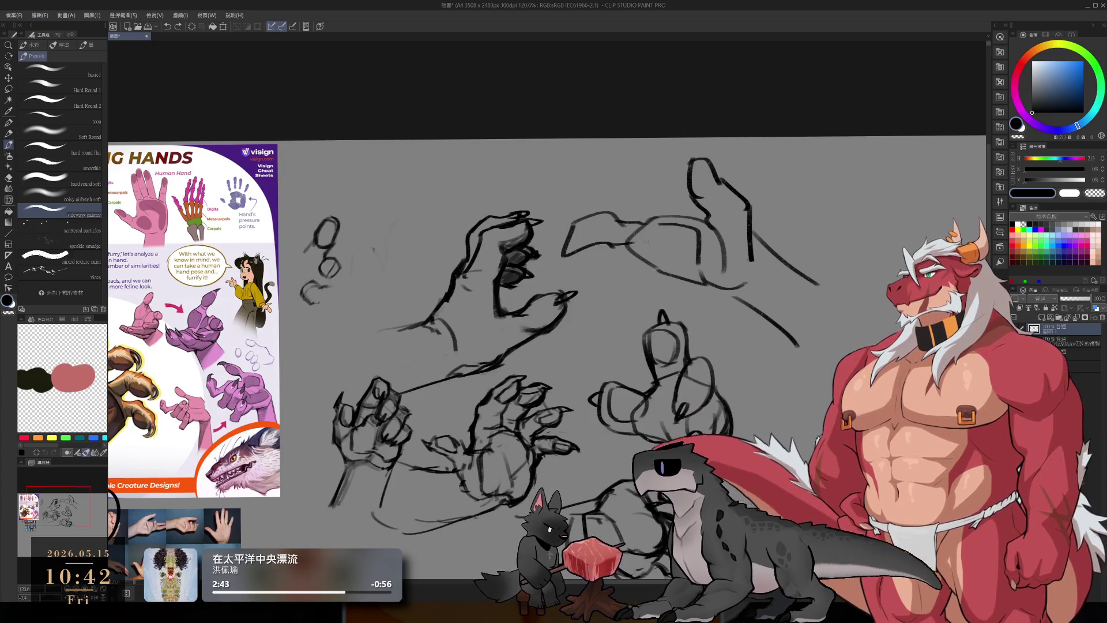
pyautogui.press('e')
pyautogui.press('b')
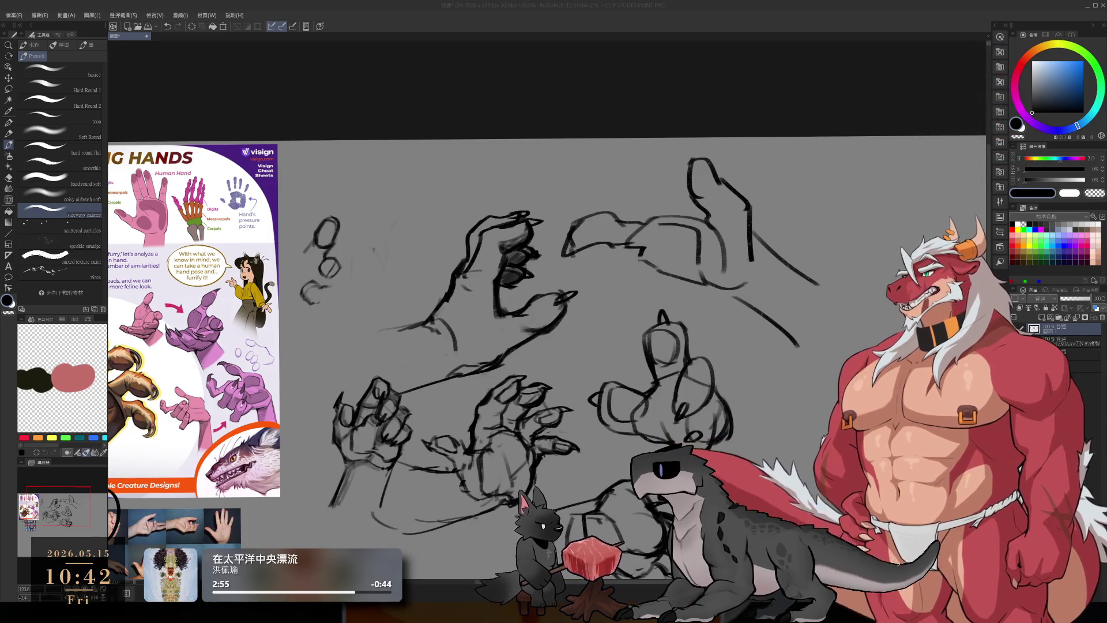
# Step: Extend the raised fingertip and rework the thumb's outline and right edge on the upper-right hand
pyautogui.click(741, 4)
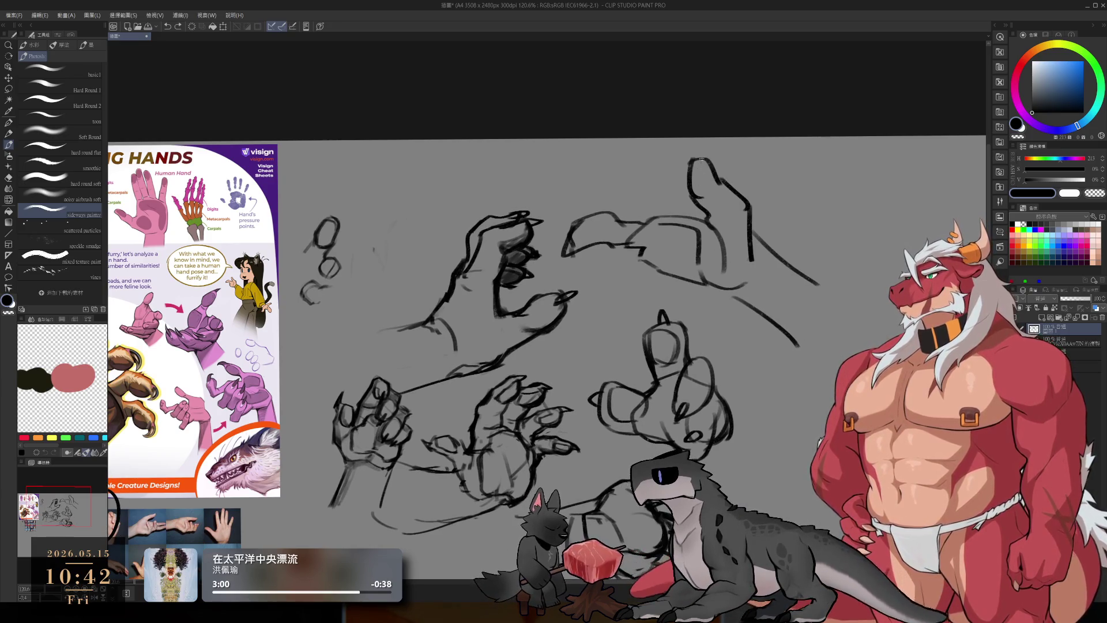
pyautogui.moveTo(698, 161); pyautogui.dragTo(701, 144)
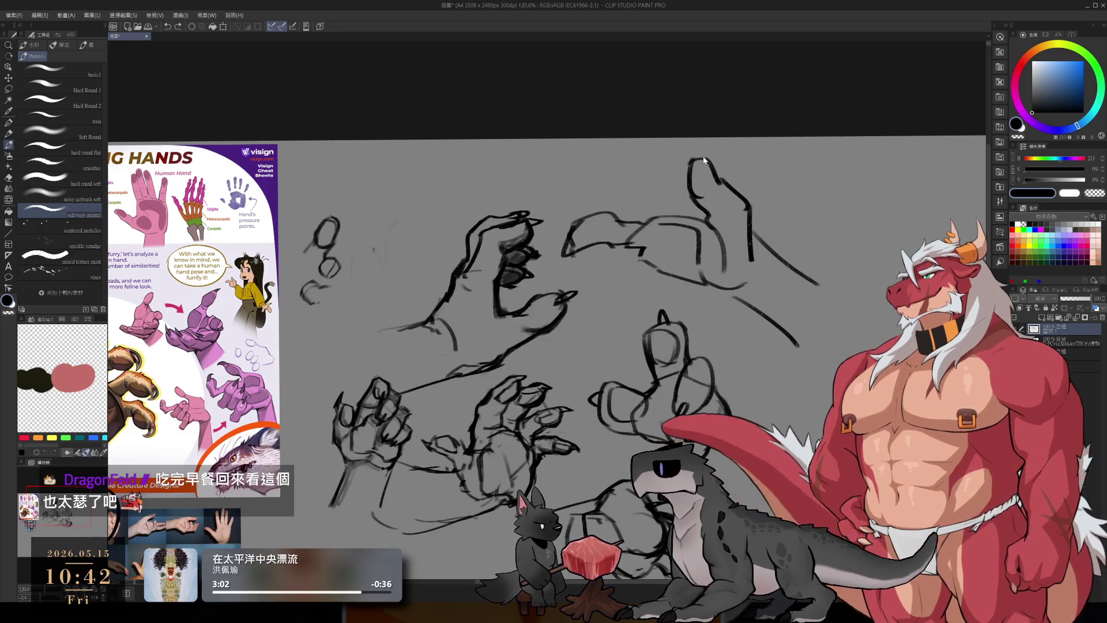
pyautogui.press('e')
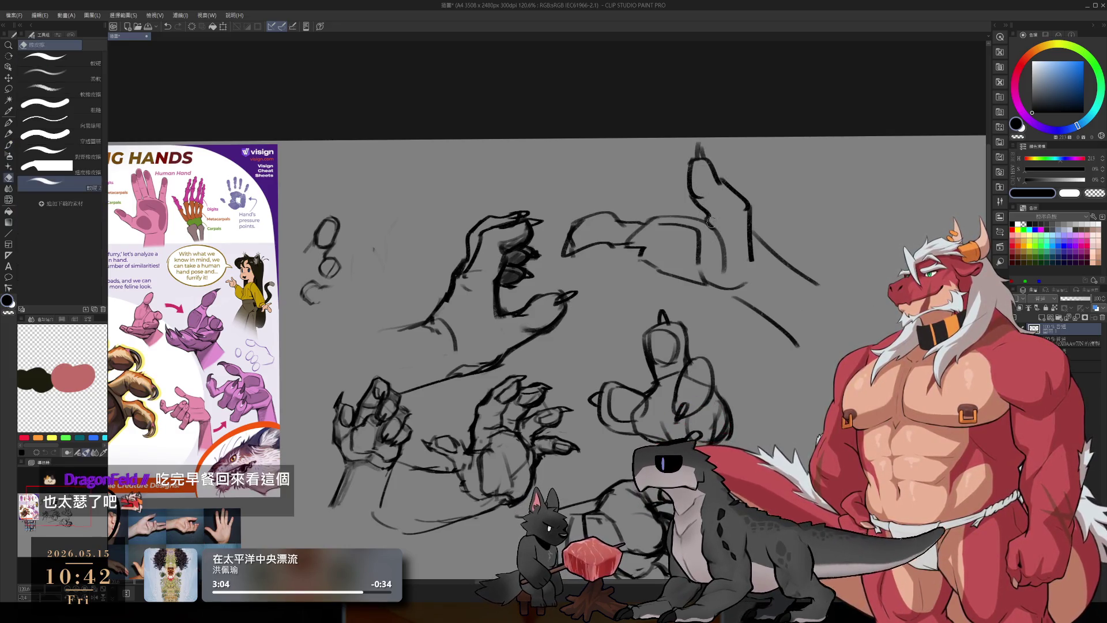
pyautogui.press('b')
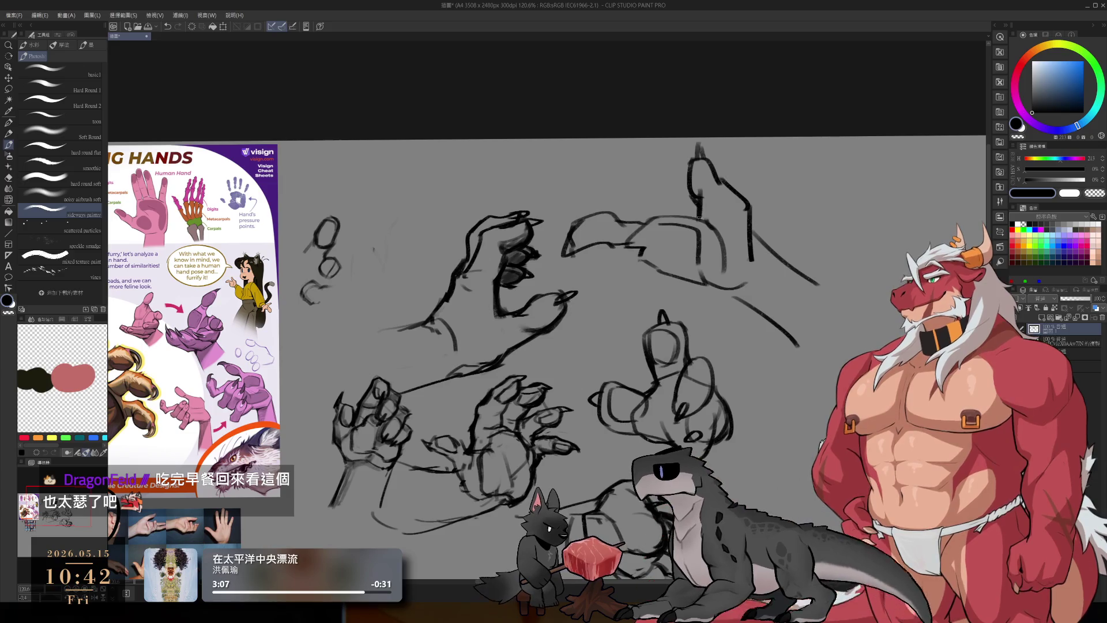
pyautogui.moveTo(690, 170)
pyautogui.mouseDown()
pyautogui.moveTo(697, 202)
pyautogui.moveTo(709, 203)
pyautogui.mouseUp()
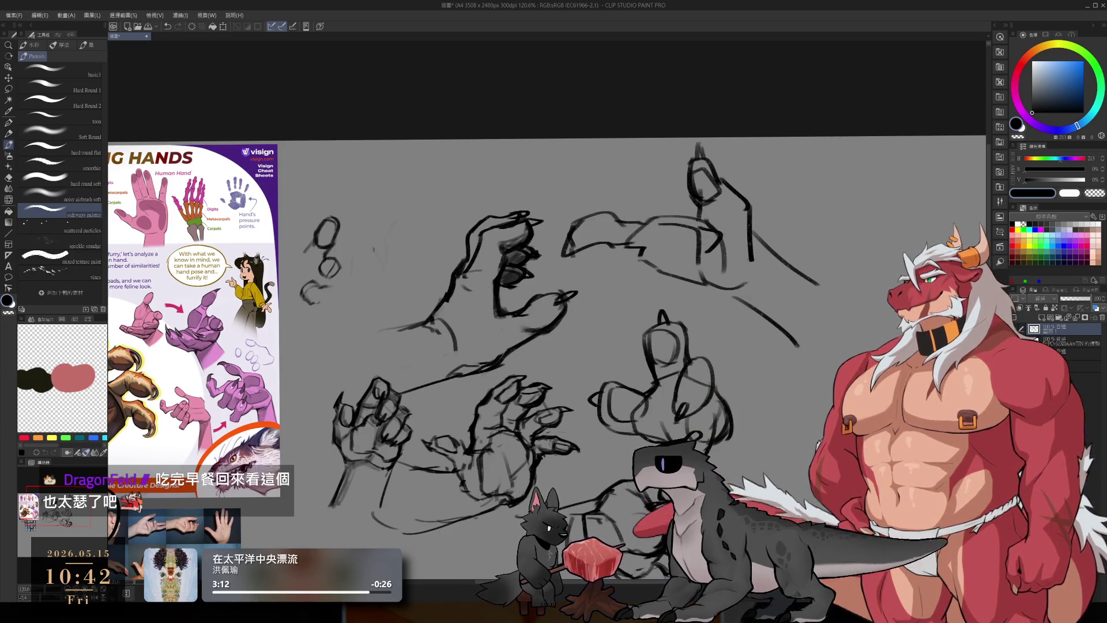
pyautogui.moveTo(715, 227)
pyautogui.mouseDown()
pyautogui.moveTo(703, 258)
pyautogui.moveTo(721, 254)
pyautogui.mouseUp()
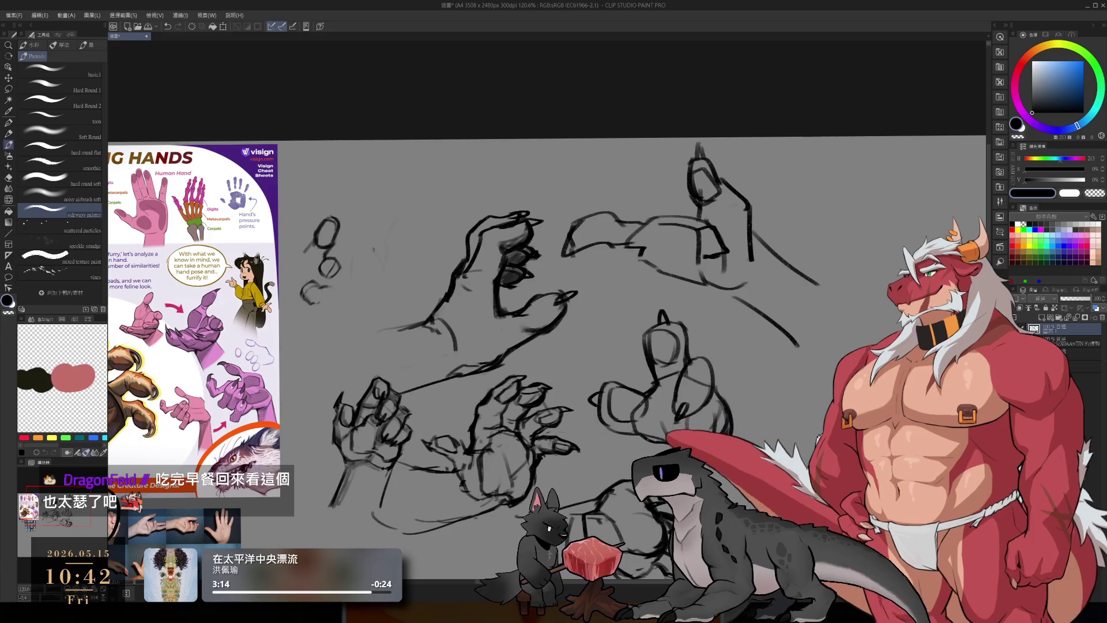
pyautogui.press('e')
pyautogui.moveTo(729, 184); pyautogui.dragTo(752, 259)
pyautogui.press('b')
pyautogui.moveTo(731, 184)
pyautogui.mouseDown()
pyautogui.moveTo(759, 231)
pyautogui.moveTo(761, 291)
pyautogui.mouseUp()
pyautogui.hotkey('ctrl', 'z')
pyautogui.moveTo(744, 222); pyautogui.dragTo(758, 254)
pyautogui.hotkey('ctrl', 'z')
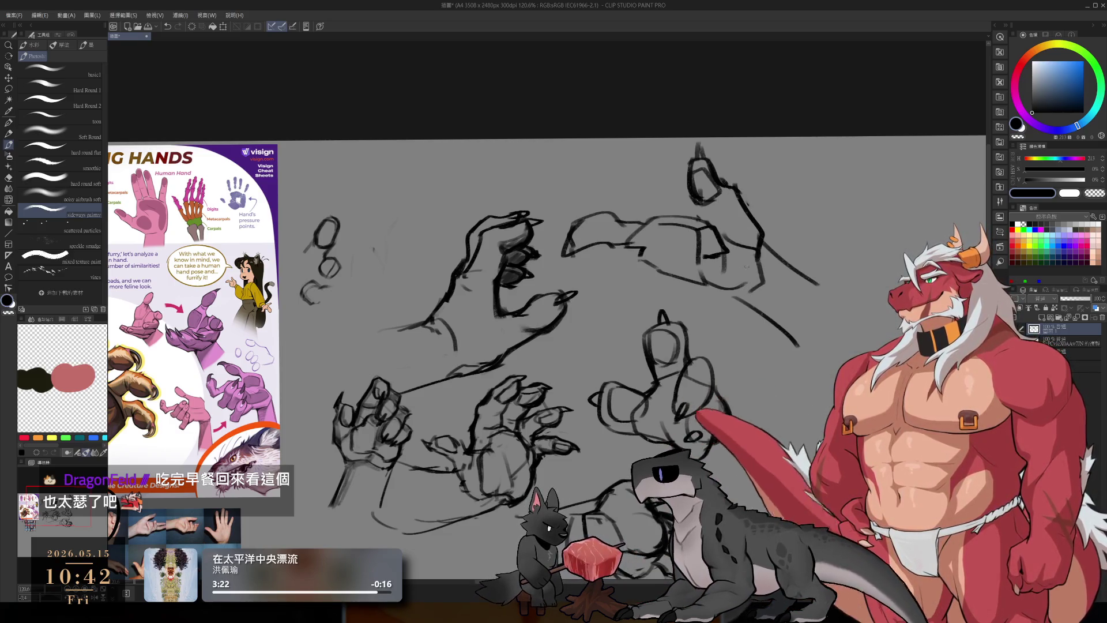
# Step: Bridge the gap between the top hands and sketch a rounded thumb shape there
pyautogui.moveTo(712, 348); pyautogui.dragTo(701, 296)
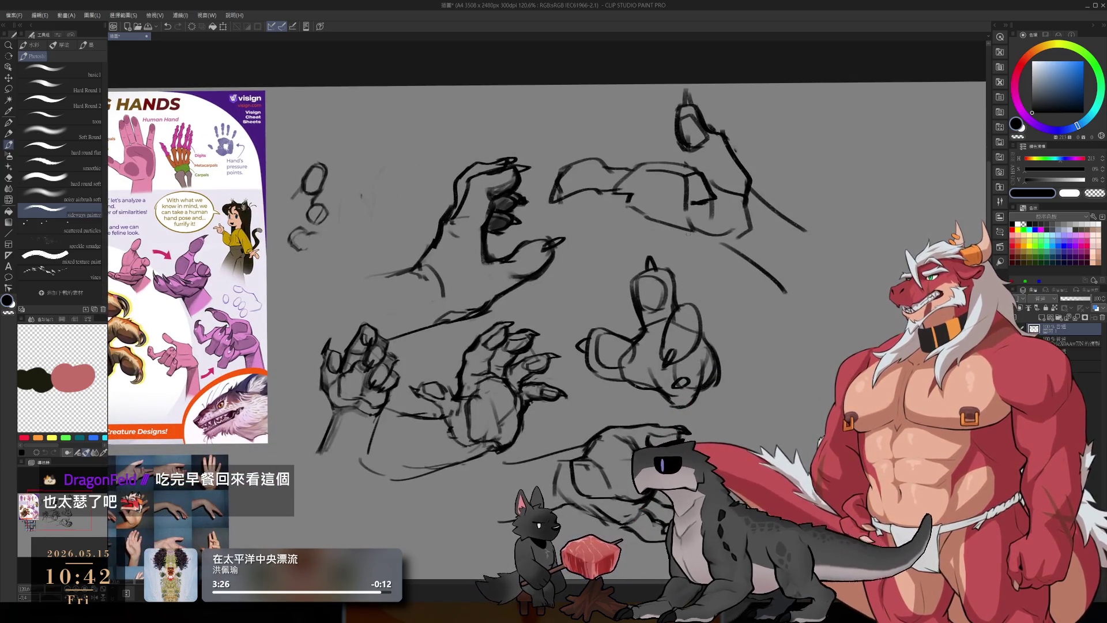
pyautogui.press('e')
pyautogui.moveTo(634, 168)
pyautogui.mouseDown()
pyautogui.moveTo(600, 176)
pyautogui.moveTo(637, 164)
pyautogui.mouseUp()
pyautogui.moveTo(582, 191); pyautogui.dragTo(631, 200)
pyautogui.press('b')
pyautogui.moveTo(563, 198); pyautogui.dragTo(621, 196)
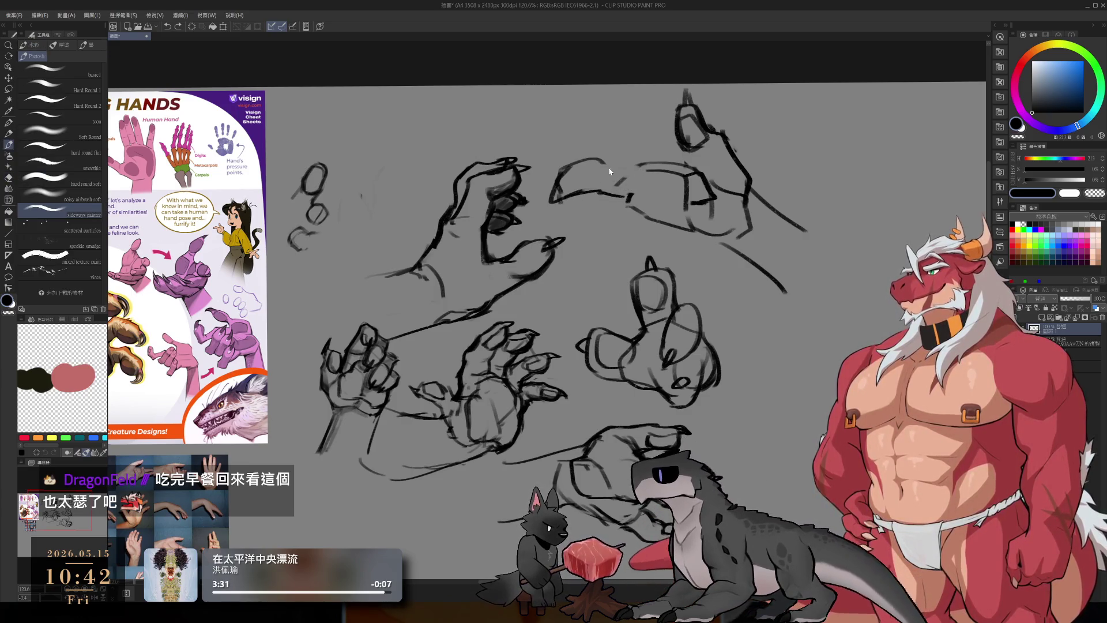
pyautogui.moveTo(574, 164)
pyautogui.mouseDown()
pyautogui.moveTo(568, 184)
pyautogui.moveTo(596, 179)
pyautogui.mouseUp()
pyautogui.moveTo(589, 159)
pyautogui.mouseDown()
pyautogui.moveTo(605, 186)
pyautogui.moveTo(591, 184)
pyautogui.moveTo(591, 164)
pyautogui.moveTo(572, 163)
pyautogui.moveTo(606, 159)
pyautogui.mouseUp()
pyautogui.press('e')
pyautogui.press('b')
pyautogui.hotkey('ctrl', 'z')
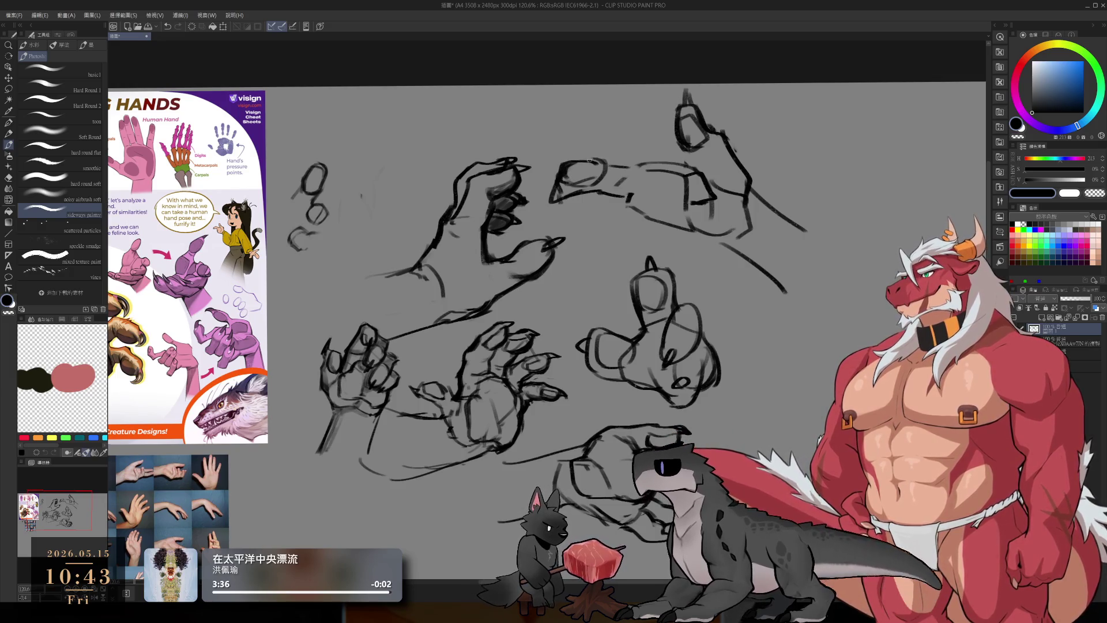
pyautogui.moveTo(563, 198)
pyautogui.mouseDown()
pyautogui.moveTo(582, 172)
pyautogui.moveTo(575, 214)
pyautogui.moveTo(559, 202)
pyautogui.moveTo(585, 190)
pyautogui.mouseUp()
pyautogui.press('e')
pyautogui.press('b')
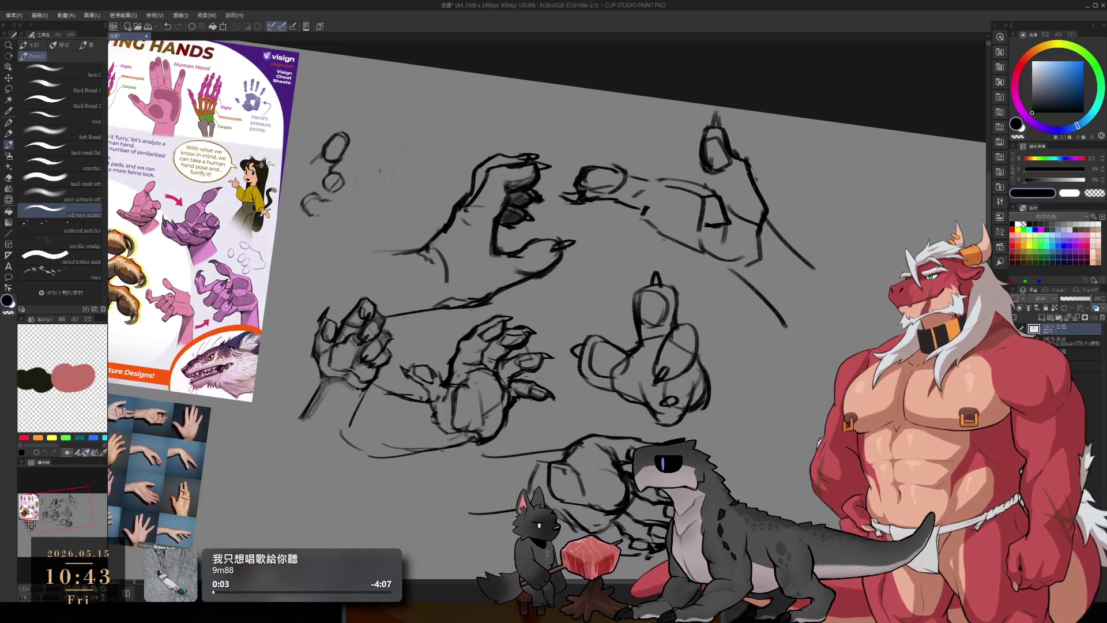
# Step: Outline the palm of the upper-right hand and straighten the canvas rotation
pyautogui.moveTo(663, 183)
pyautogui.mouseDown()
pyautogui.moveTo(638, 208)
pyautogui.moveTo(697, 249)
pyautogui.mouseUp()
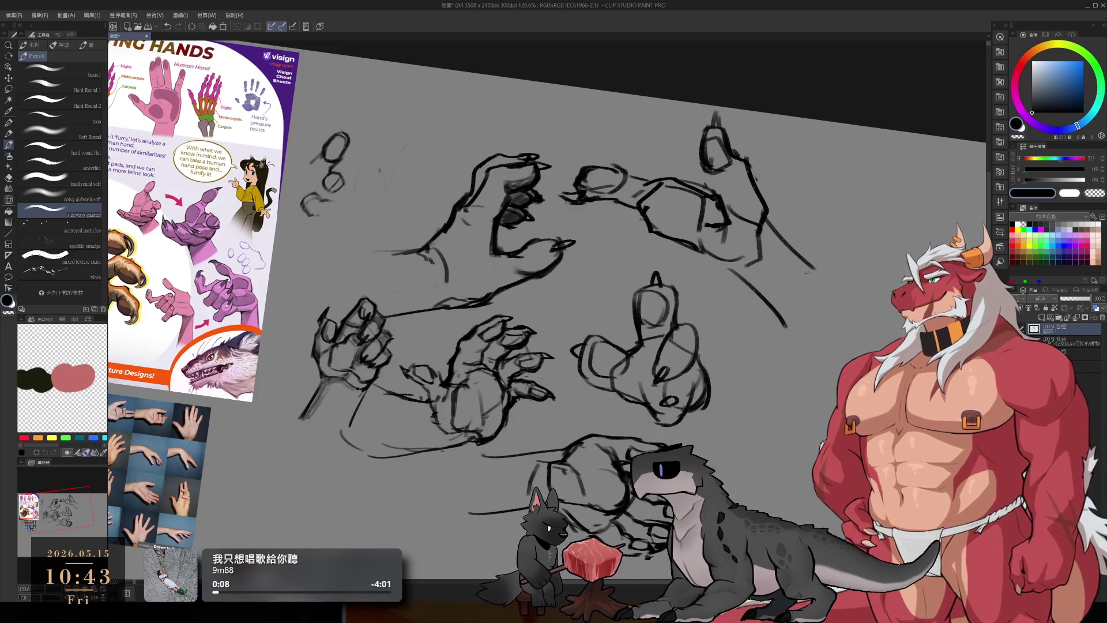
pyautogui.hotkey('ctrl', '@')
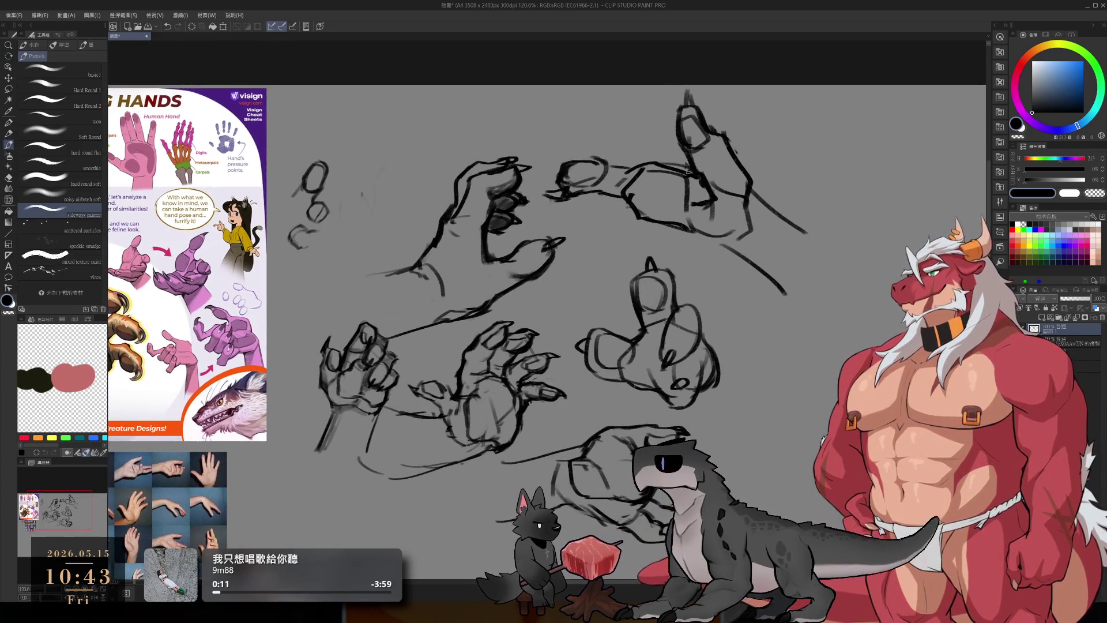
pyautogui.moveTo(693, 280); pyautogui.dragTo(784, 278)
pyautogui.press('e')
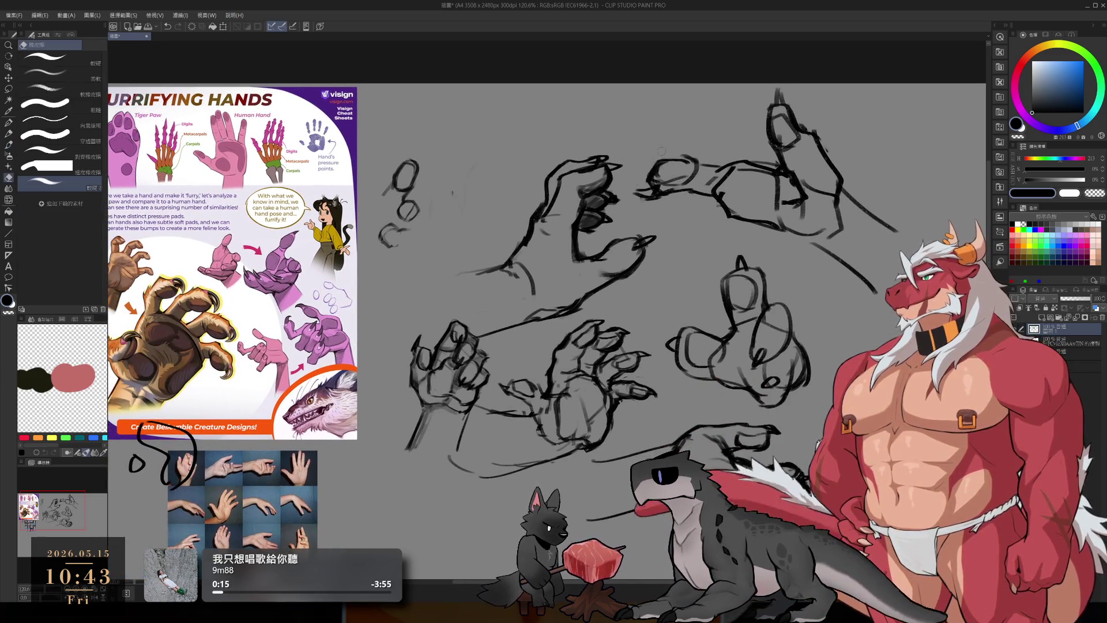
pyautogui.press('b')
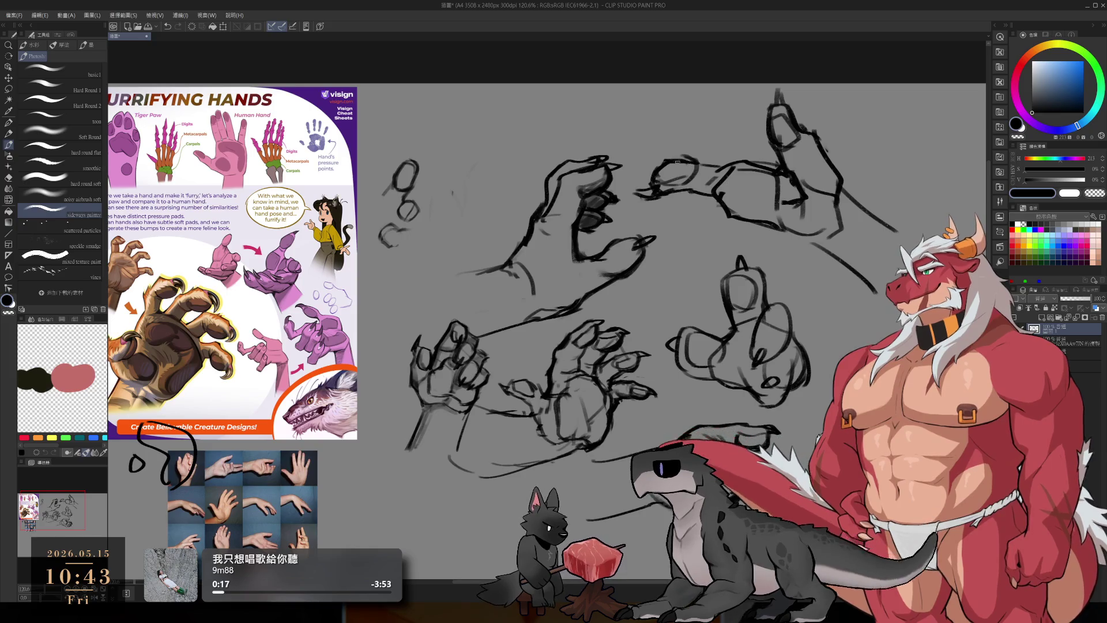
pyautogui.press('e')
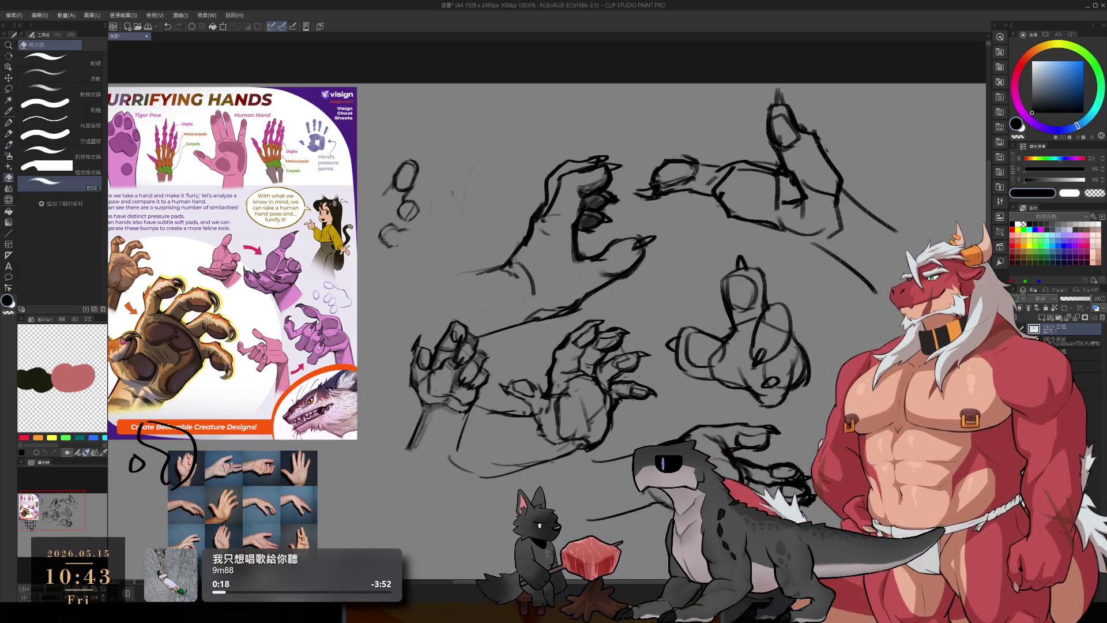
pyautogui.press('b')
# Step: Pan and zoom out to review the five hand sketches beside the reference sheet
pyautogui.moveTo(692, 179); pyautogui.dragTo(662, 156)
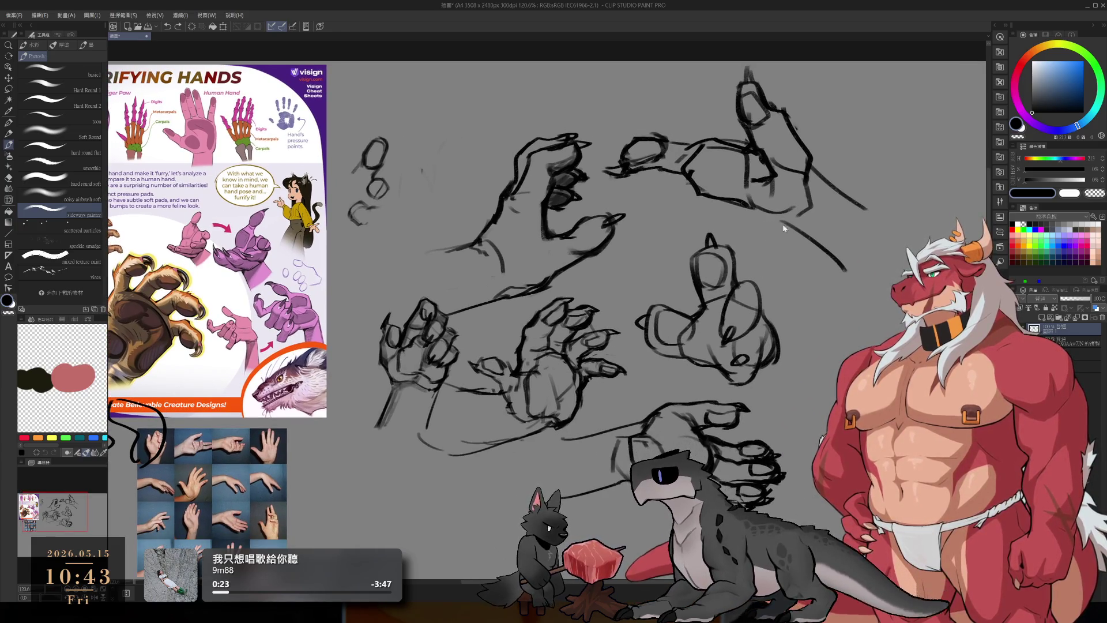
pyautogui.moveTo(576, 259); pyautogui.dragTo(671, 218)
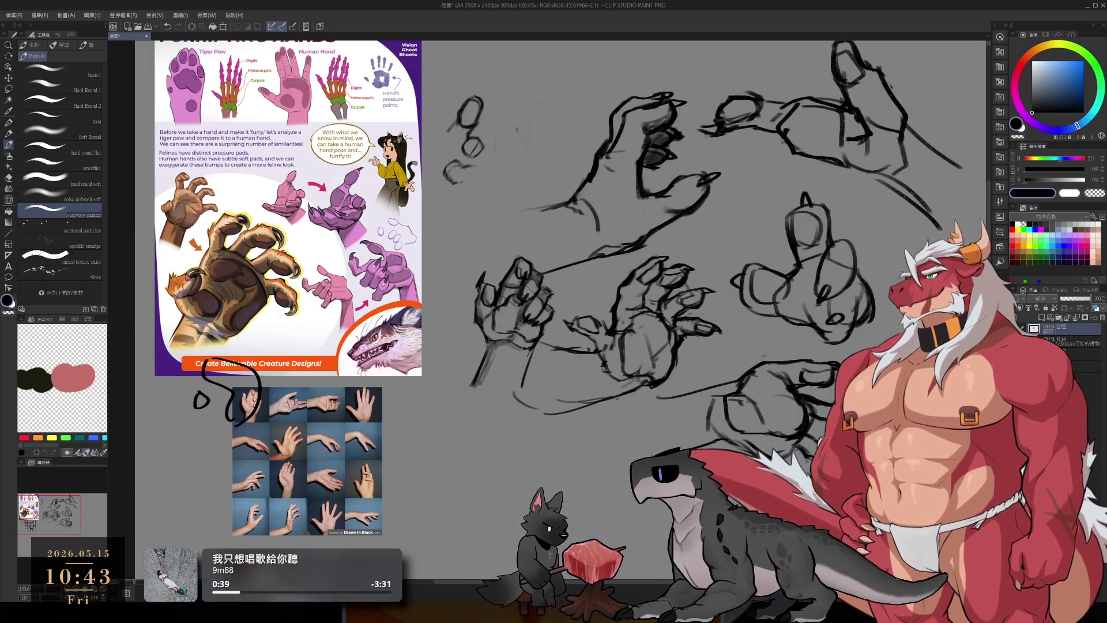
pyautogui.moveTo(553, 311); pyautogui.dragTo(523, 356)
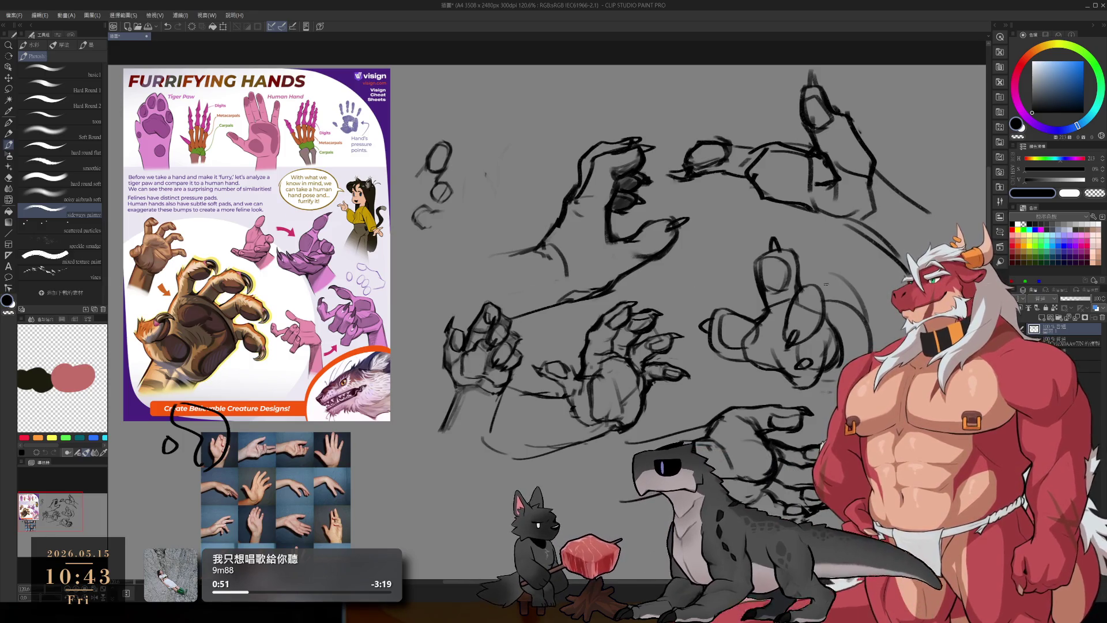
pyautogui.scroll(-1, 548, 311)
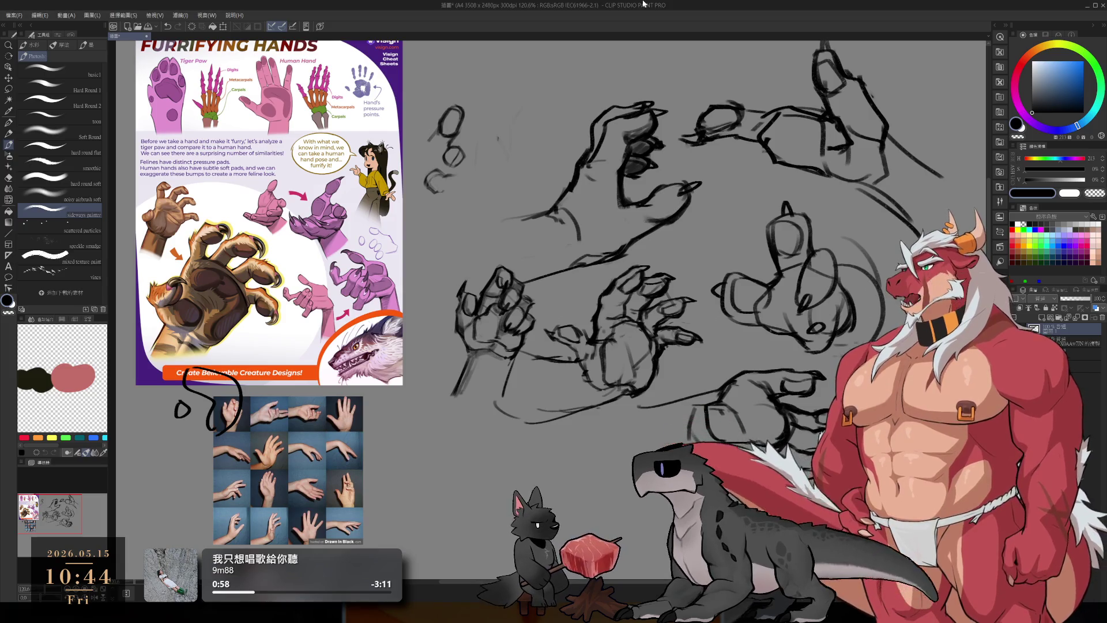
pyautogui.scroll(1, 623, 334)
pyautogui.scroll(-1, 623, 333)
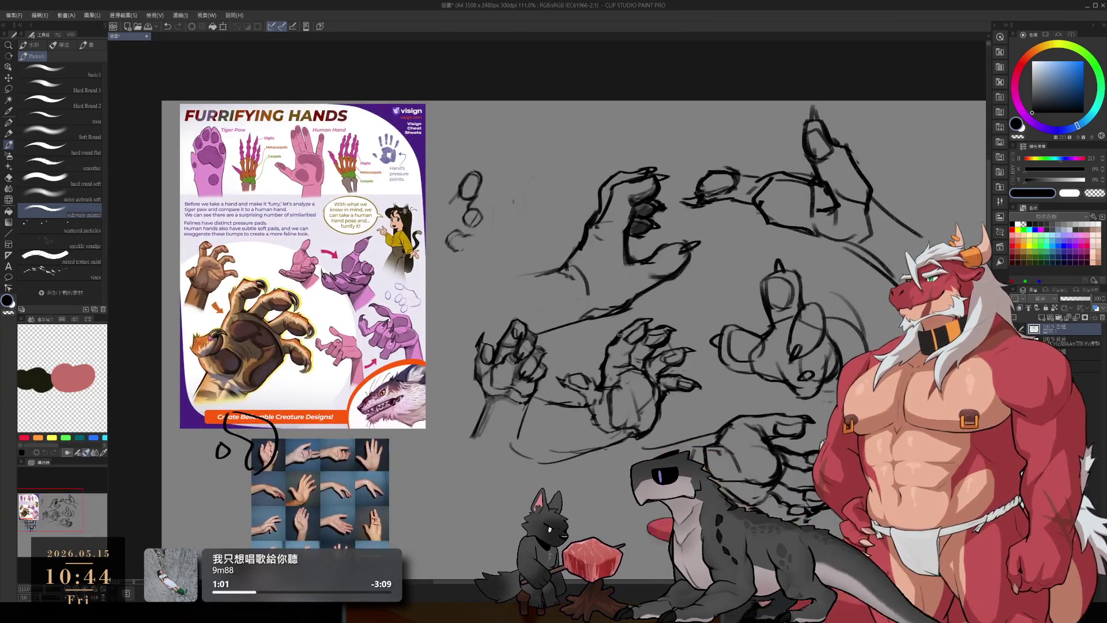
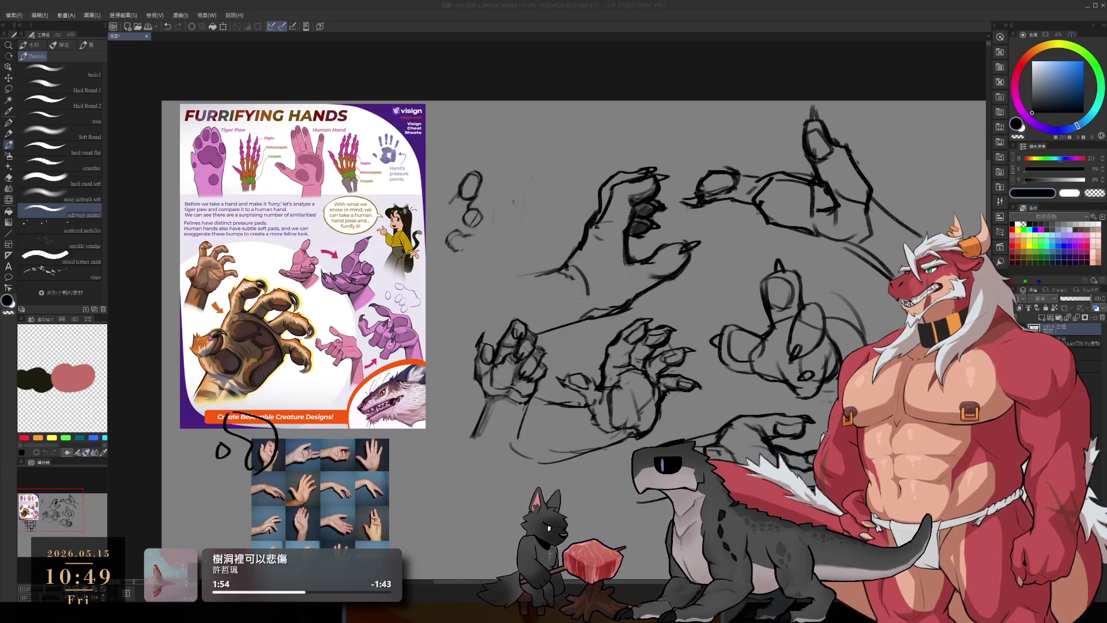
# Step: Pan and zoom the canvas to the blank area beside the hand reference photos
pyautogui.click(918, 3)
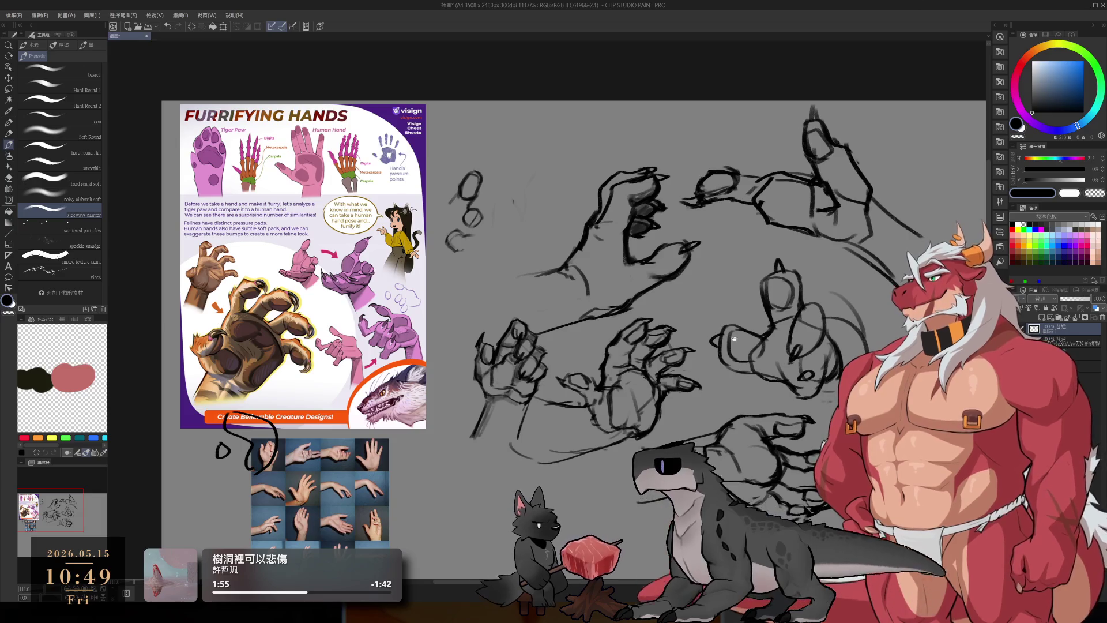
pyautogui.moveTo(735, 330); pyautogui.dragTo(792, 185)
pyautogui.moveTo(594, 375); pyautogui.dragTo(683, 268)
pyautogui.scroll(5, 682, 268)
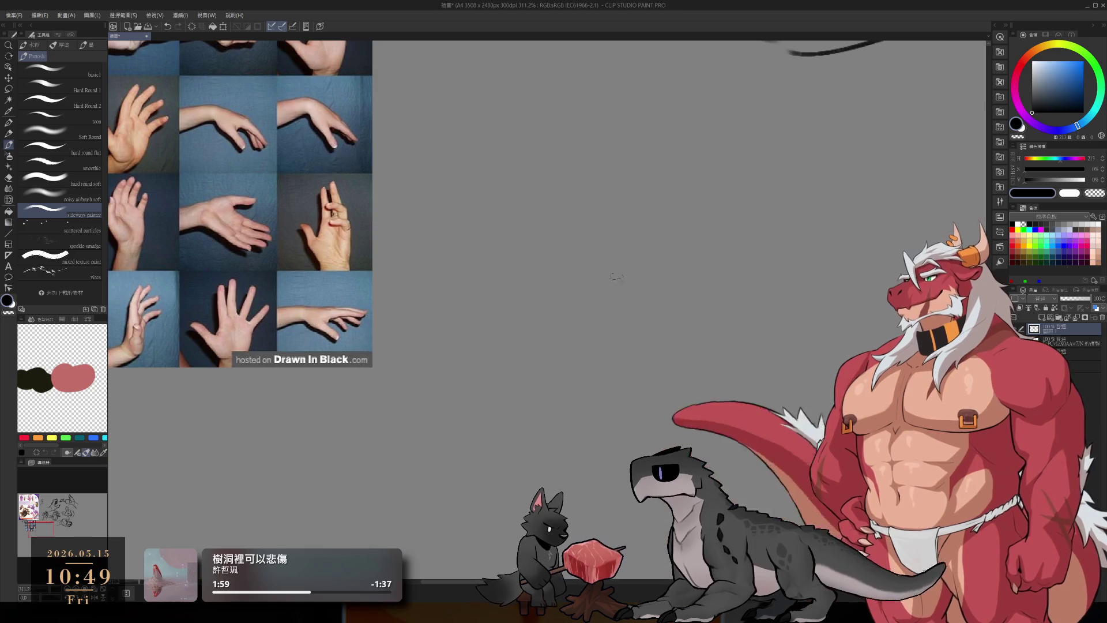
# Step: Rough in the arm's left and right contour lines, redrawing the overlong first stroke
pyautogui.moveTo(630, 181); pyautogui.dragTo(609, 287)
pyautogui.hotkey('ctrl', 'z')
pyautogui.hotkey('ctrl', 'z')
pyautogui.moveTo(628, 222); pyautogui.dragTo(615, 266)
pyautogui.moveTo(610, 218)
pyautogui.mouseDown()
pyautogui.moveTo(669, 196)
pyautogui.moveTo(729, 238)
pyautogui.moveTo(710, 306)
pyautogui.mouseUp()
pyautogui.click(729, 262)
pyautogui.hotkey('ctrl', 'z')
pyautogui.moveTo(724, 228)
pyautogui.mouseDown()
pyautogui.moveTo(734, 296)
pyautogui.moveTo(676, 388)
pyautogui.mouseUp()
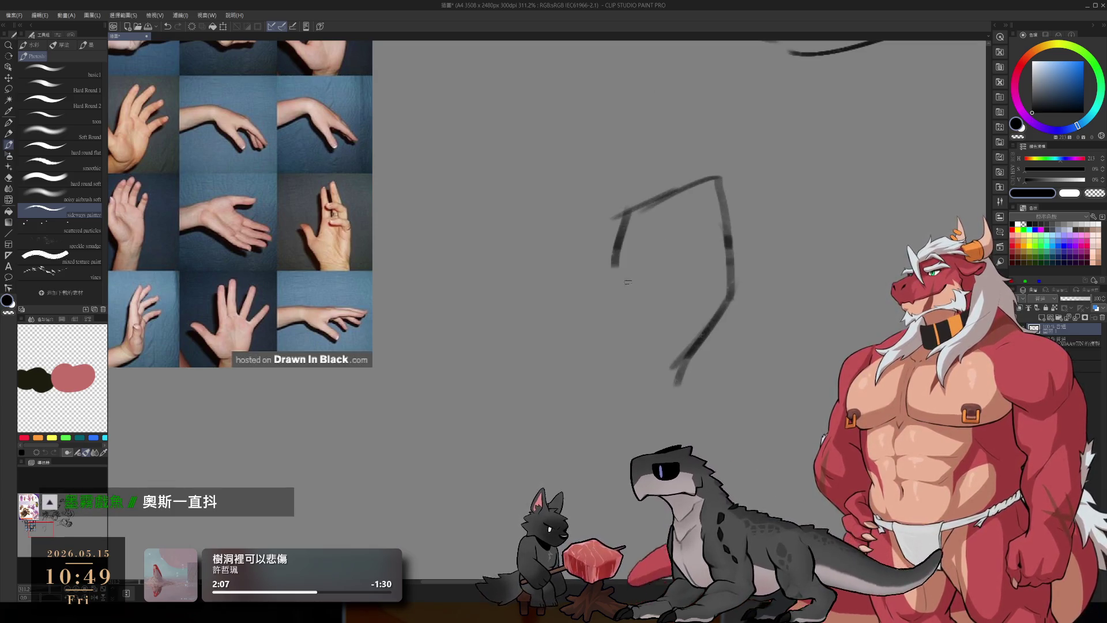
pyautogui.moveTo(634, 209)
pyautogui.mouseDown()
pyautogui.moveTo(571, 385)
pyautogui.moveTo(588, 407)
pyautogui.mouseUp()
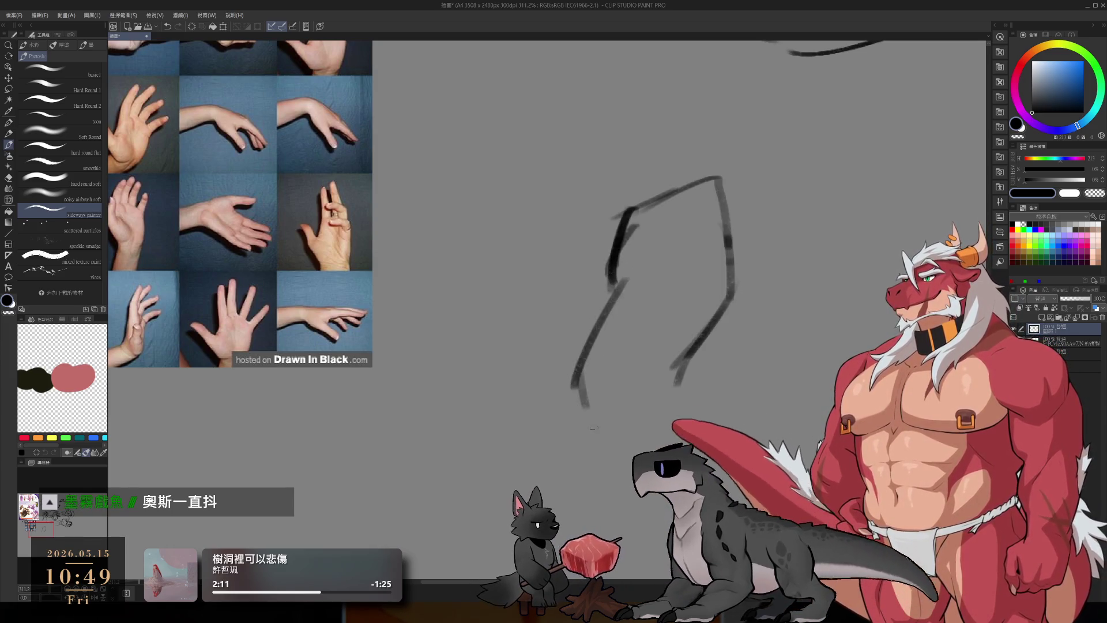
# Step: Reinforce the sketch's right edge and extend the left contour down to a bottom curve
pyautogui.scroll(-2, 647, 392)
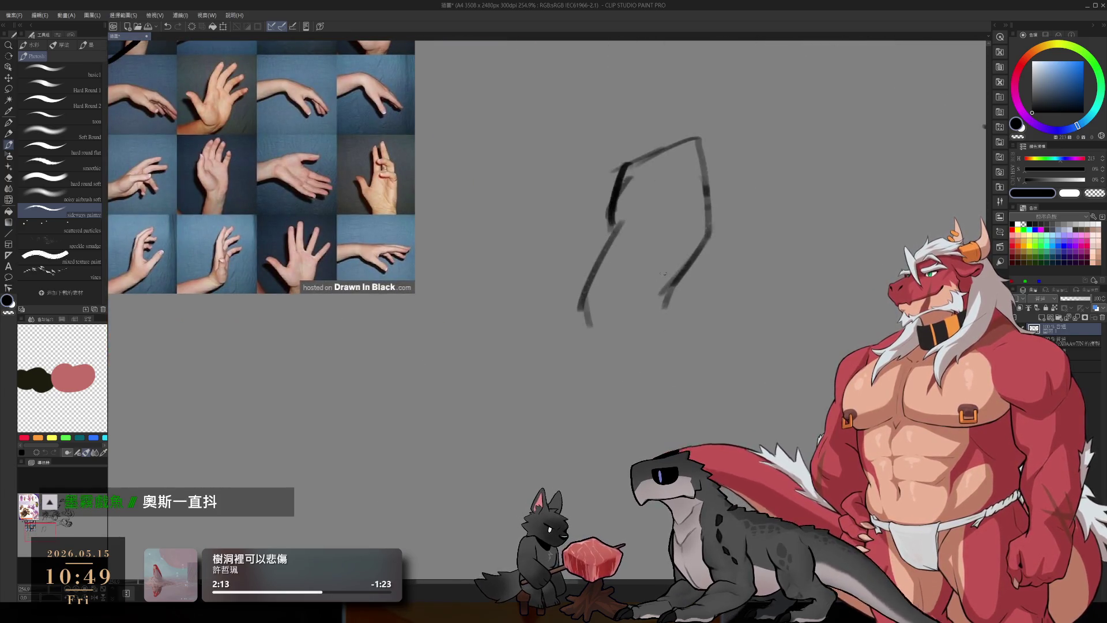
pyautogui.moveTo(701, 184)
pyautogui.mouseDown()
pyautogui.moveTo(646, 302)
pyautogui.moveTo(670, 295)
pyautogui.moveTo(663, 330)
pyautogui.mouseUp()
pyautogui.moveTo(658, 339); pyautogui.dragTo(650, 356)
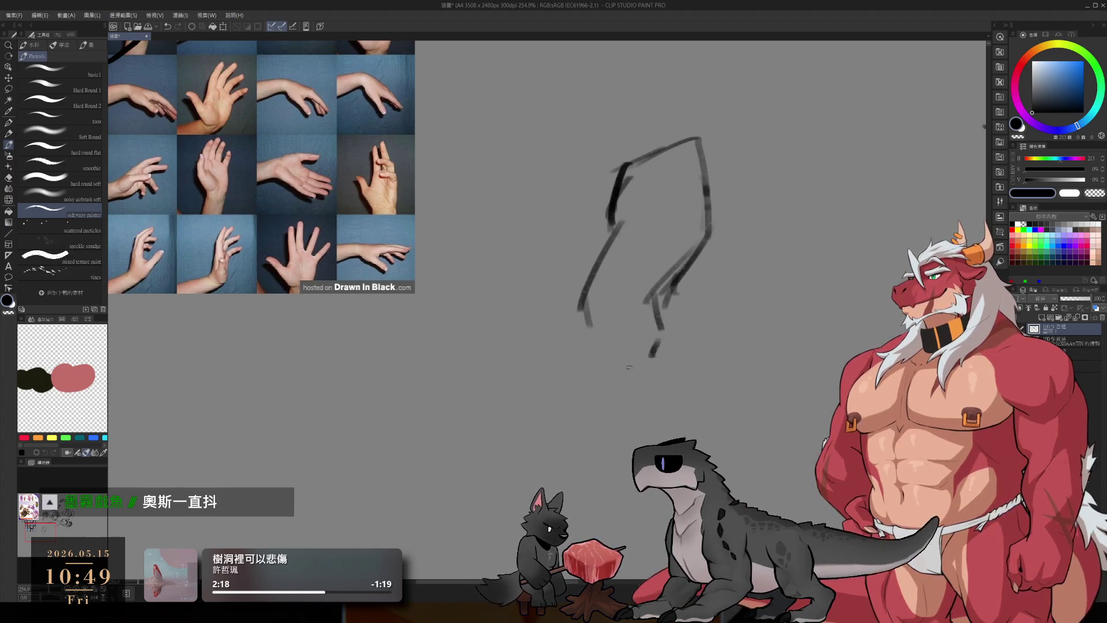
pyautogui.scroll(-2, 592, 379)
pyautogui.moveTo(578, 264)
pyautogui.mouseDown()
pyautogui.moveTo(572, 343)
pyautogui.moveTo(612, 366)
pyautogui.mouseUp()
pyautogui.moveTo(690, 292); pyautogui.dragTo(657, 329)
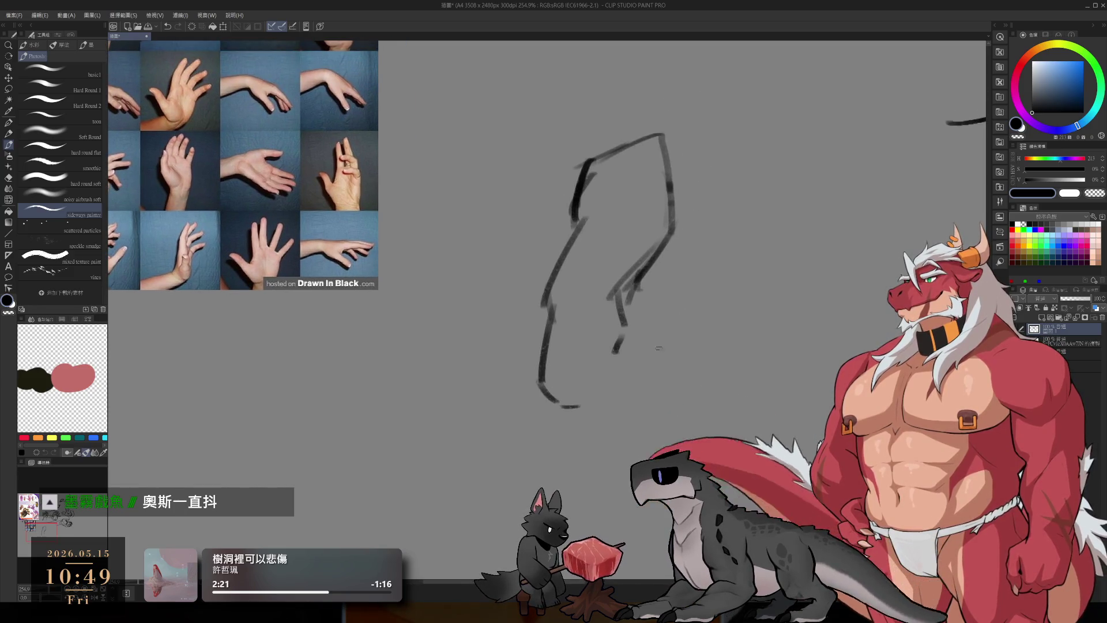
# Step: Add a lower curve, a diagonal and a right-side bend, then extend the arm further down
pyautogui.moveTo(615, 375); pyautogui.dragTo(637, 396)
pyautogui.moveTo(644, 311); pyautogui.dragTo(671, 364)
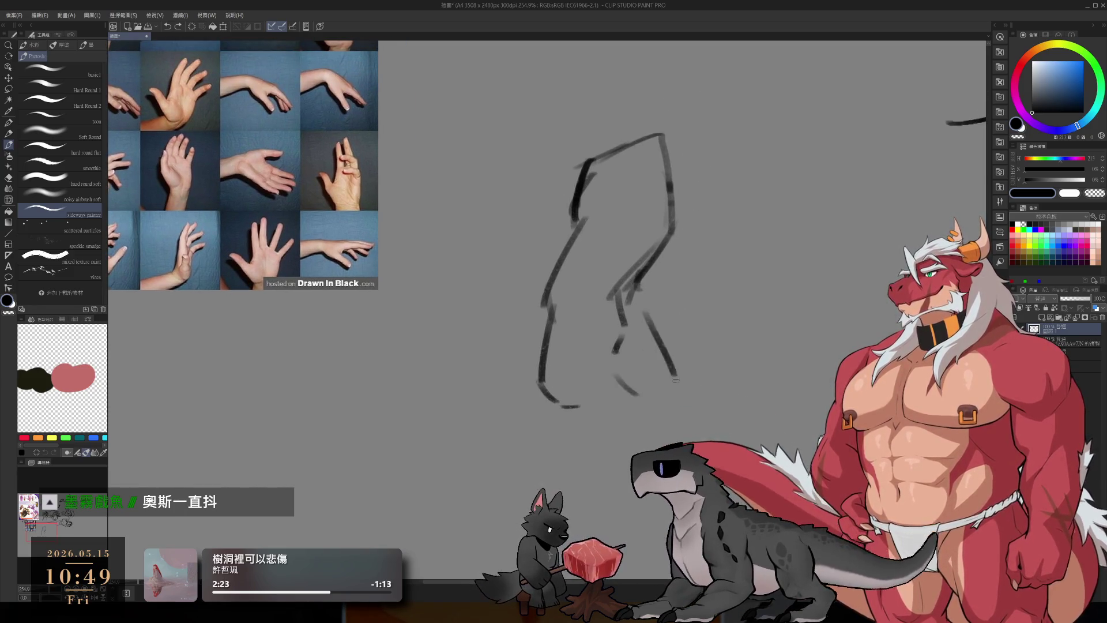
pyautogui.moveTo(636, 294)
pyautogui.mouseDown()
pyautogui.moveTo(655, 316)
pyautogui.moveTo(632, 349)
pyautogui.mouseUp()
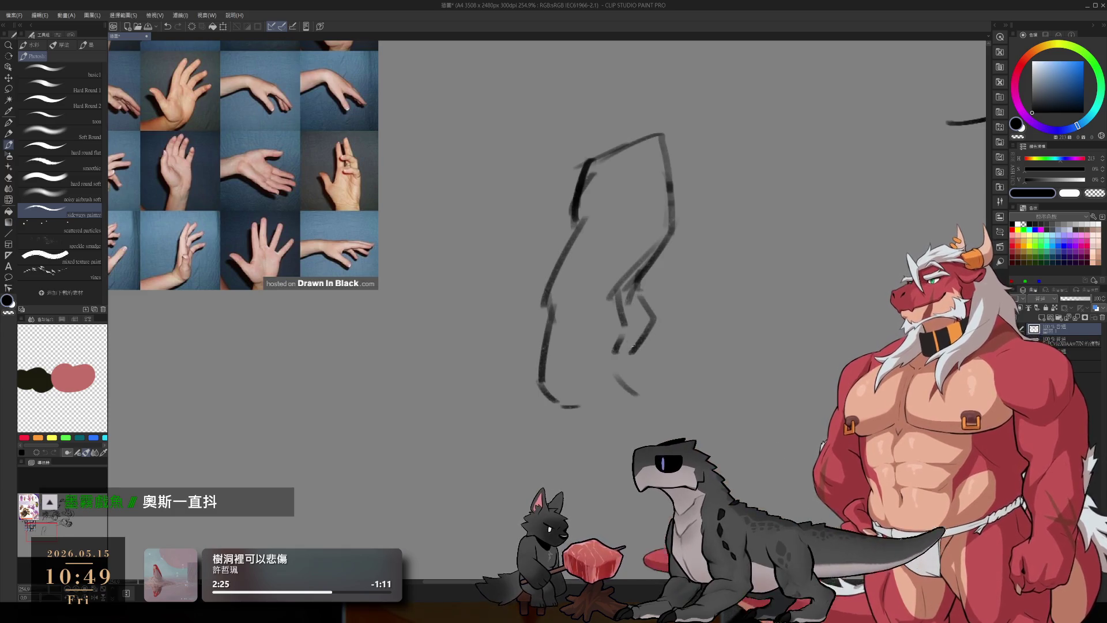
pyautogui.hotkey('ctrl', 'z')
pyautogui.moveTo(638, 281)
pyautogui.mouseDown()
pyautogui.moveTo(646, 346)
pyautogui.moveTo(615, 361)
pyautogui.mouseUp()
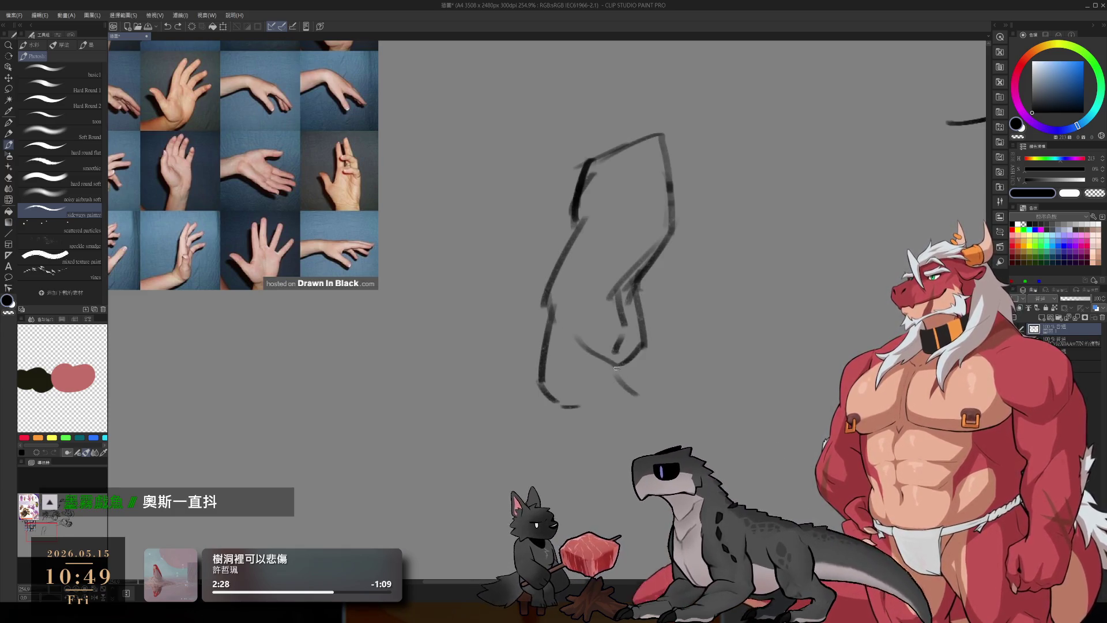
pyautogui.hotkey('ctrl', 'z')
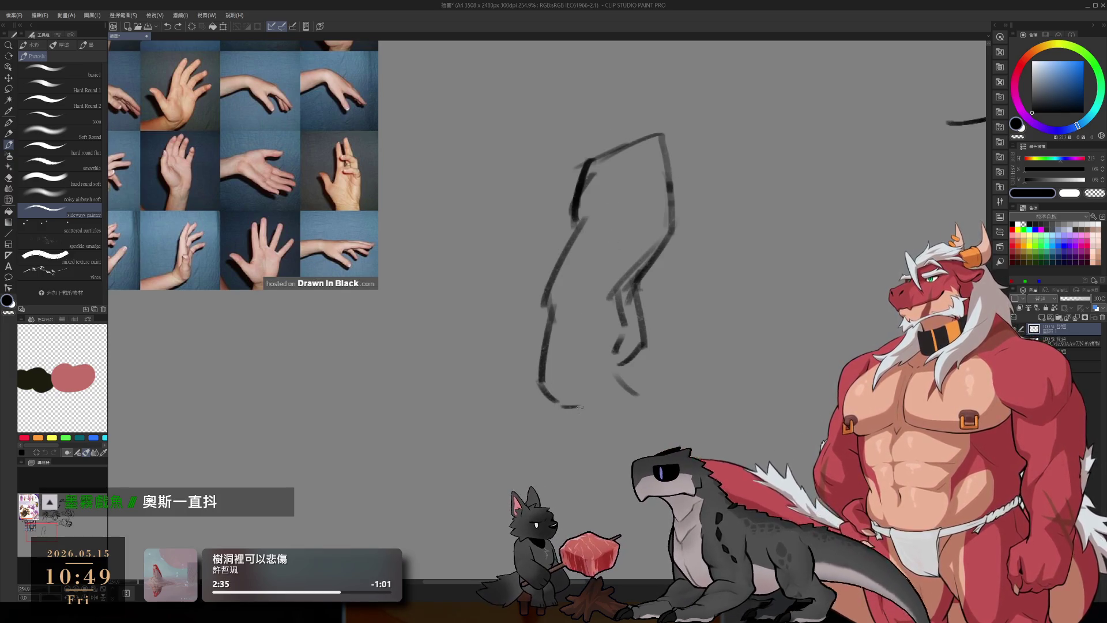
pyautogui.moveTo(551, 403); pyautogui.dragTo(579, 479)
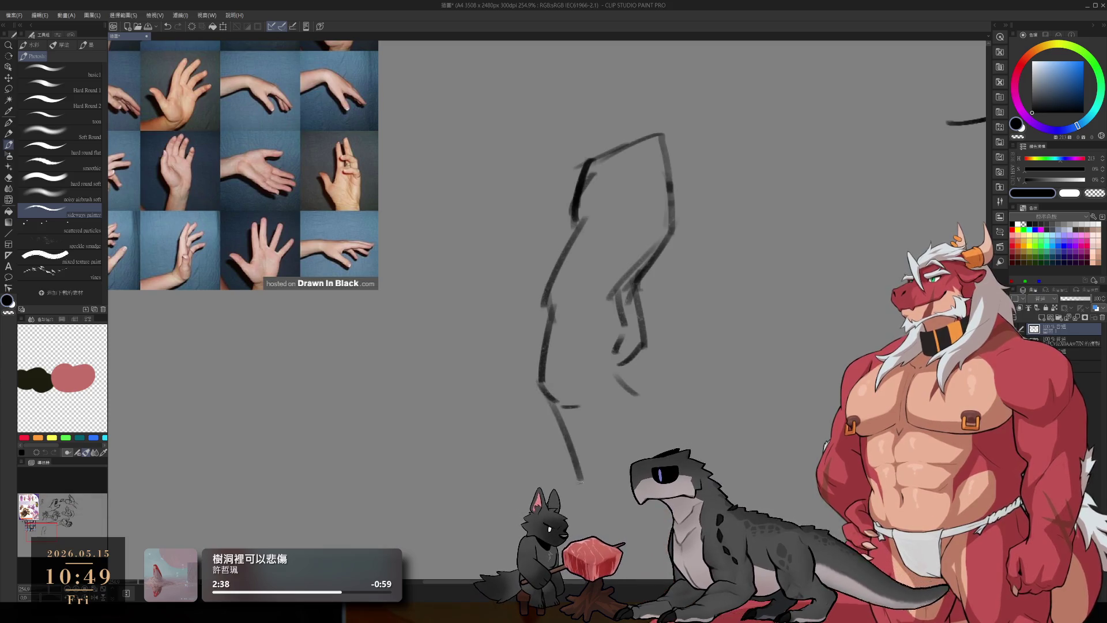
# Step: Redraw the lower-arm stroke and erase the unwanted stray lines
pyautogui.moveTo(593, 394); pyautogui.dragTo(611, 461)
pyautogui.hotkey('ctrl', 'z')
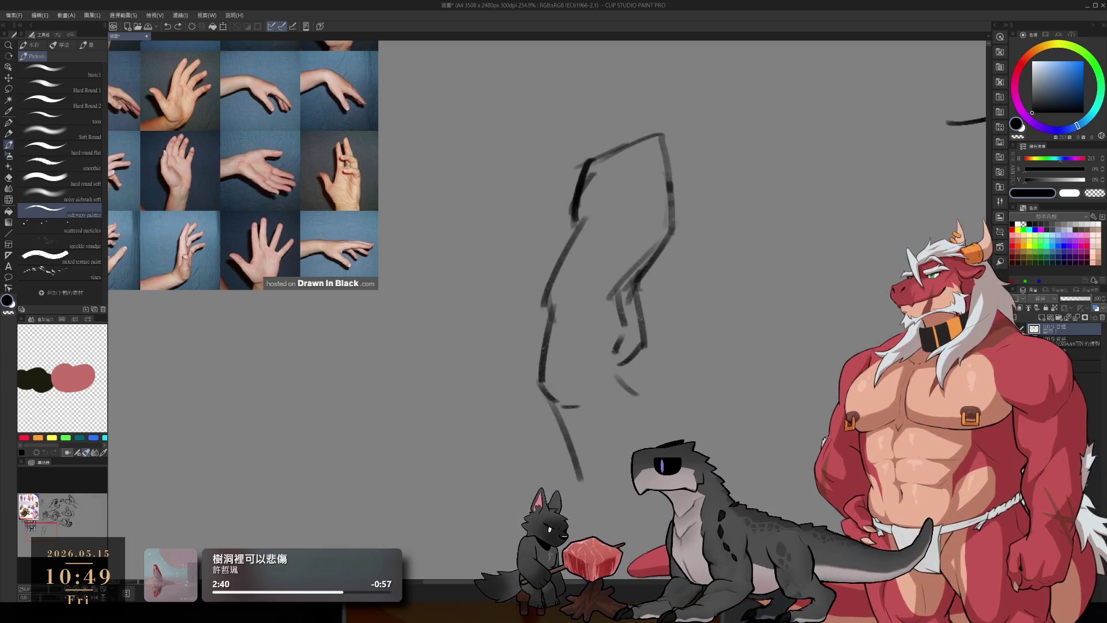
pyautogui.moveTo(624, 320); pyautogui.dragTo(605, 396)
pyautogui.hotkey('ctrl', 'z')
pyautogui.moveTo(620, 349)
pyautogui.mouseDown()
pyautogui.moveTo(586, 416)
pyautogui.moveTo(557, 413)
pyautogui.moveTo(579, 479)
pyautogui.mouseUp()
pyautogui.press('e')
pyautogui.press('p')
pyautogui.press('e')
pyautogui.press('p')
# Step: Extend the left and right contours downward, add an inner-arm stroke, and block in the top
pyautogui.moveTo(543, 361)
pyautogui.mouseDown()
pyautogui.moveTo(539, 419)
pyautogui.moveTo(559, 468)
pyautogui.mouseUp()
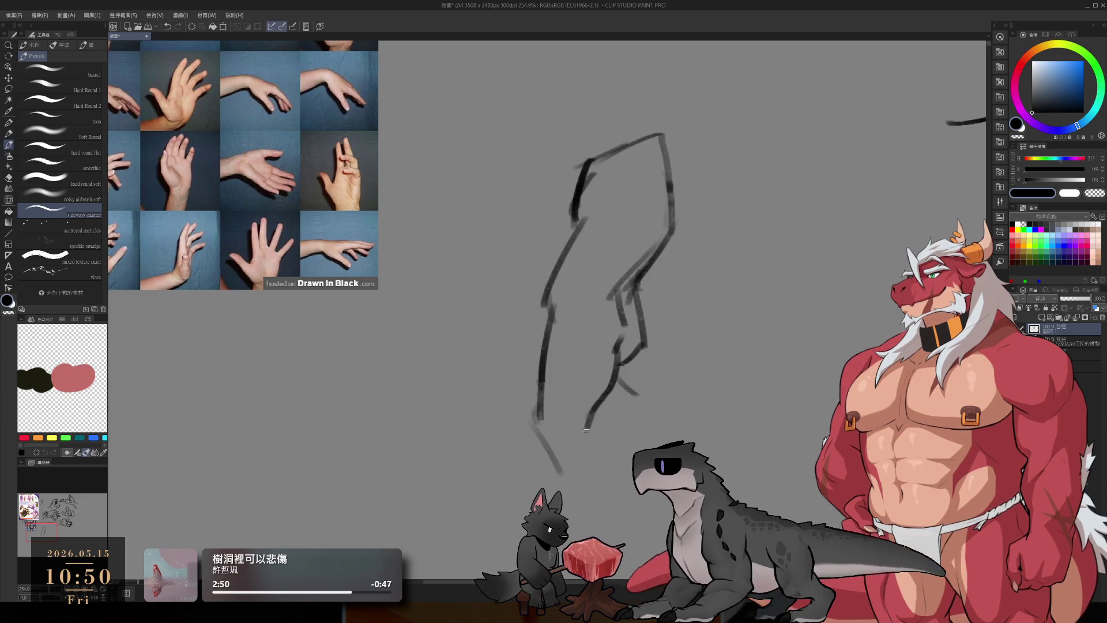
pyautogui.moveTo(588, 414); pyautogui.dragTo(595, 483)
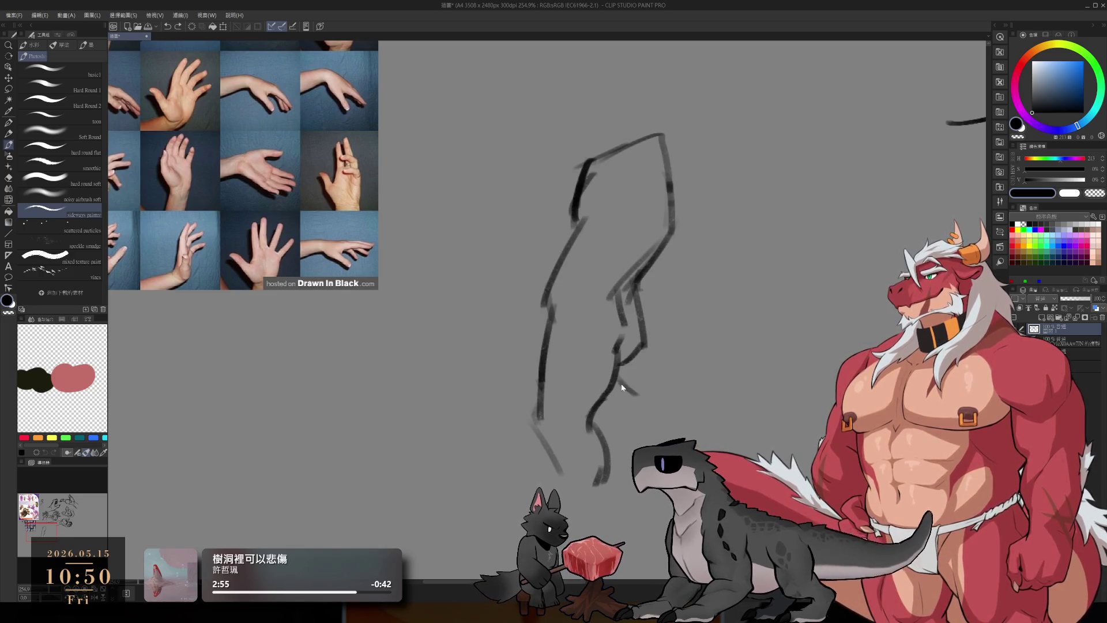
pyautogui.moveTo(641, 346)
pyautogui.mouseDown()
pyautogui.moveTo(660, 397)
pyautogui.moveTo(631, 415)
pyautogui.moveTo(634, 434)
pyautogui.moveTo(670, 434)
pyautogui.mouseUp()
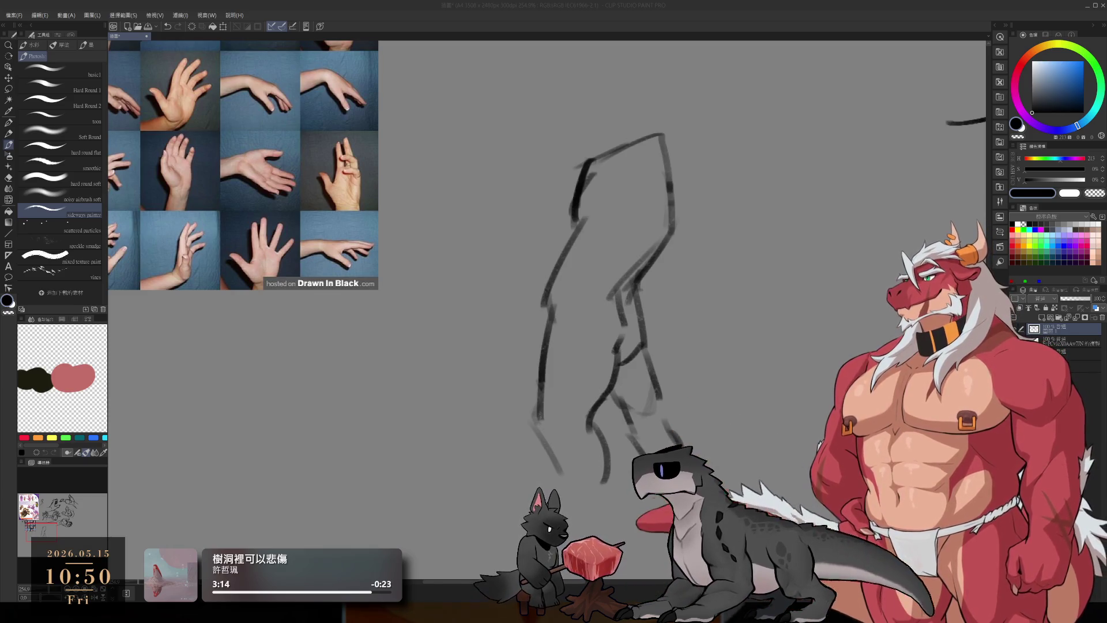
pyautogui.click(794, 3)
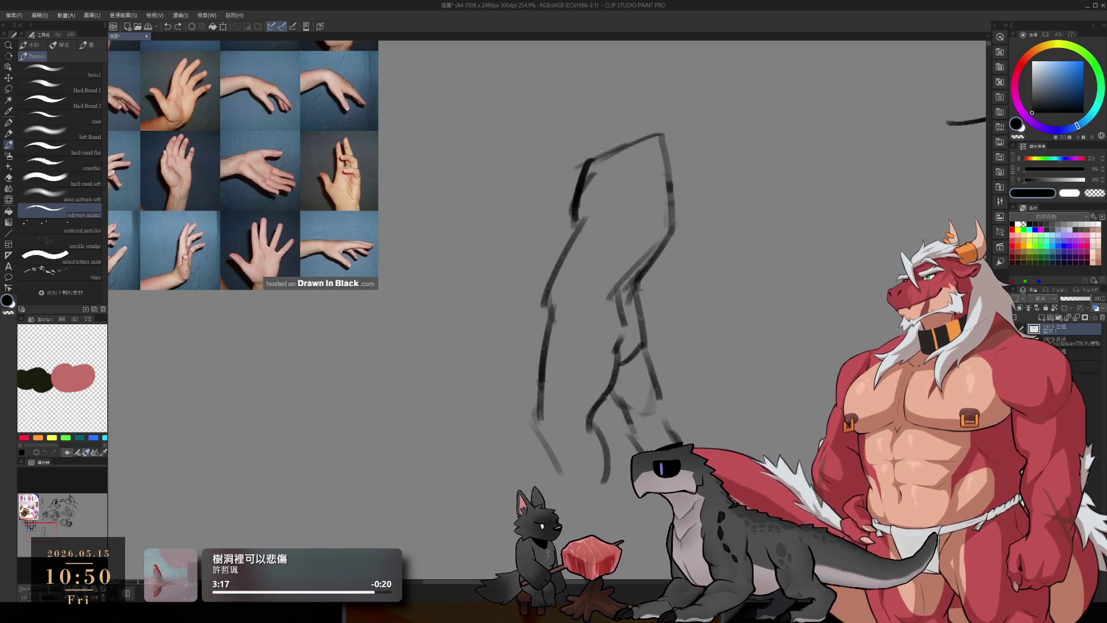
pyautogui.moveTo(601, 151)
pyautogui.mouseDown()
pyautogui.moveTo(613, 141)
pyautogui.moveTo(621, 188)
pyautogui.moveTo(672, 179)
pyautogui.mouseUp()
pyautogui.hotkey('ctrl', 'z')
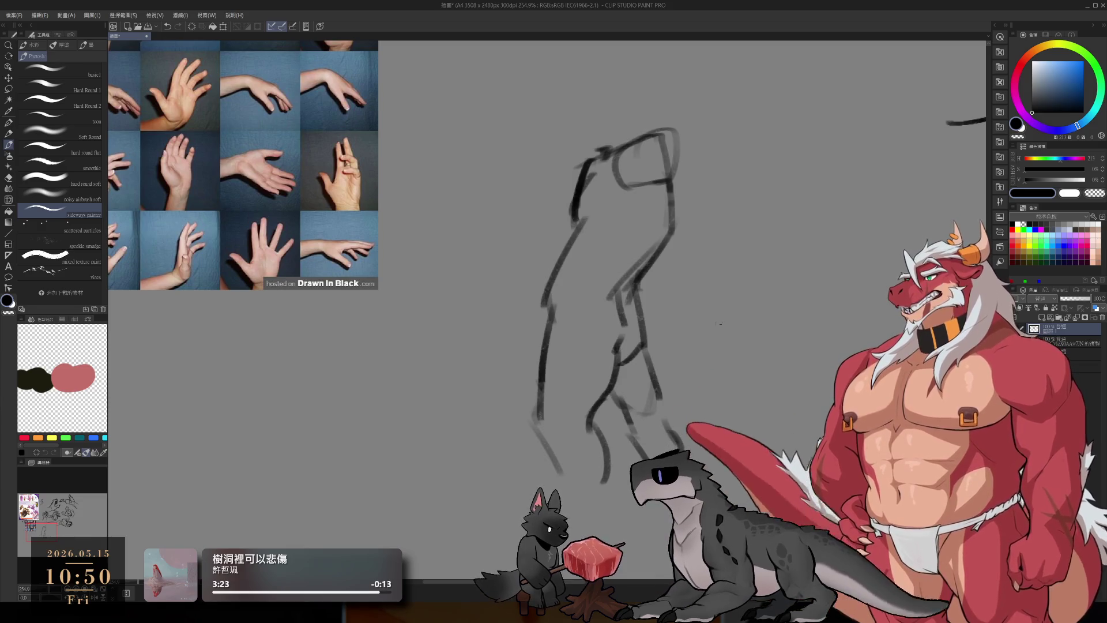
# Step: Draw a box-shaped hand block beside the arm with construction lines and an outer right contour
pyautogui.moveTo(689, 286)
pyautogui.mouseDown()
pyautogui.moveTo(678, 317)
pyautogui.moveTo(672, 297)
pyautogui.moveTo(666, 327)
pyautogui.mouseUp()
pyautogui.hotkey('ctrl', 'z')
pyautogui.moveTo(669, 288)
pyautogui.mouseDown()
pyautogui.moveTo(712, 293)
pyautogui.moveTo(666, 329)
pyautogui.moveTo(694, 339)
pyautogui.mouseUp()
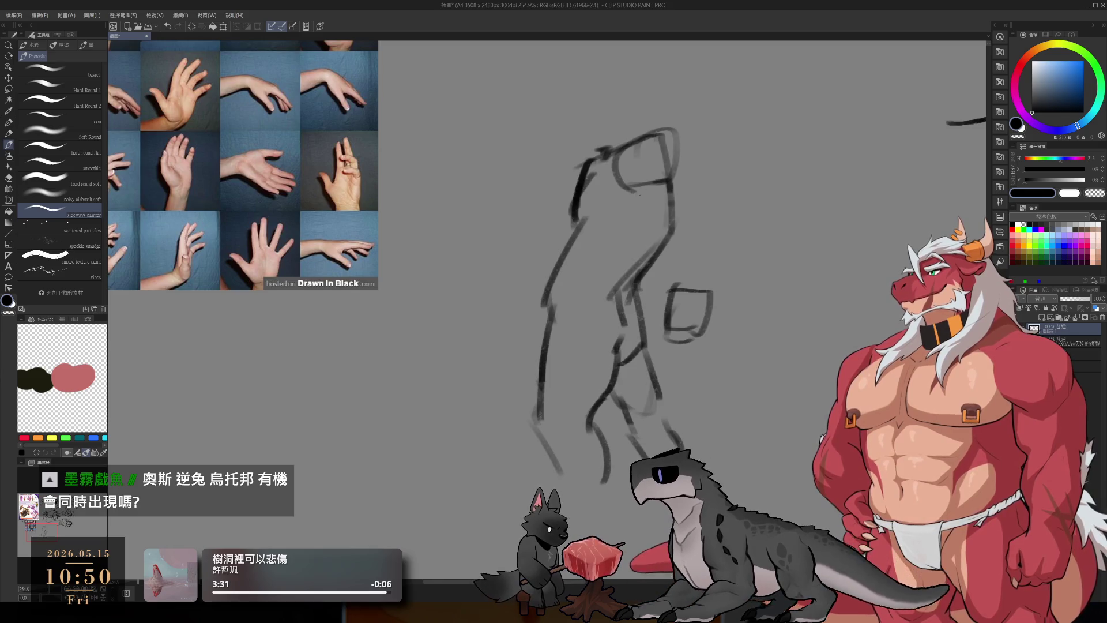
pyautogui.moveTo(657, 132); pyautogui.dragTo(670, 225)
pyautogui.moveTo(669, 227); pyautogui.dragTo(696, 206)
pyautogui.moveTo(648, 124); pyautogui.dragTo(711, 292)
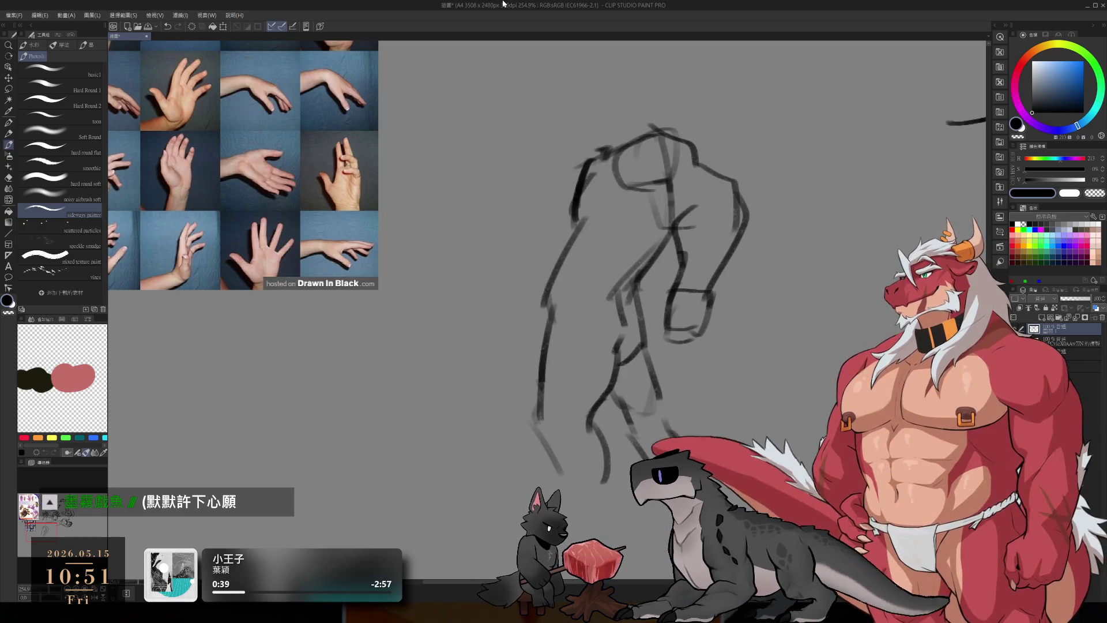
# Step: Darken the wrist line and redraw the hand box's right side
pyautogui.click(573, 323)
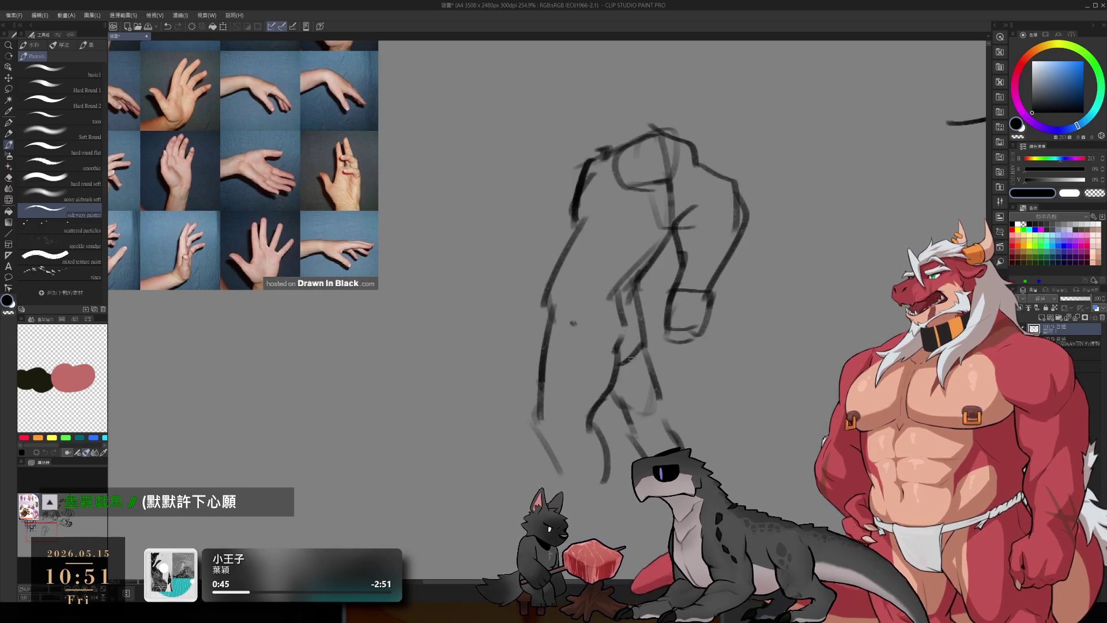
pyautogui.press('e')
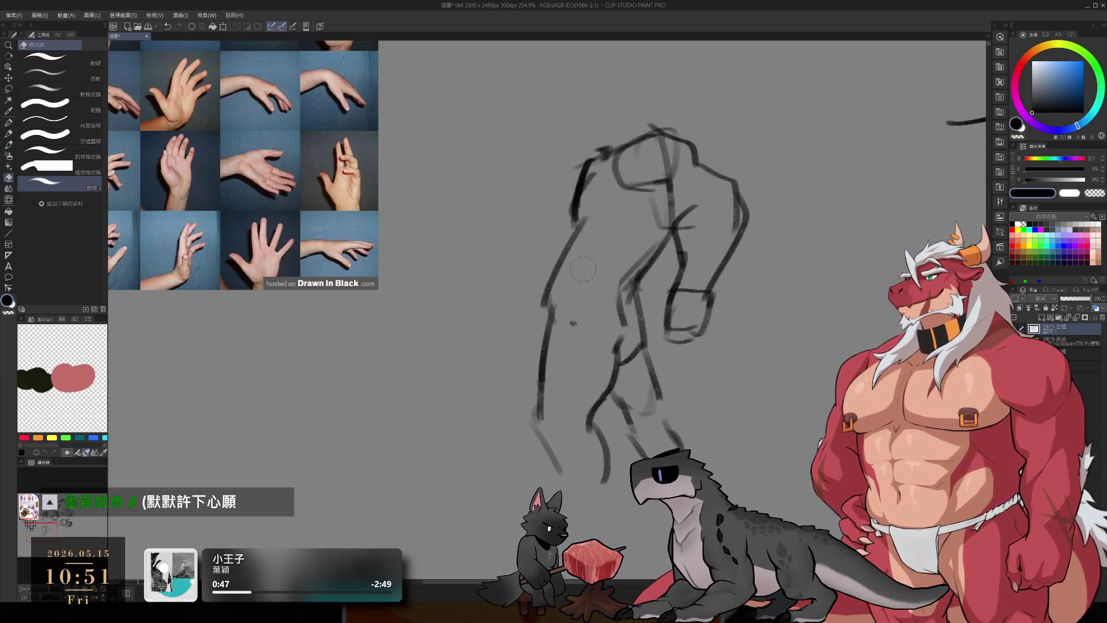
pyautogui.press('b')
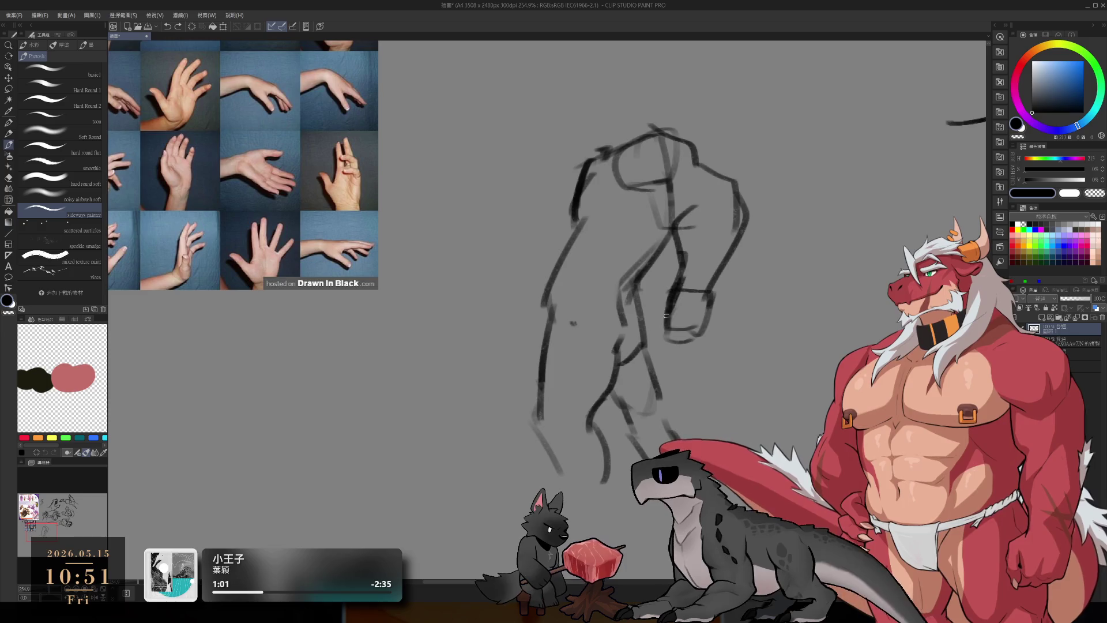
pyautogui.moveTo(672, 291)
pyautogui.mouseDown()
pyautogui.moveTo(659, 320)
pyautogui.moveTo(705, 331)
pyautogui.mouseUp()
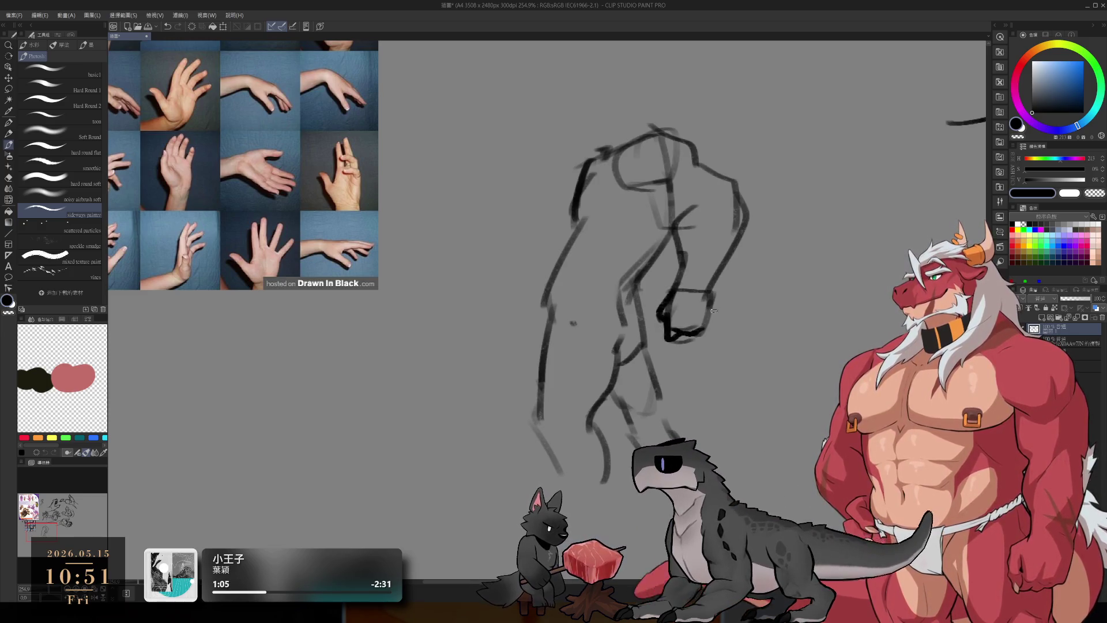
pyautogui.moveTo(707, 290)
pyautogui.mouseDown()
pyautogui.moveTo(709, 315)
pyautogui.moveTo(689, 337)
pyautogui.mouseUp()
pyautogui.hotkey('ctrl', 'z')
pyautogui.moveTo(707, 292); pyautogui.dragTo(700, 333)
pyautogui.moveTo(641, 192); pyautogui.dragTo(661, 211)
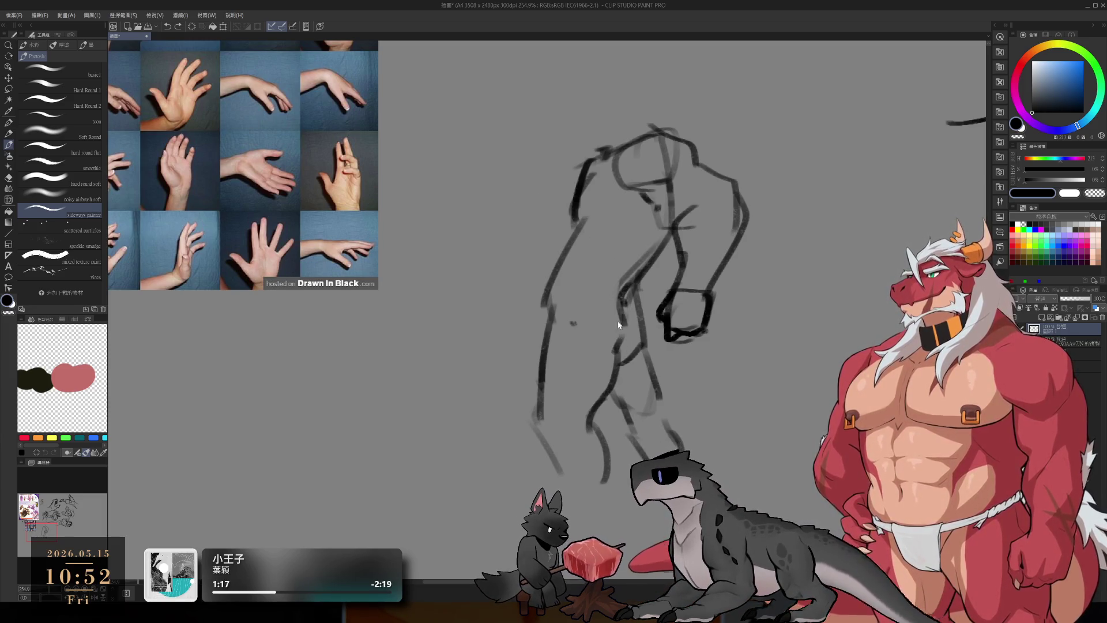
# Step: Reinforce the forearm with darker strokes, erasing parts of the arm line
pyautogui.moveTo(575, 322)
pyautogui.mouseDown()
pyautogui.moveTo(589, 347)
pyautogui.moveTo(614, 358)
pyautogui.mouseUp()
pyautogui.press('e')
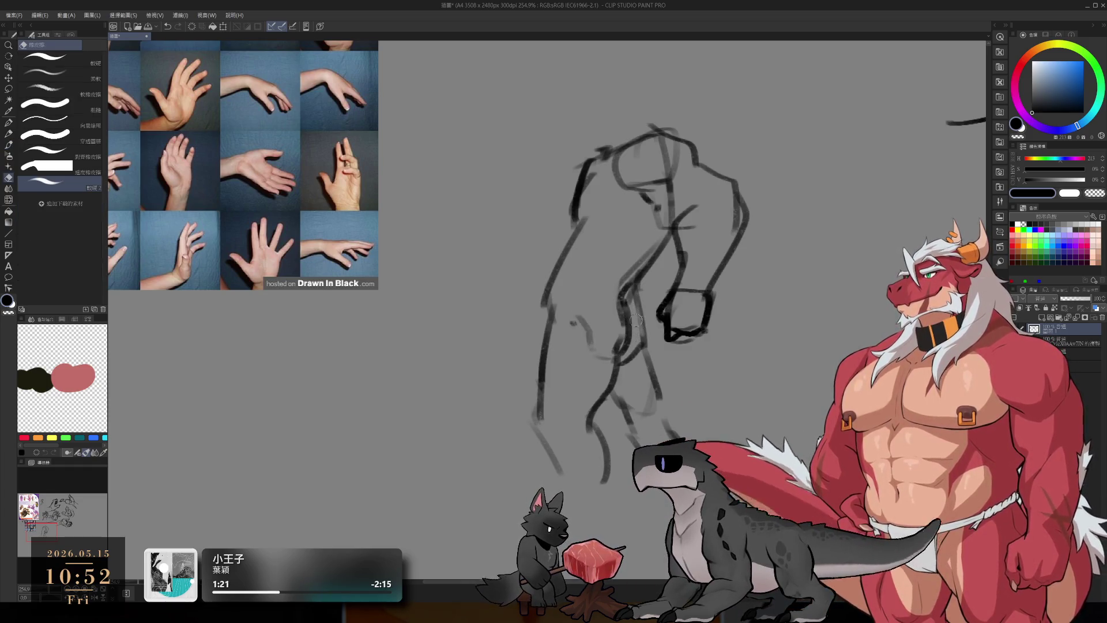
pyautogui.press('b')
pyautogui.moveTo(636, 297)
pyautogui.mouseDown()
pyautogui.moveTo(637, 353)
pyautogui.moveTo(664, 387)
pyautogui.moveTo(622, 414)
pyautogui.mouseUp()
pyautogui.hotkey('ctrl', 'z')
pyautogui.press('e')
pyautogui.press('b')
pyautogui.press('e')
pyautogui.press('b')
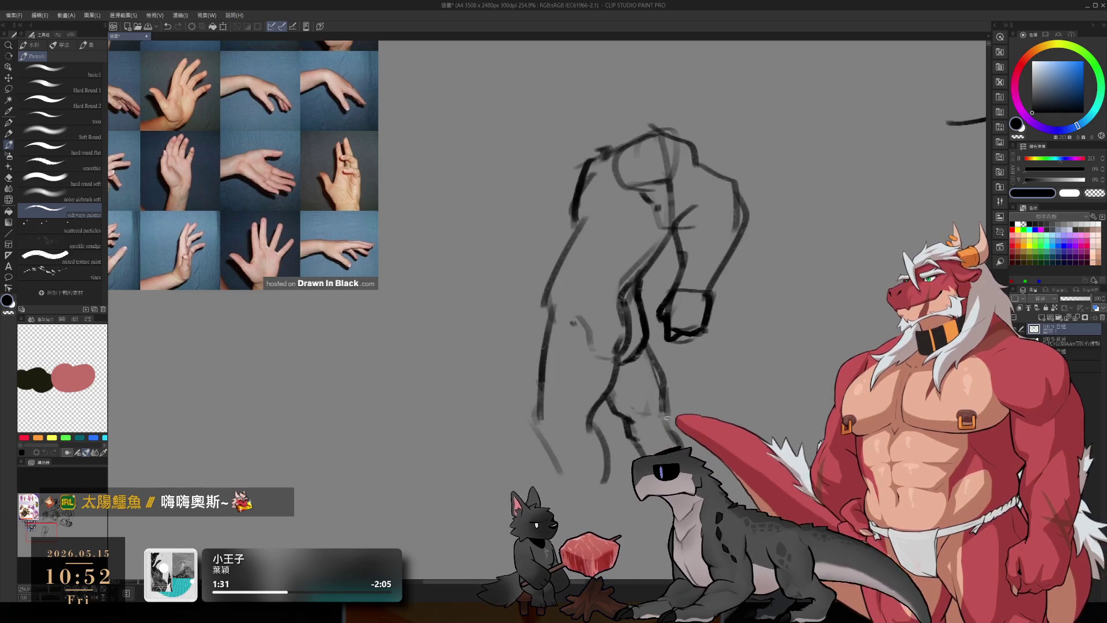
pyautogui.press('e')
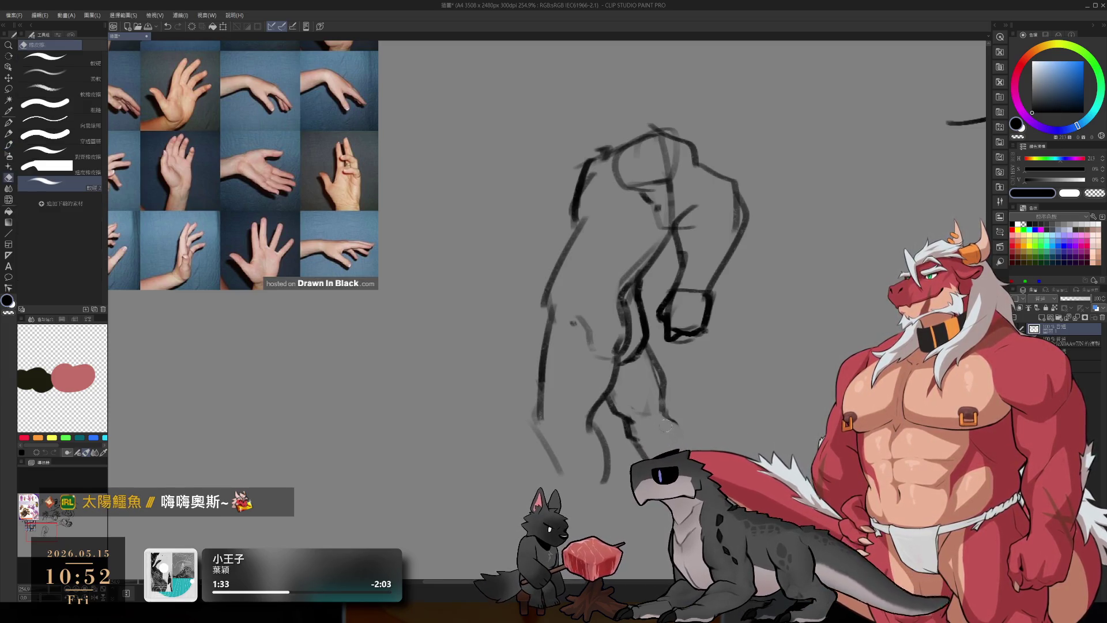
pyautogui.press('b')
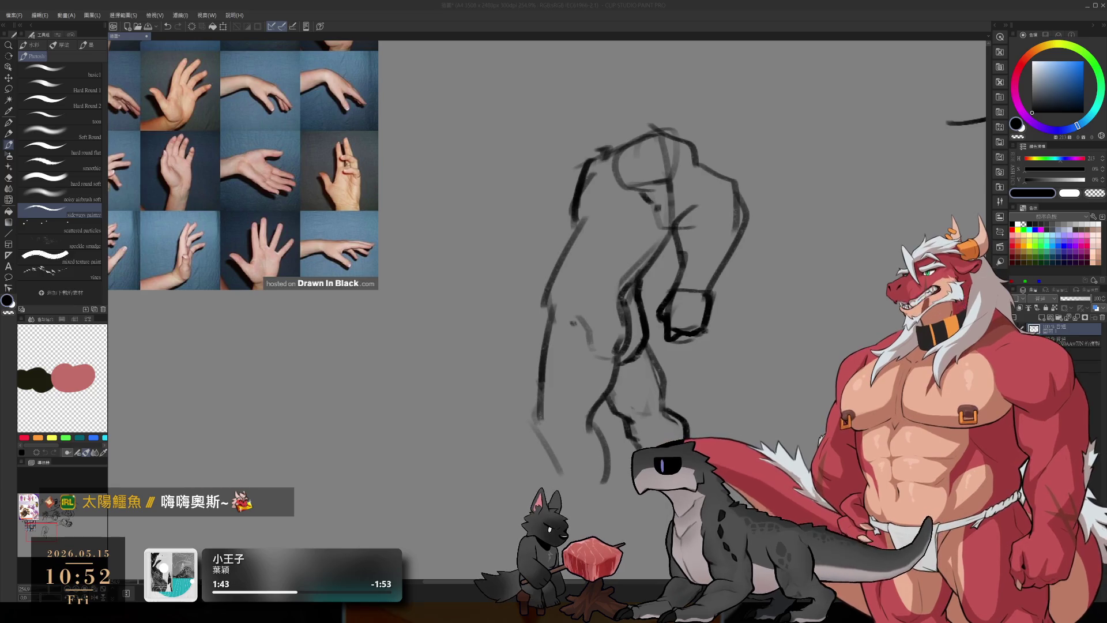
pyautogui.scroll(-5, 655, 345)
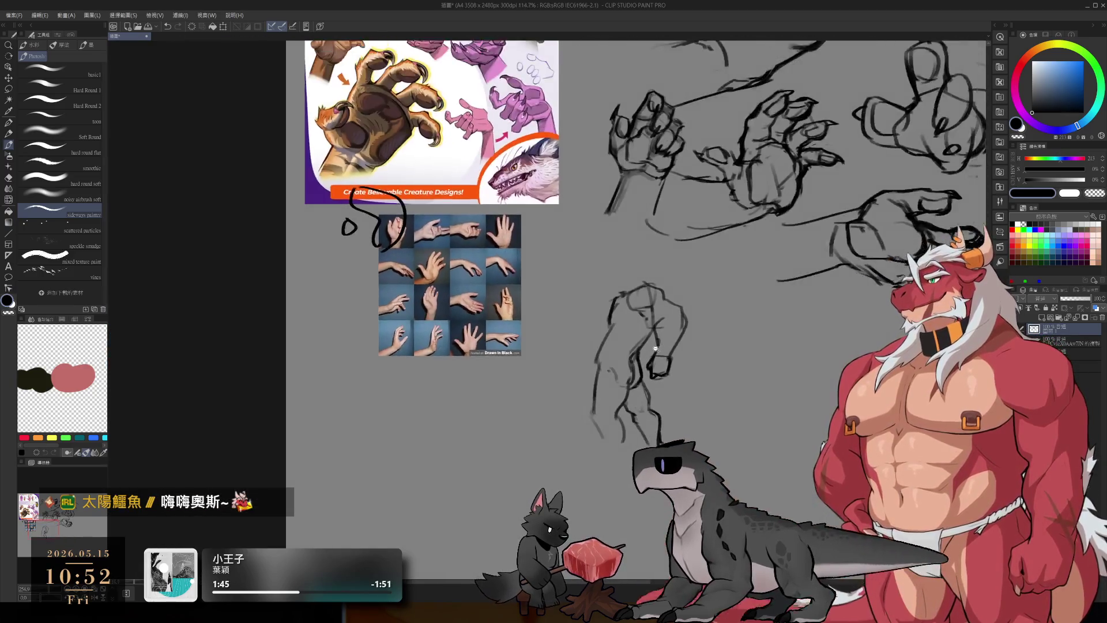
# Step: Redraw the back as a curve, erasing the old straight stroke and darkening the contour
pyautogui.scroll(3, 655, 345)
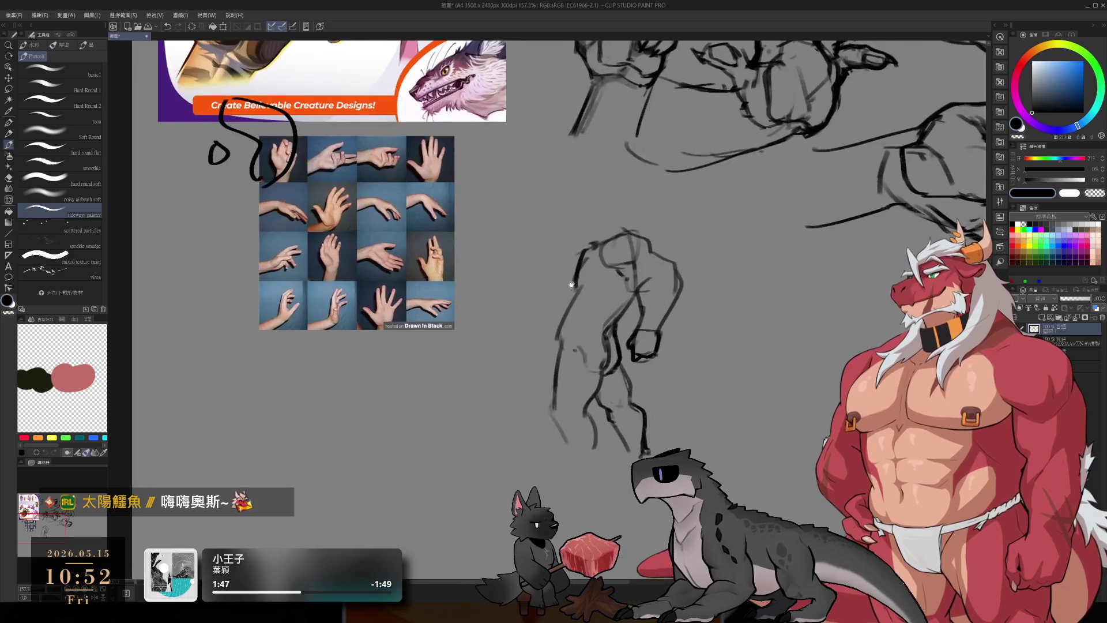
pyautogui.scroll(4, 593, 202)
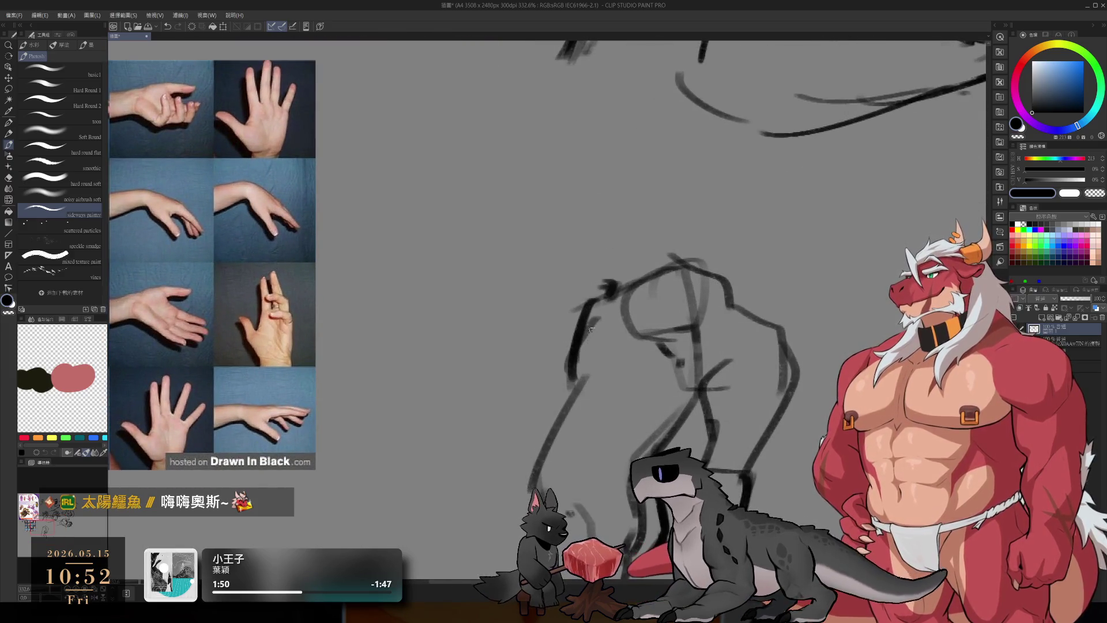
pyautogui.scroll(-2, 596, 300)
pyautogui.moveTo(609, 242); pyautogui.dragTo(568, 337)
pyautogui.hotkey('ctrl', 'z')
pyautogui.moveTo(582, 274)
pyautogui.mouseDown()
pyautogui.moveTo(578, 343)
pyautogui.moveTo(579, 285)
pyautogui.moveTo(580, 327)
pyautogui.mouseUp()
pyautogui.press('e')
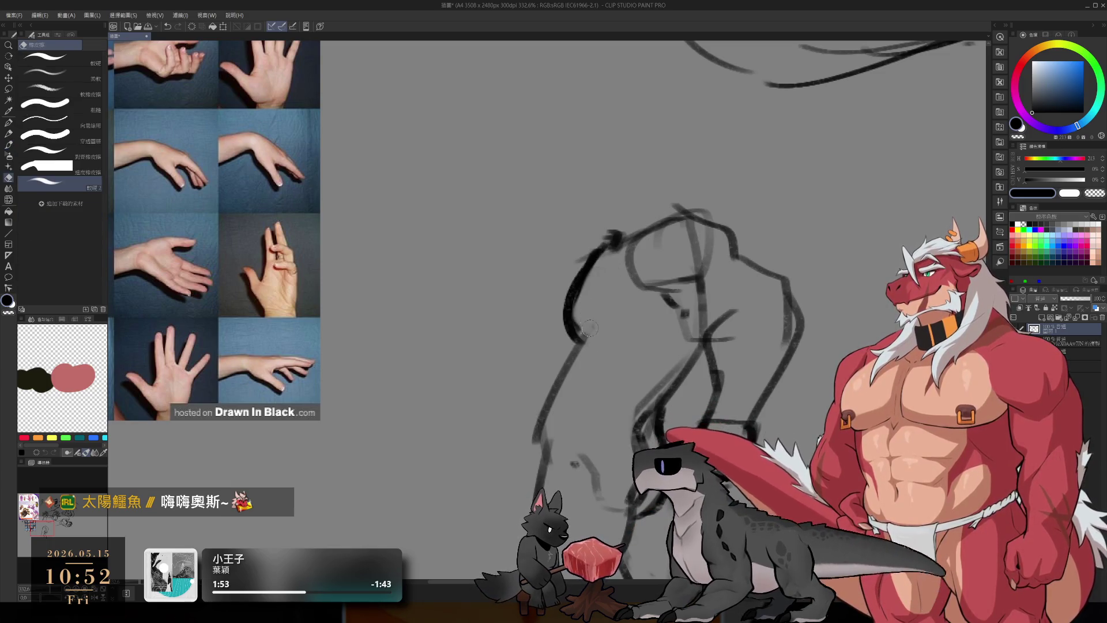
pyautogui.press('b')
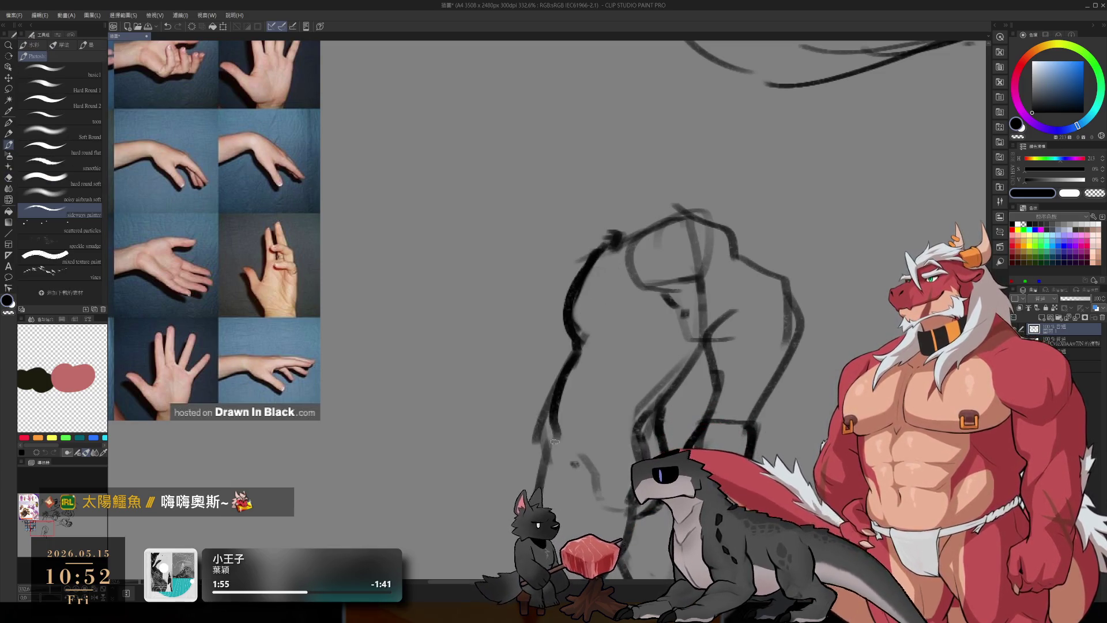
pyautogui.moveTo(576, 343); pyautogui.dragTo(542, 441)
pyautogui.moveTo(571, 381)
pyautogui.mouseDown()
pyautogui.moveTo(553, 442)
pyautogui.moveTo(579, 438)
pyautogui.mouseUp()
pyautogui.press('e')
pyautogui.press('b')
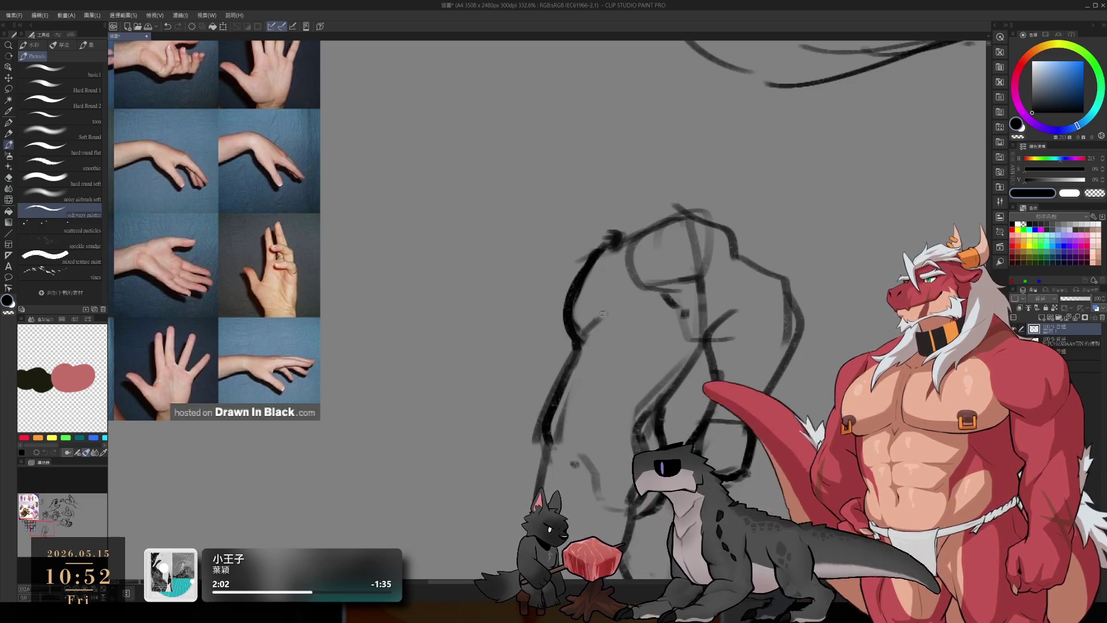
# Step: Draw a round head circle above the torso and a neck connecting them
pyautogui.moveTo(627, 295); pyautogui.dragTo(620, 344)
pyautogui.moveTo(605, 188)
pyautogui.mouseDown()
pyautogui.moveTo(583, 193)
pyautogui.moveTo(588, 277)
pyautogui.moveTo(617, 263)
pyautogui.mouseUp()
pyautogui.moveTo(656, 222)
pyautogui.mouseDown()
pyautogui.moveTo(661, 254)
pyautogui.moveTo(687, 279)
pyautogui.mouseUp()
pyautogui.press('e')
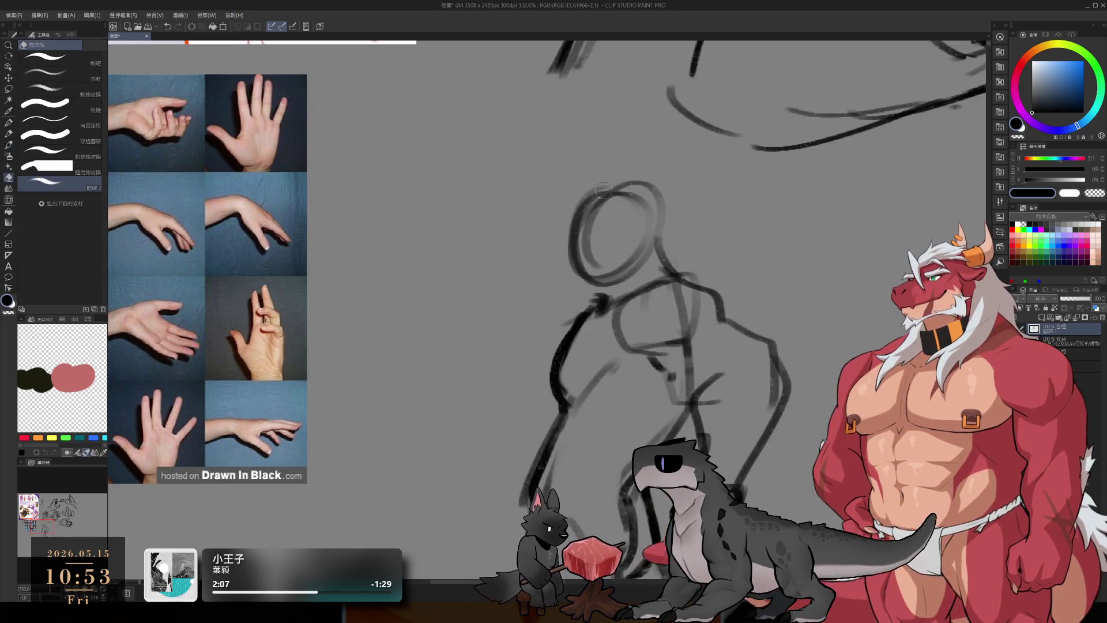
pyautogui.press('b')
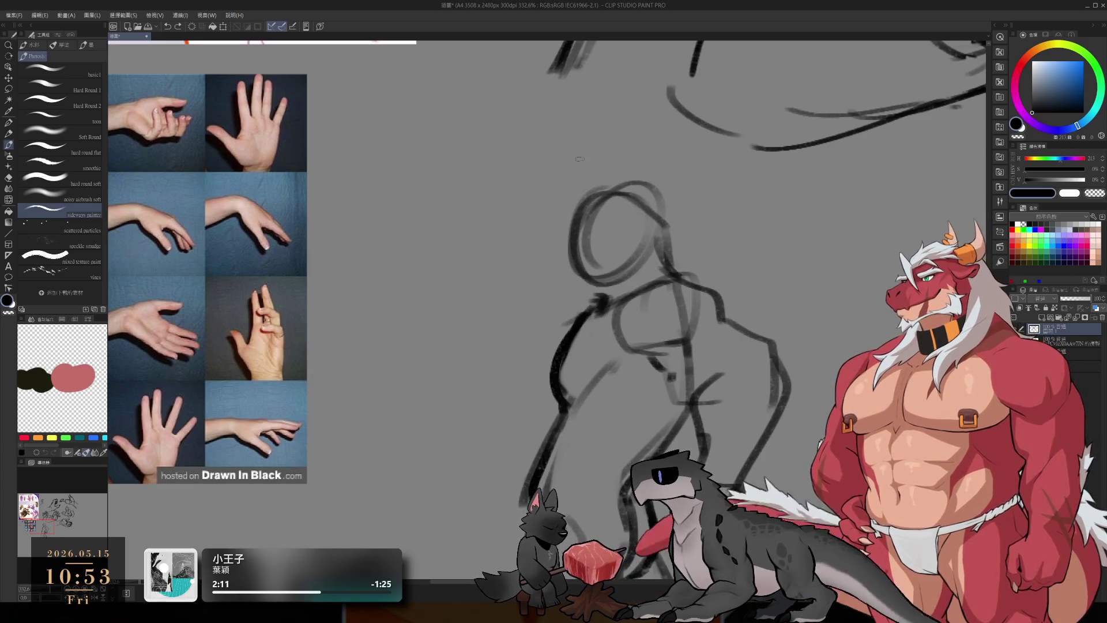
pyautogui.scroll(-5, 580, 158)
pyautogui.scroll(4, 632, 213)
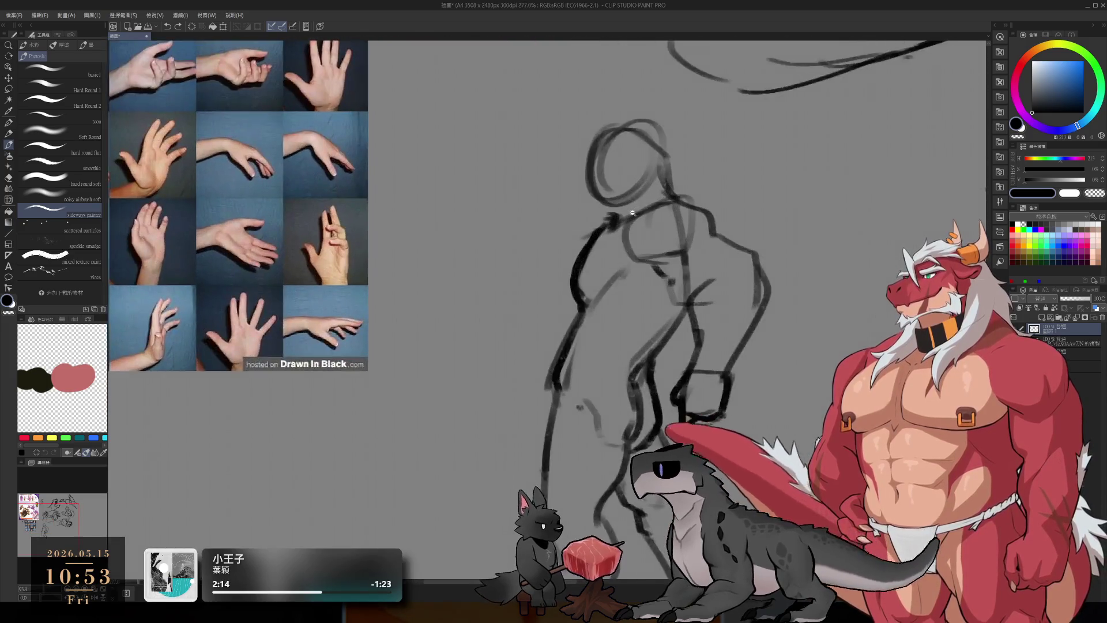
pyautogui.scroll(2, 633, 213)
pyautogui.scroll(-2, 622, 359)
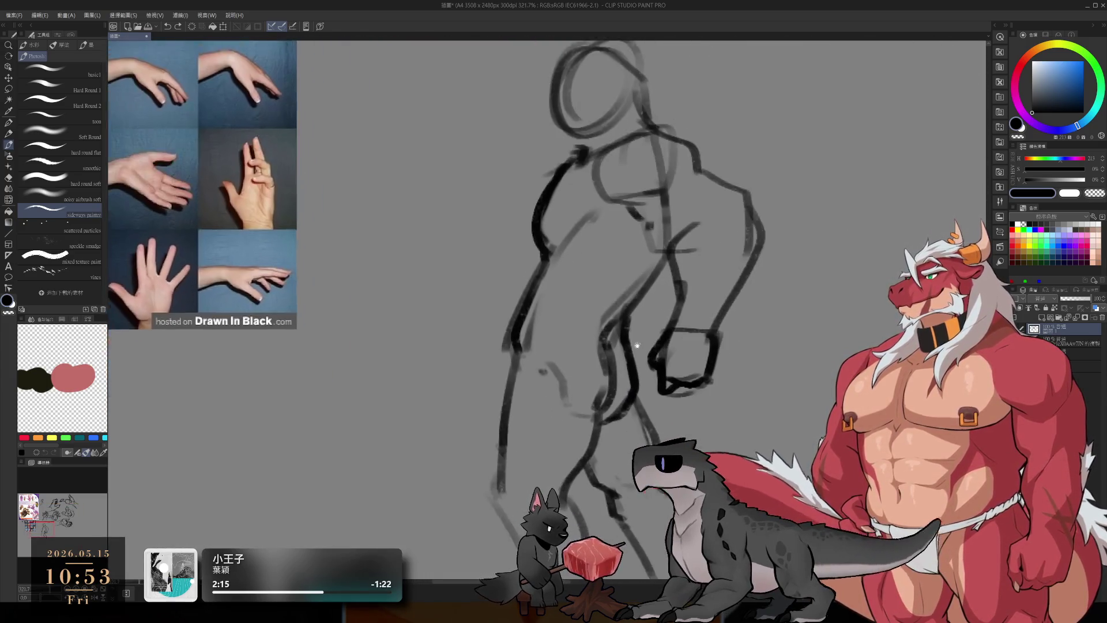
# Step: Add heavier hip lines and two tail curves sweeping right from the hip
pyautogui.moveTo(594, 290); pyautogui.dragTo(611, 340)
pyautogui.moveTo(633, 275)
pyautogui.mouseDown()
pyautogui.moveTo(637, 329)
pyautogui.moveTo(534, 242)
pyautogui.mouseUp()
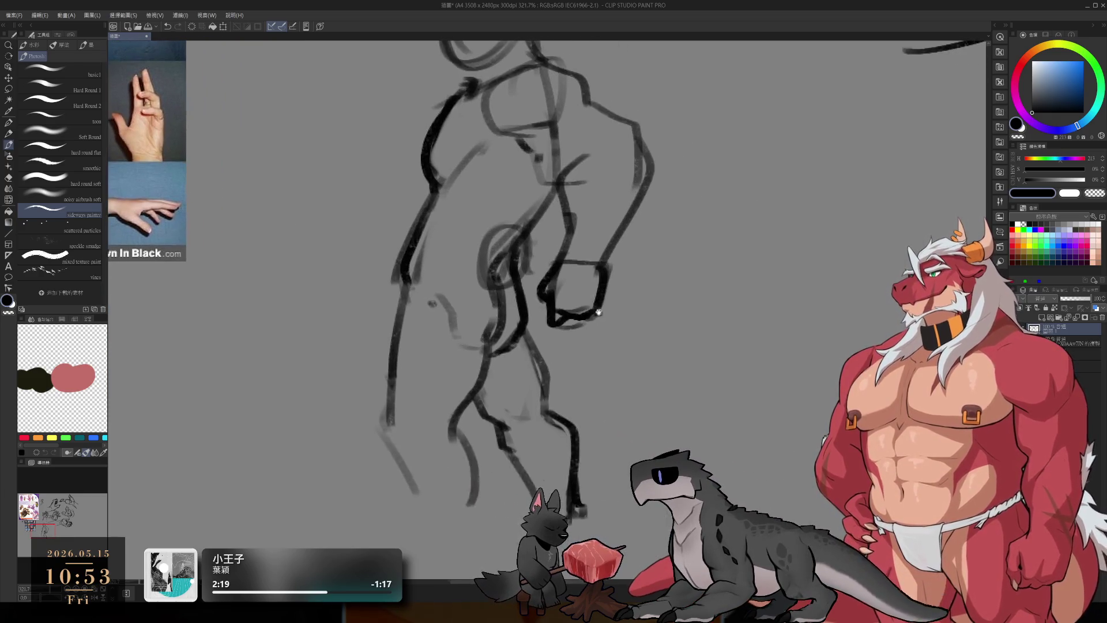
pyautogui.moveTo(623, 293); pyautogui.dragTo(784, 478)
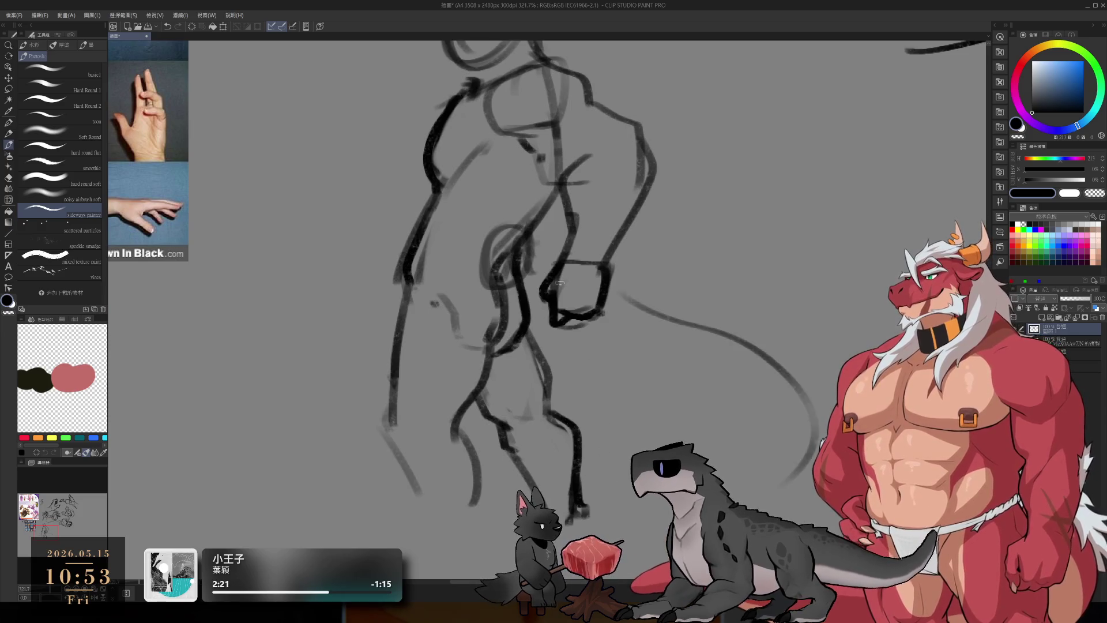
pyautogui.hotkey('ctrl', 'z')
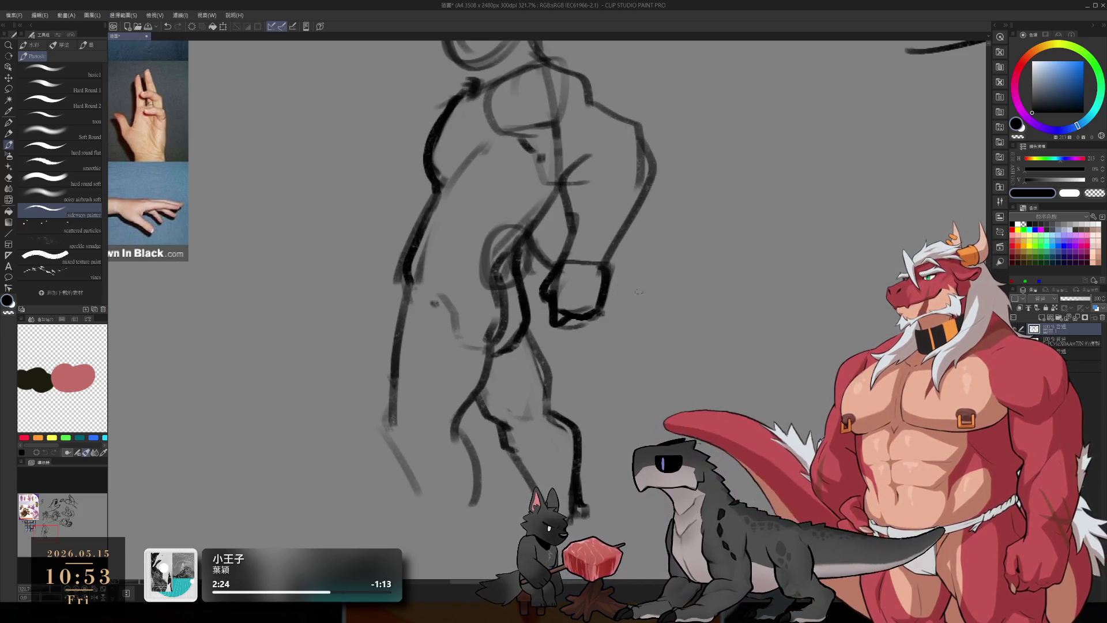
pyautogui.moveTo(619, 298); pyautogui.dragTo(826, 373)
pyautogui.moveTo(507, 291)
pyautogui.mouseDown()
pyautogui.moveTo(551, 311)
pyautogui.moveTo(734, 330)
pyautogui.mouseUp()
pyautogui.hotkey('ctrl', 'z')
pyautogui.moveTo(609, 321); pyautogui.dragTo(758, 348)
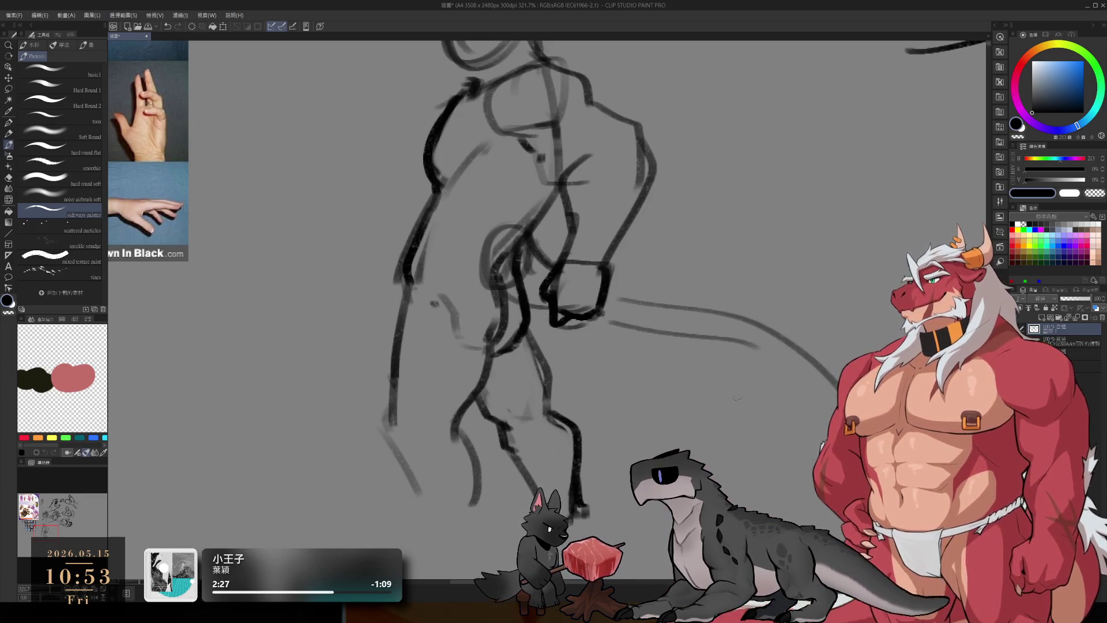
pyautogui.moveTo(741, 395); pyautogui.dragTo(890, 467)
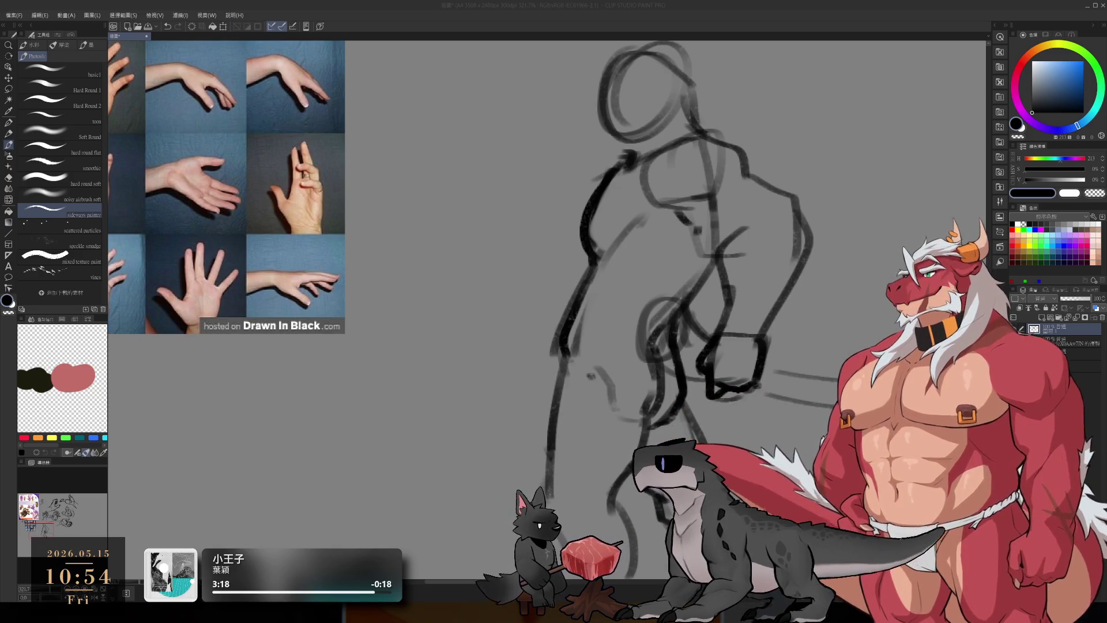
# Step: Lighten the sketch lines at the hip with the eraser
pyautogui.click(893, 9)
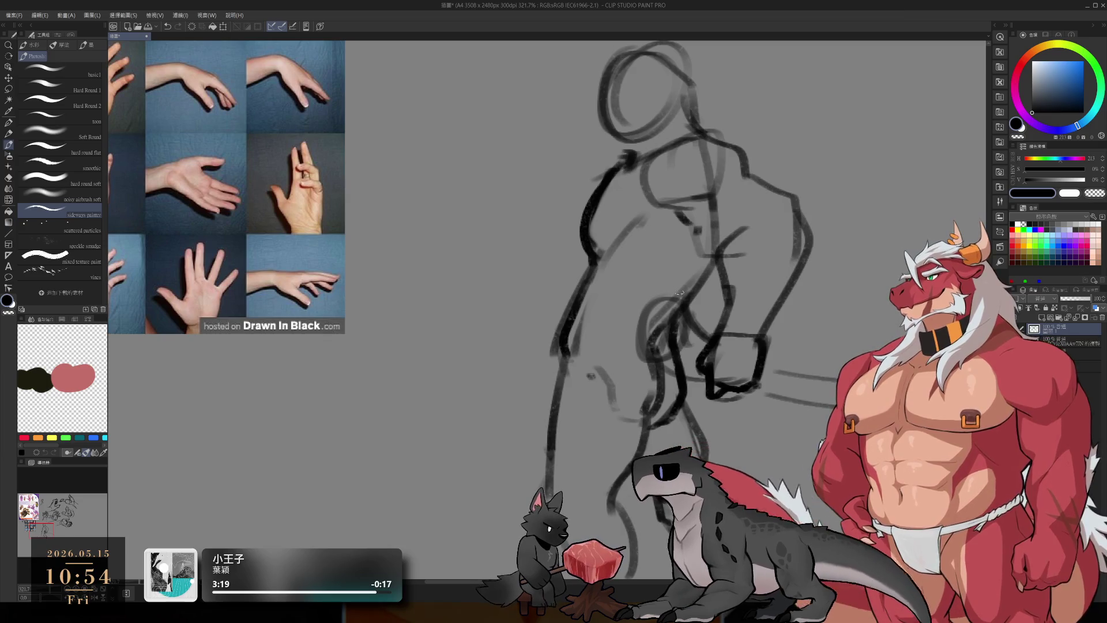
pyautogui.scroll(-4, 622, 294)
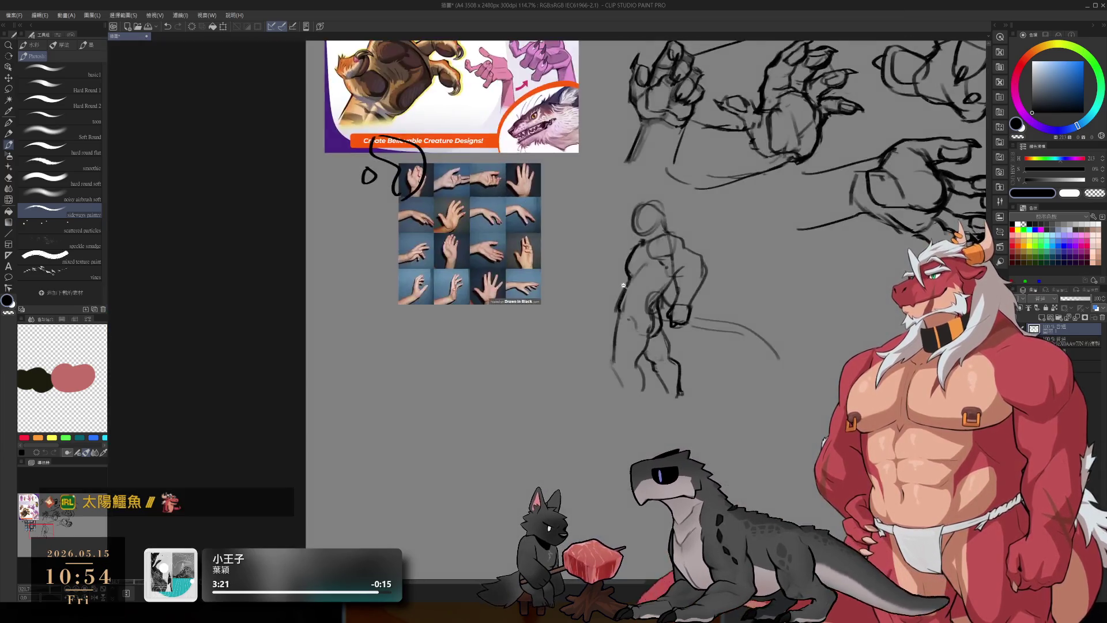
pyautogui.scroll(1, 632, 291)
pyautogui.press('e')
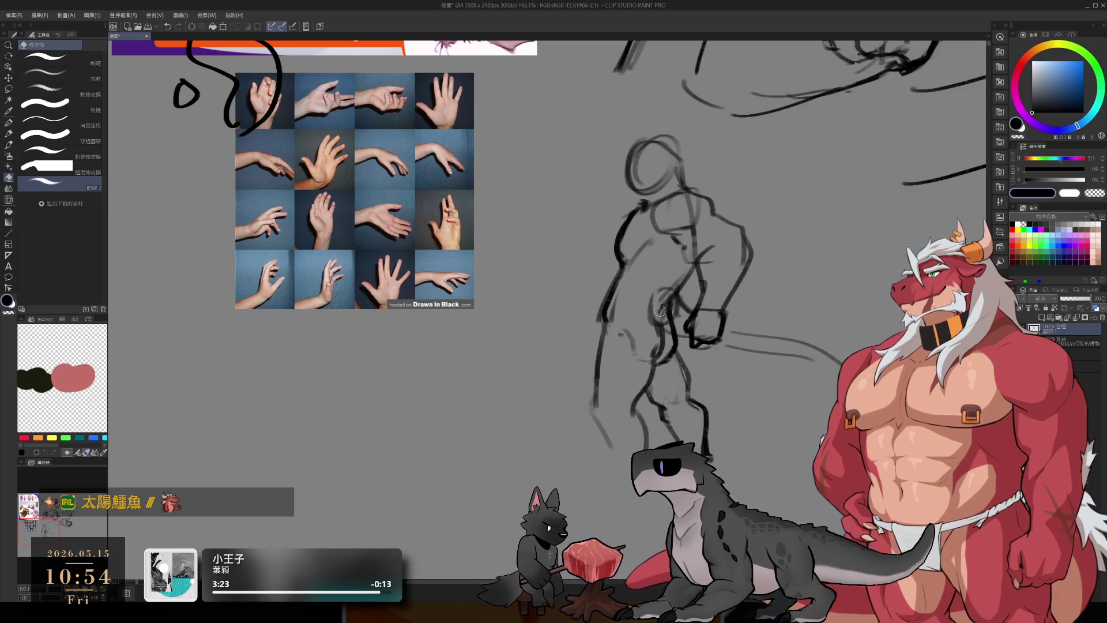
pyautogui.moveTo(665, 306); pyautogui.dragTo(672, 329)
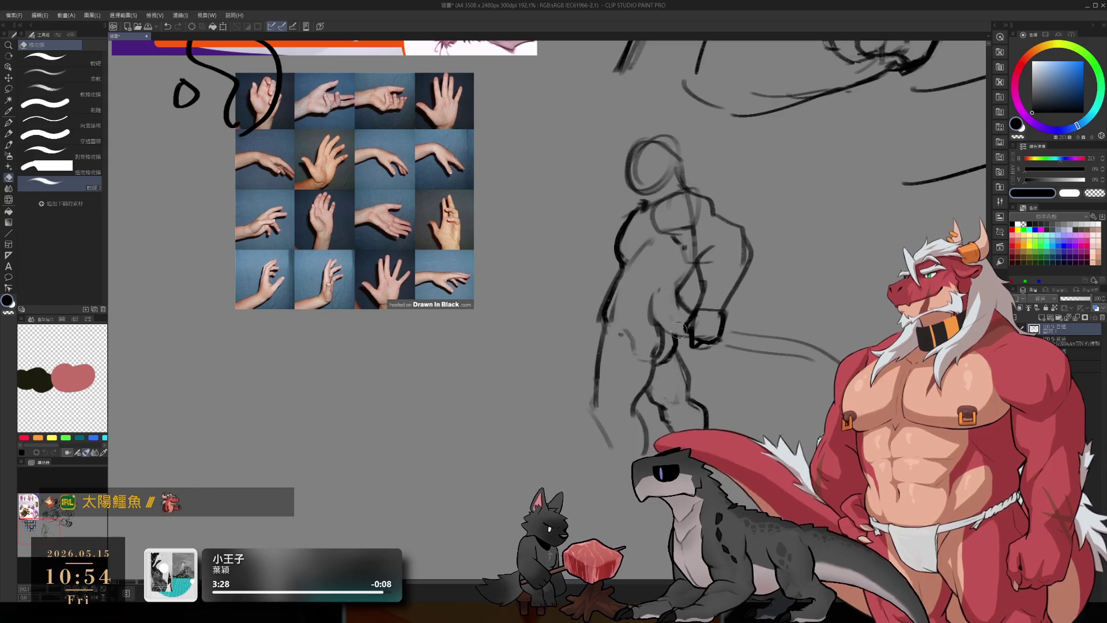
pyautogui.press('b')
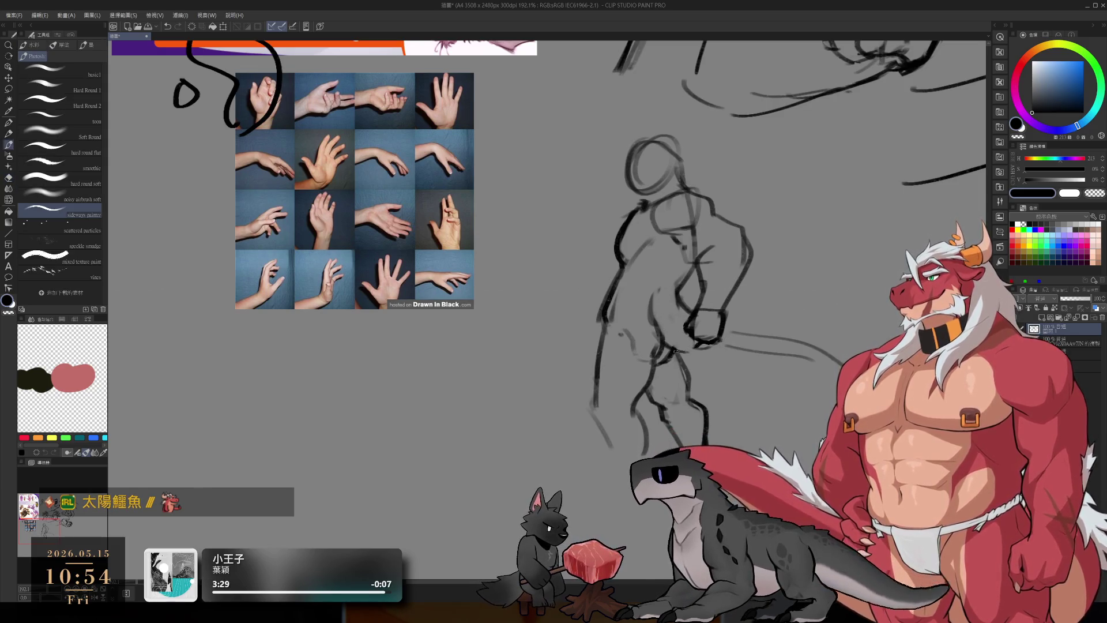
pyautogui.press('e')
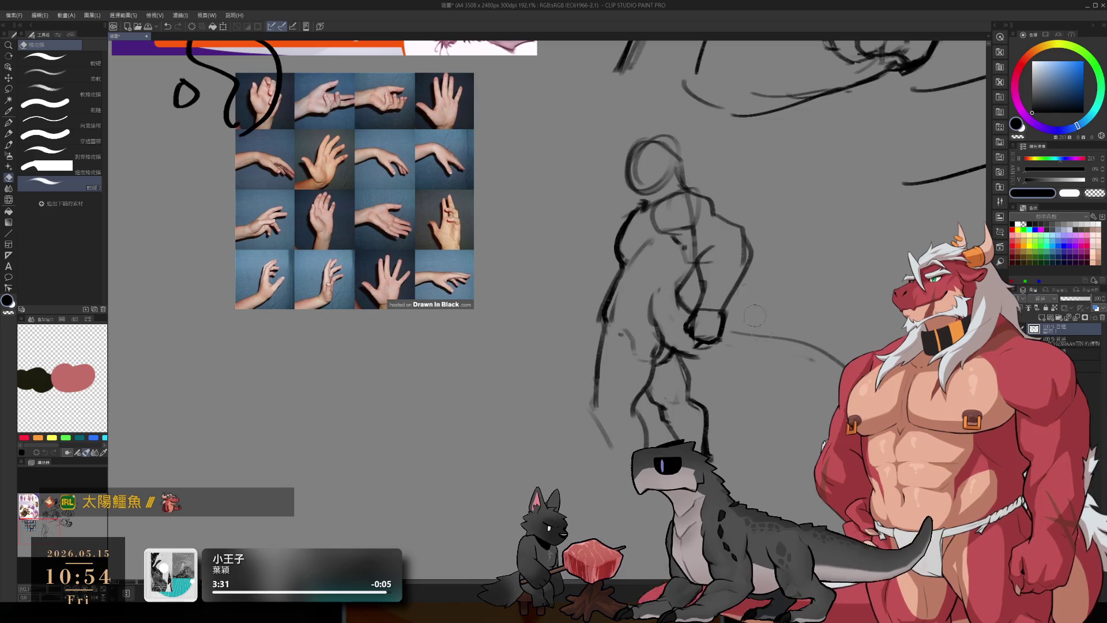
pyautogui.press('b')
pyautogui.press('e')
pyautogui.press('b')
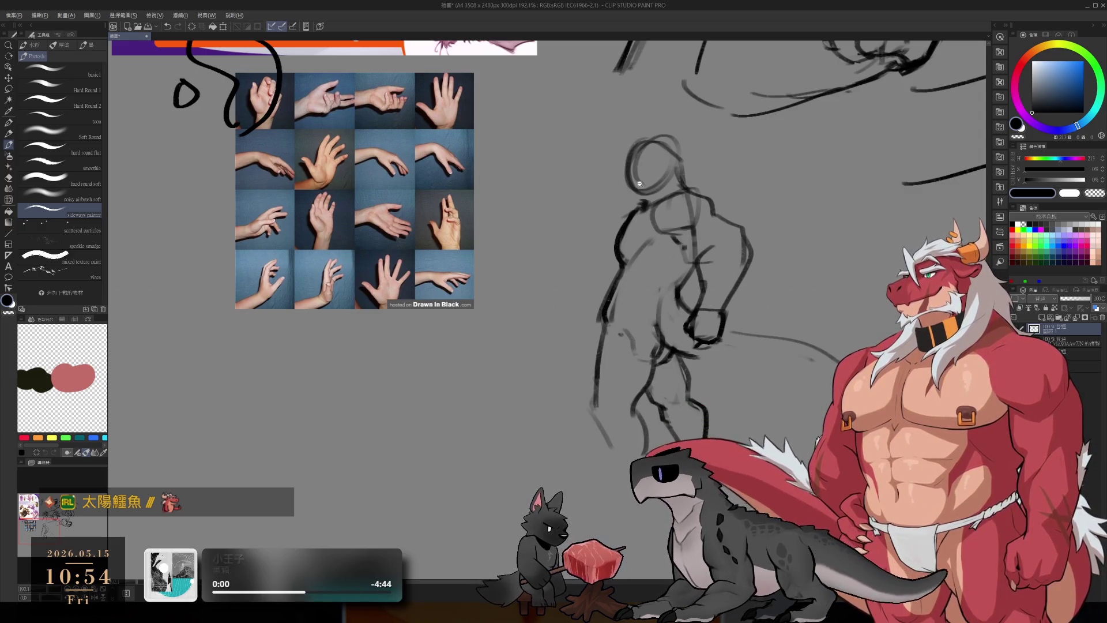
pyautogui.scroll(3, 634, 186)
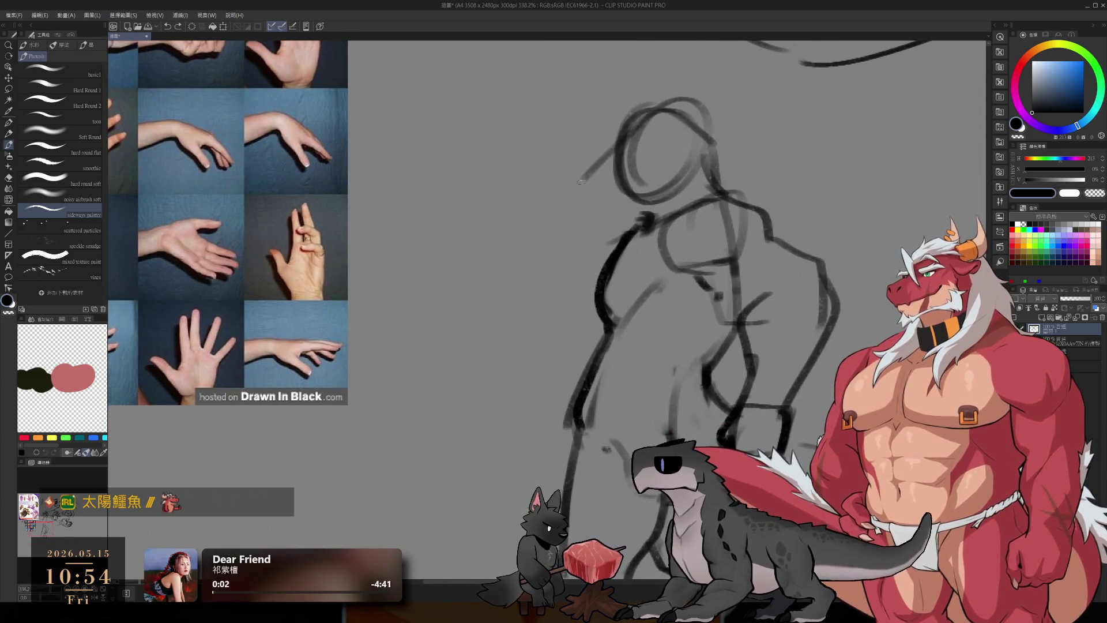
# Step: Sketch the snout curve and the muzzle's underside rising toward the eye
pyautogui.moveTo(622, 138)
pyautogui.mouseDown()
pyautogui.moveTo(580, 193)
pyautogui.moveTo(634, 218)
pyautogui.moveTo(651, 201)
pyautogui.moveTo(640, 220)
pyautogui.moveTo(628, 213)
pyautogui.moveTo(664, 209)
pyautogui.mouseUp()
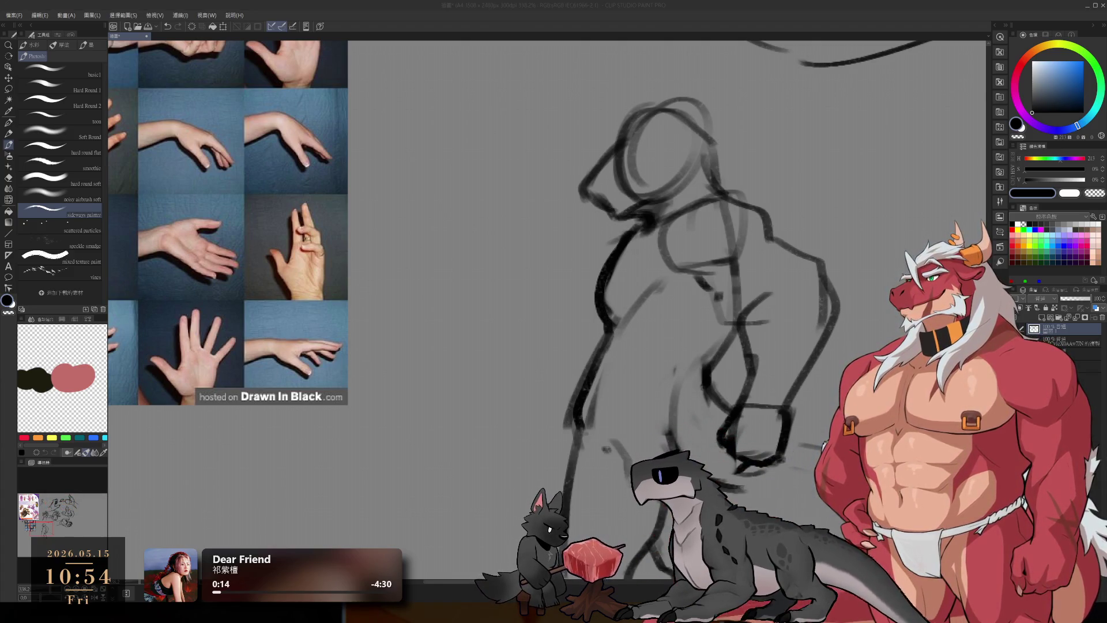
pyautogui.click(509, 3)
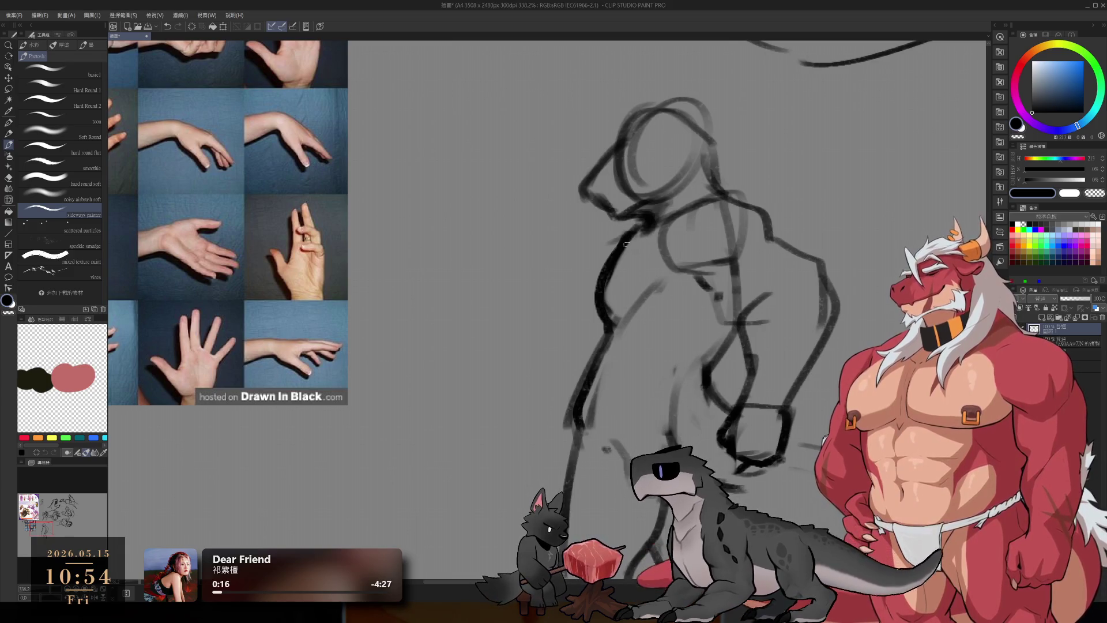
pyautogui.scroll(3, 616, 228)
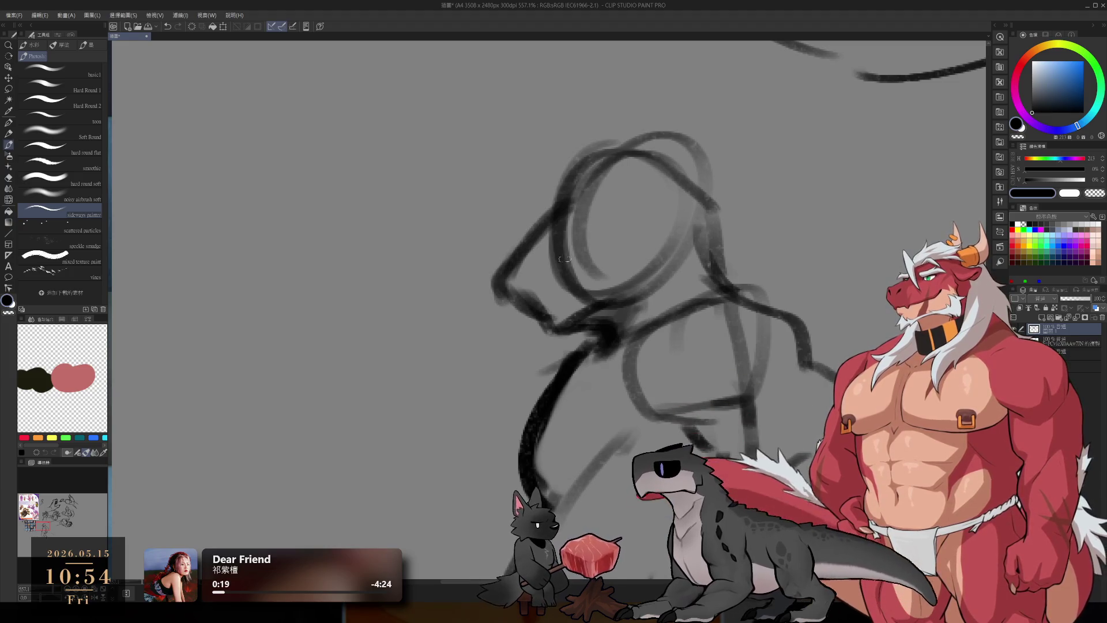
pyautogui.moveTo(519, 301)
pyautogui.mouseDown()
pyautogui.moveTo(558, 296)
pyautogui.moveTo(568, 260)
pyautogui.moveTo(617, 254)
pyautogui.moveTo(612, 267)
pyautogui.mouseUp()
pyautogui.moveTo(550, 306)
pyautogui.mouseDown()
pyautogui.moveTo(614, 266)
pyautogui.moveTo(552, 328)
pyautogui.moveTo(599, 319)
pyautogui.mouseUp()
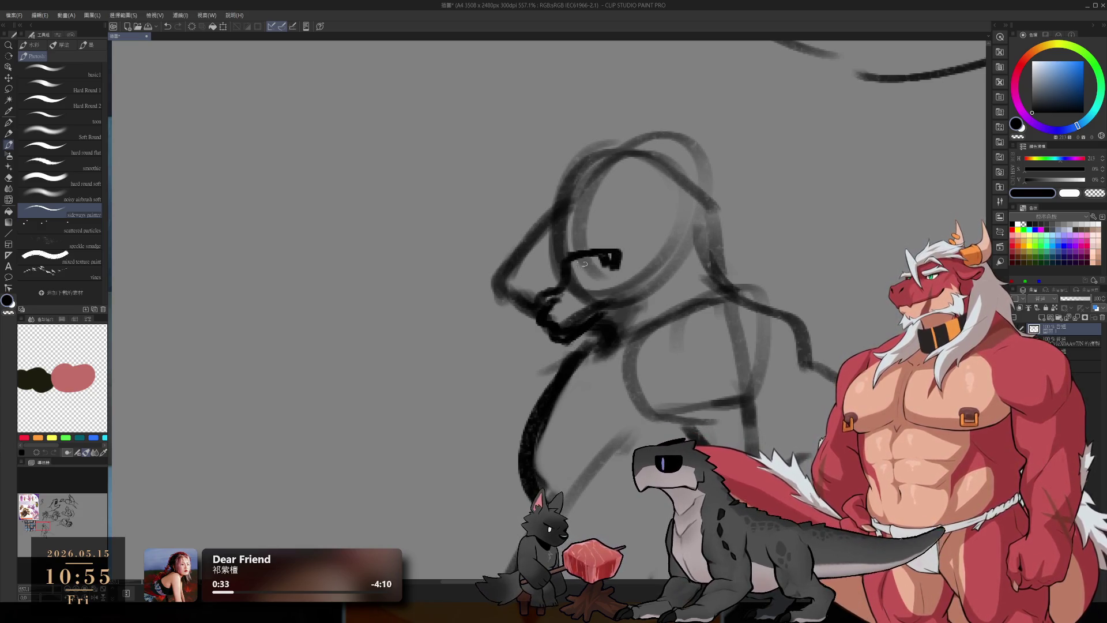
# Step: Rework the eye stroke, erasing its dark left part and redrawing it
pyautogui.press('e')
pyautogui.moveTo(585, 258)
pyautogui.mouseDown()
pyautogui.moveTo(571, 261)
pyautogui.moveTo(556, 294)
pyautogui.moveTo(625, 271)
pyautogui.moveTo(600, 280)
pyautogui.moveTo(608, 268)
pyautogui.mouseUp()
pyautogui.press('b')
pyautogui.hotkey('ctrl', 'z')
pyautogui.moveTo(556, 309)
pyautogui.mouseDown()
pyautogui.moveTo(617, 267)
pyautogui.moveTo(611, 257)
pyautogui.moveTo(581, 276)
pyautogui.mouseUp()
pyautogui.press('e')
pyautogui.press('b')
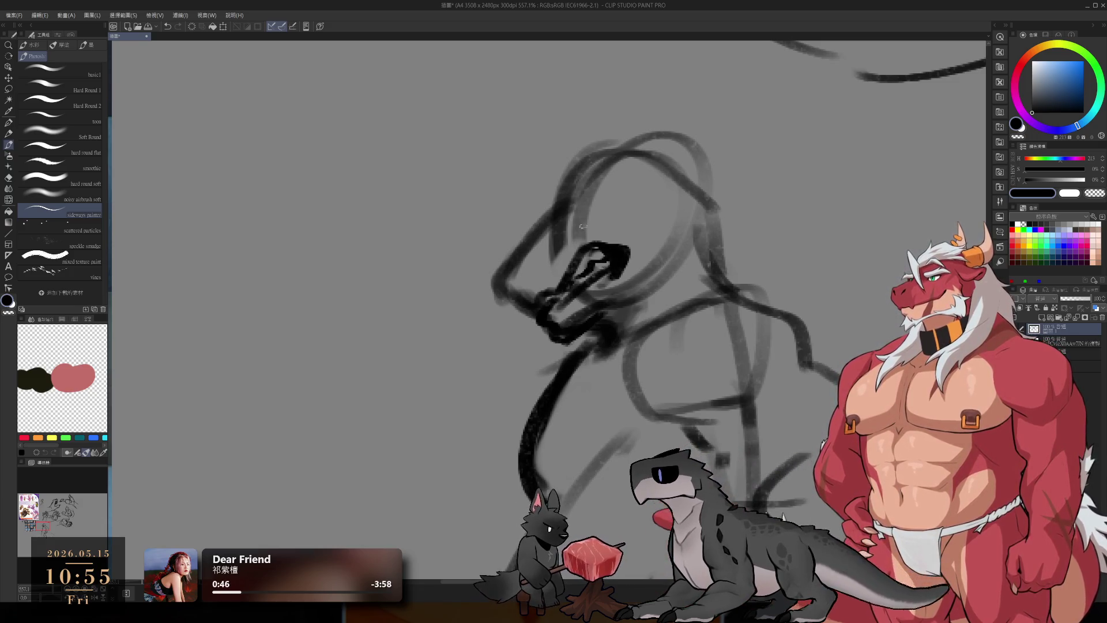
# Step: Erase and redraw the head's upper-left edge, adding a faint line inside the head
pyautogui.press('e')
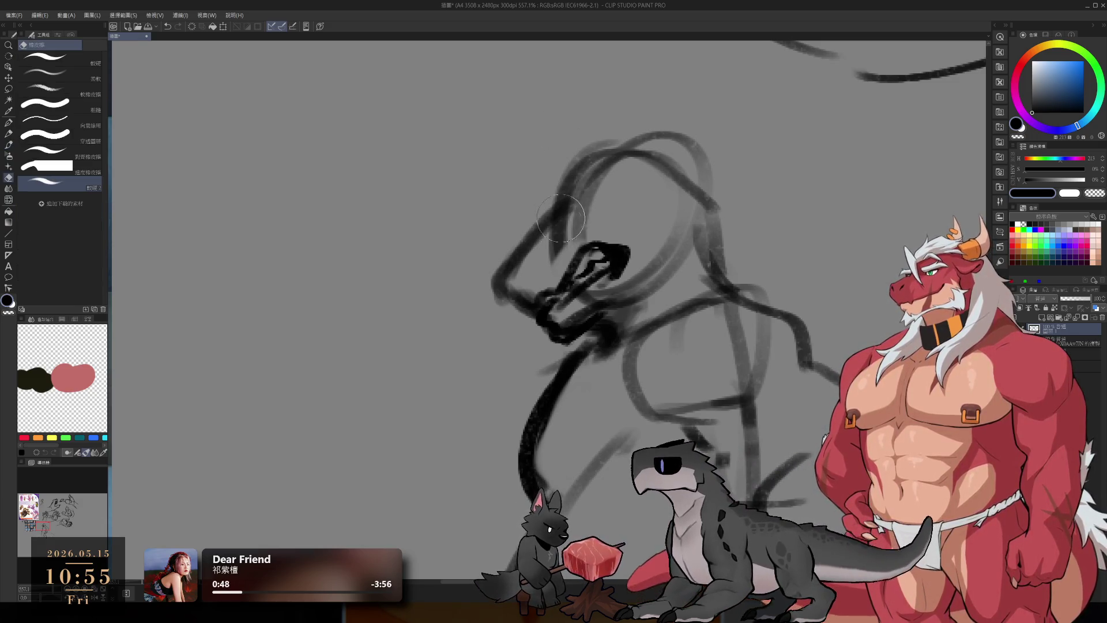
pyautogui.moveTo(550, 232)
pyautogui.mouseDown()
pyautogui.moveTo(576, 179)
pyautogui.moveTo(579, 242)
pyautogui.moveTo(603, 167)
pyautogui.moveTo(570, 173)
pyautogui.moveTo(530, 236)
pyautogui.mouseUp()
pyautogui.press('b')
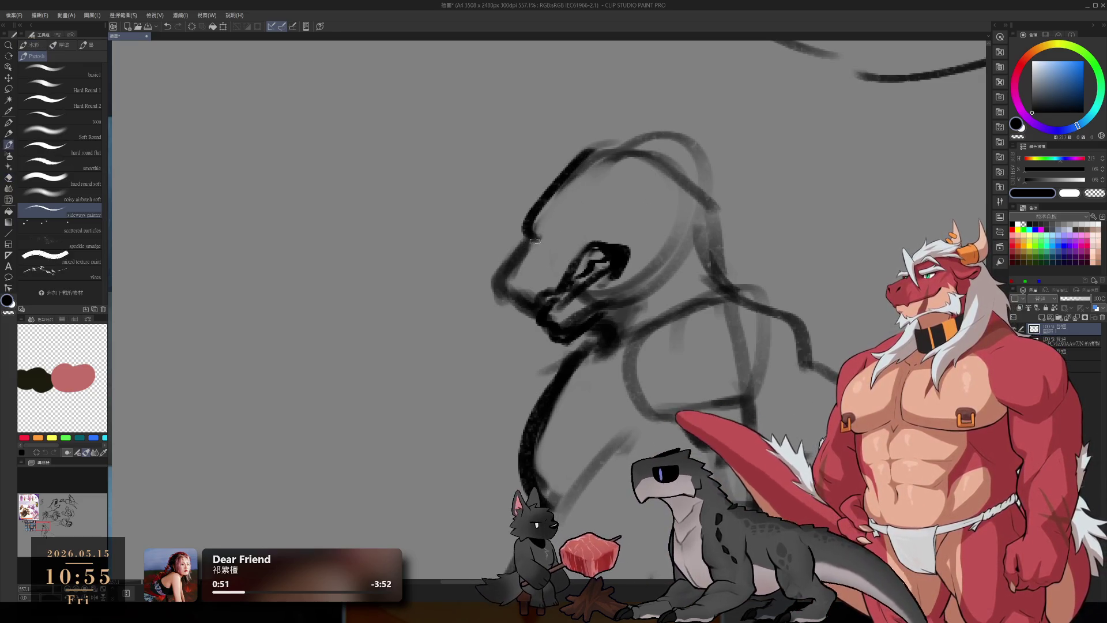
pyautogui.moveTo(590, 155); pyautogui.dragTo(537, 214)
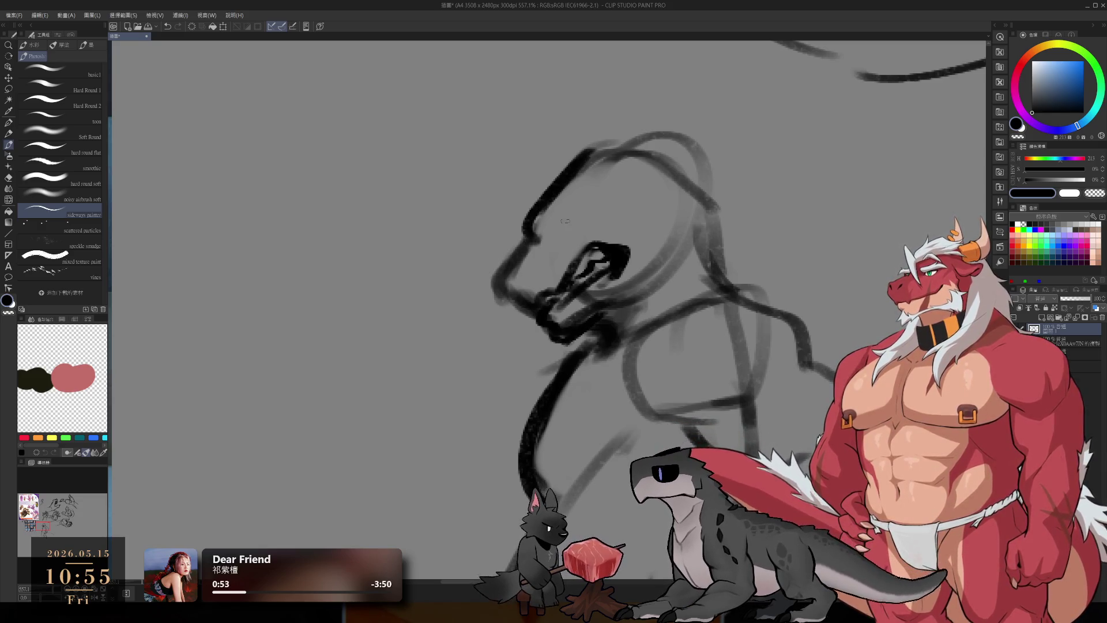
pyautogui.moveTo(532, 231); pyautogui.dragTo(565, 220)
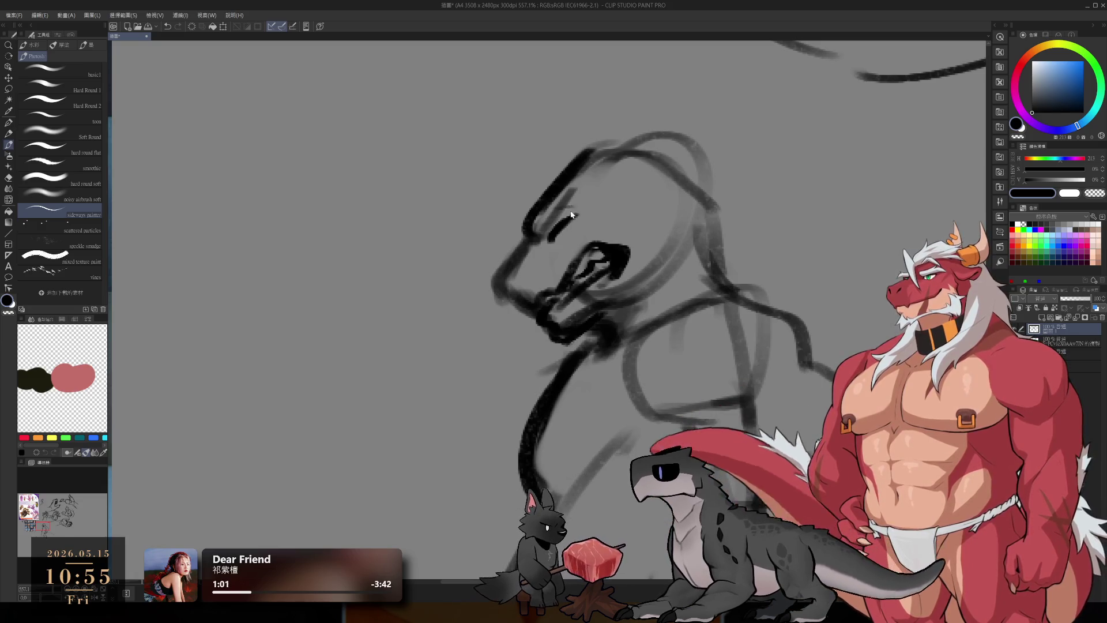
pyautogui.press('e')
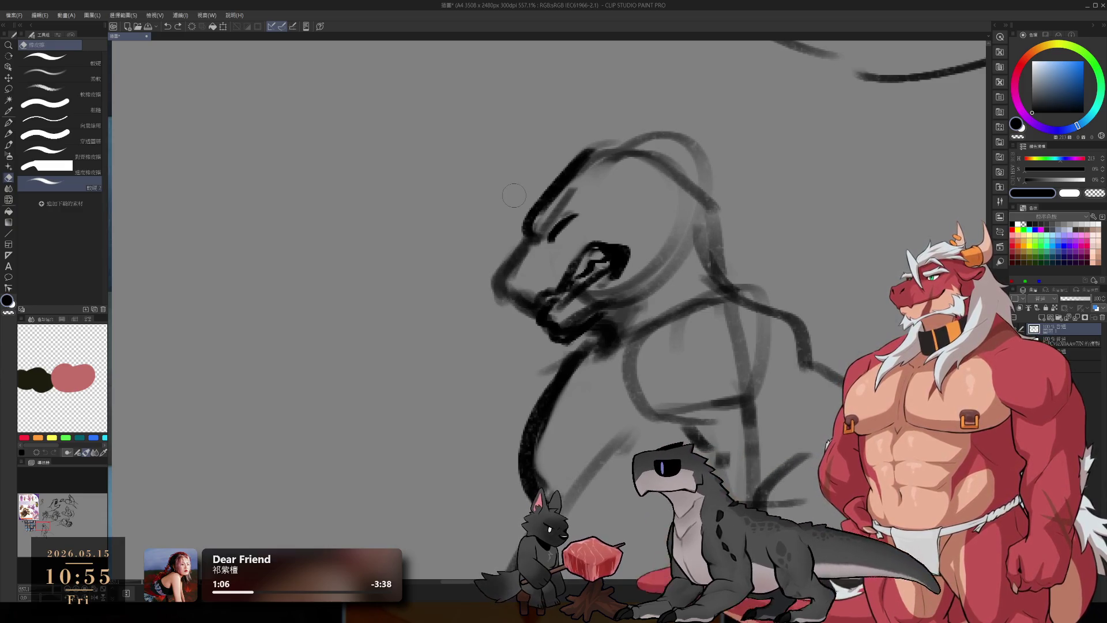
# Step: Add a short horizontal stroke to the body sketch
pyautogui.press('b')
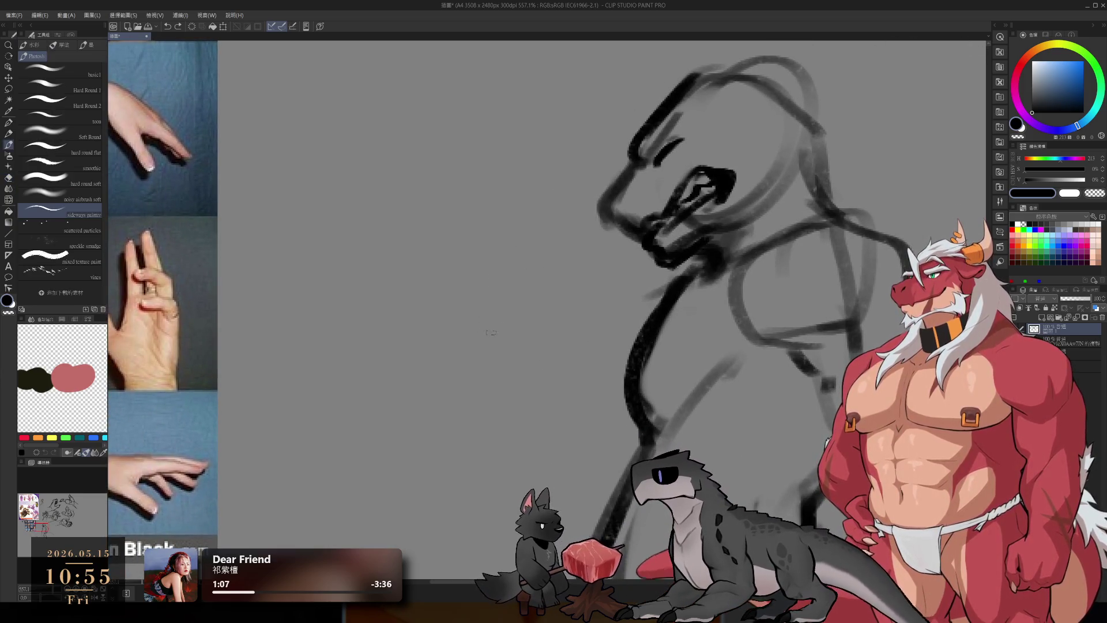
pyautogui.scroll(-2, 519, 323)
pyautogui.scroll(-5, 537, 323)
pyautogui.scroll(3, 541, 332)
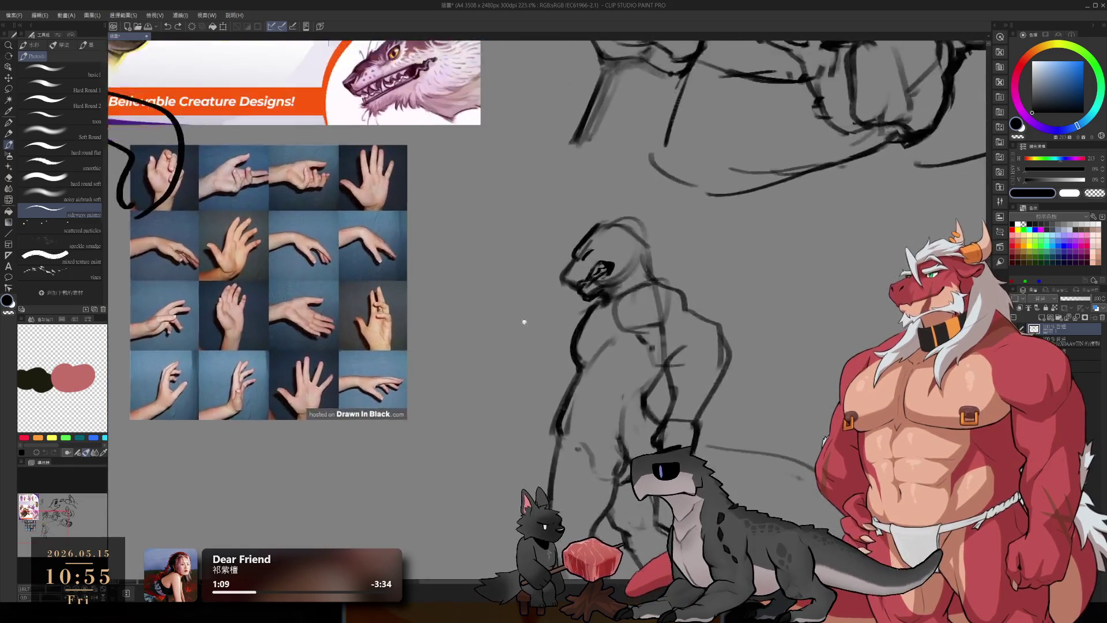
pyautogui.press('e')
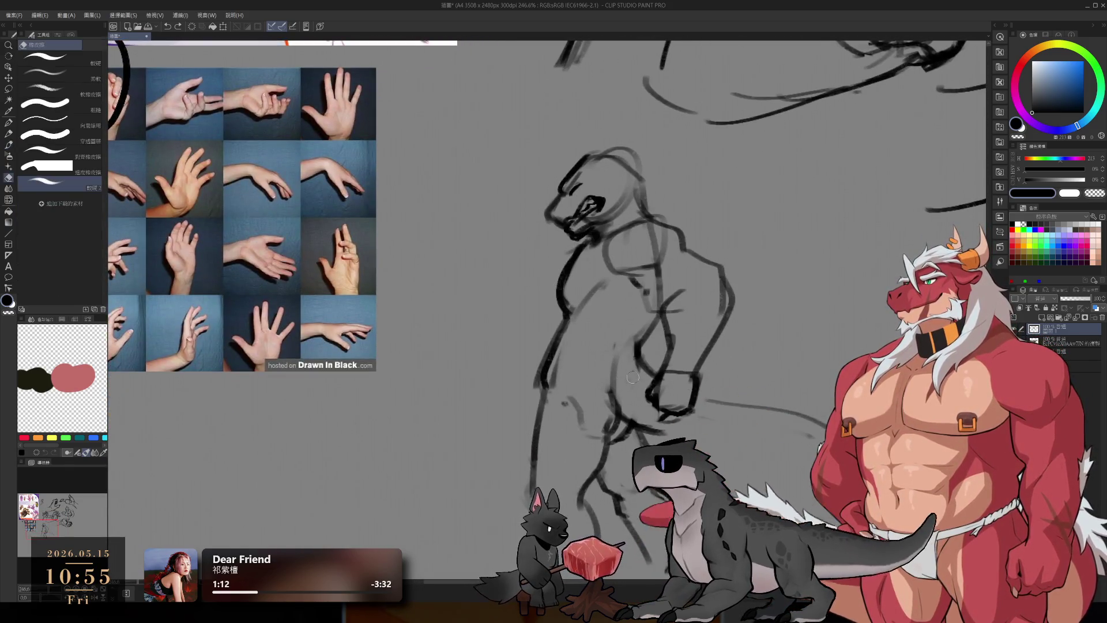
pyautogui.press('b')
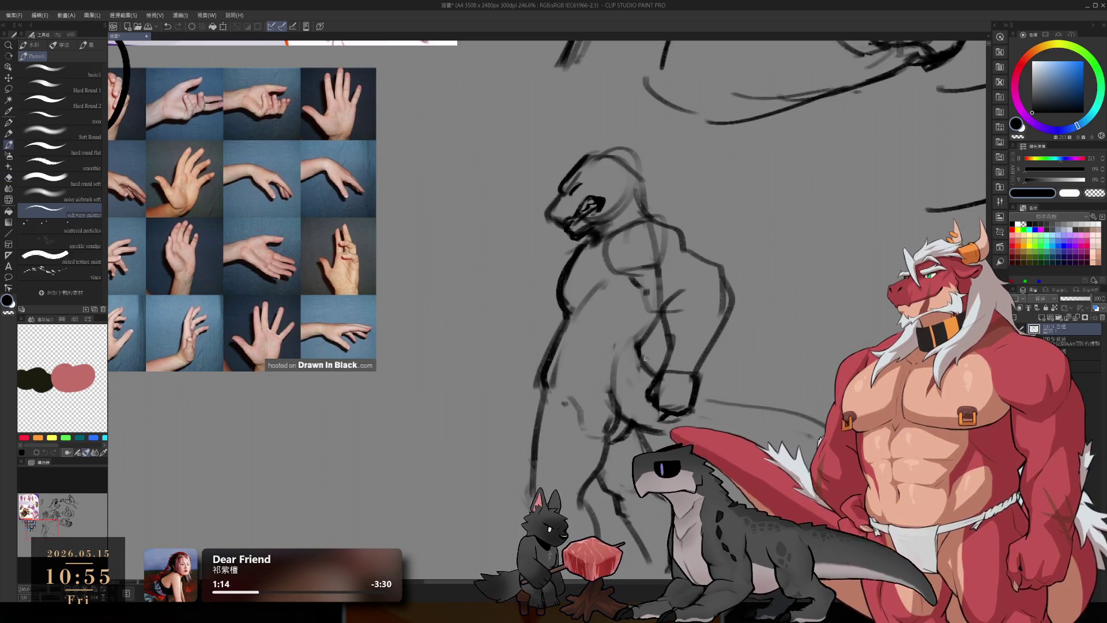
pyautogui.moveTo(699, 373)
pyautogui.mouseDown()
pyautogui.moveTo(829, 354)
pyautogui.moveTo(817, 373)
pyautogui.mouseUp()
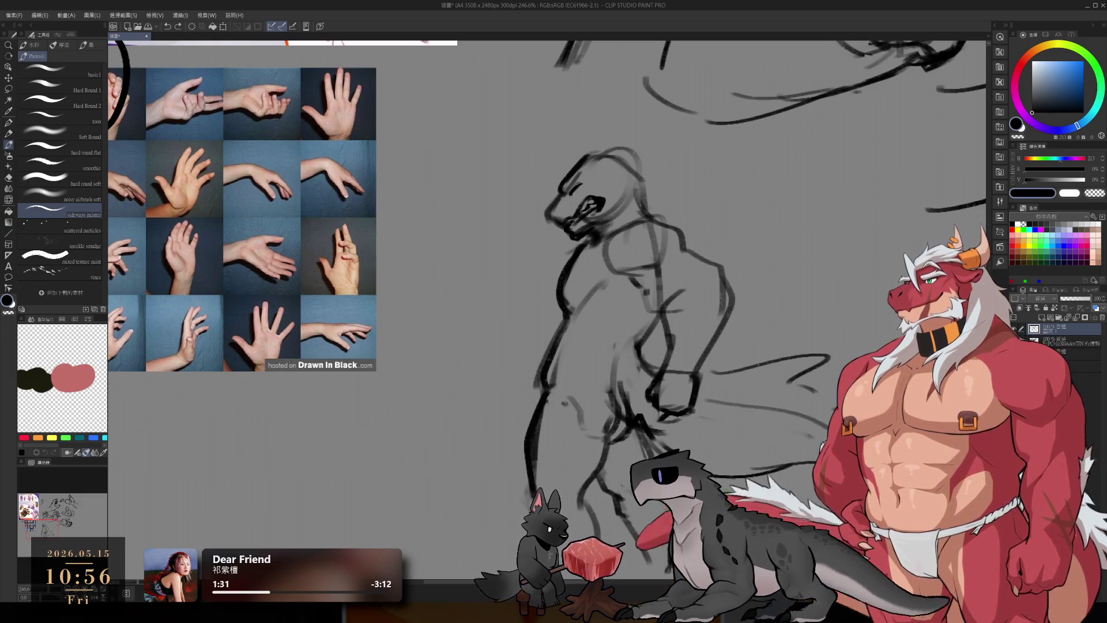
# Step: Draw an oval beside the snout to start a claw study
pyautogui.press('e')
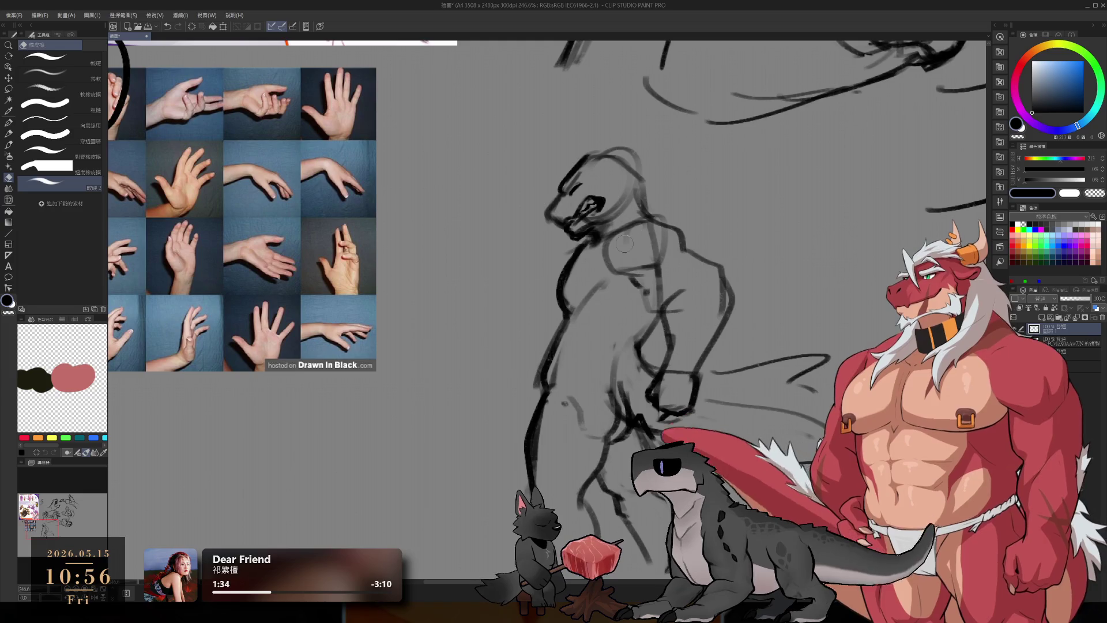
pyautogui.press('b')
pyautogui.moveTo(653, 238)
pyautogui.mouseDown()
pyautogui.moveTo(541, 279)
pyautogui.moveTo(565, 222)
pyautogui.mouseUp()
pyautogui.scroll(2, 564, 222)
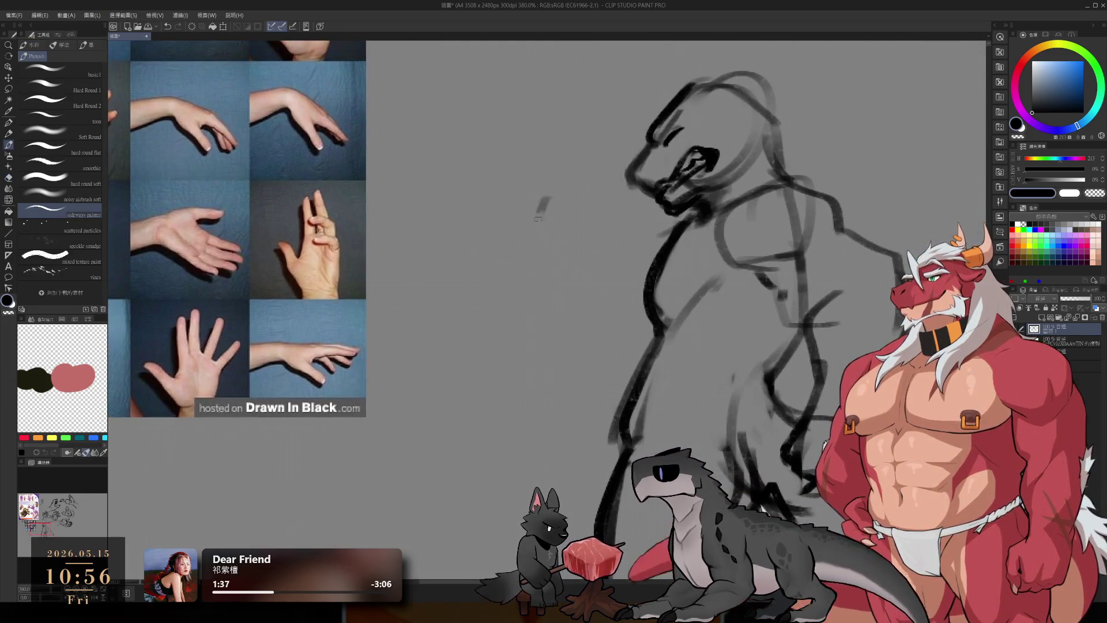
pyautogui.moveTo(501, 259)
pyautogui.mouseDown()
pyautogui.moveTo(554, 230)
pyautogui.moveTo(544, 254)
pyautogui.mouseUp()
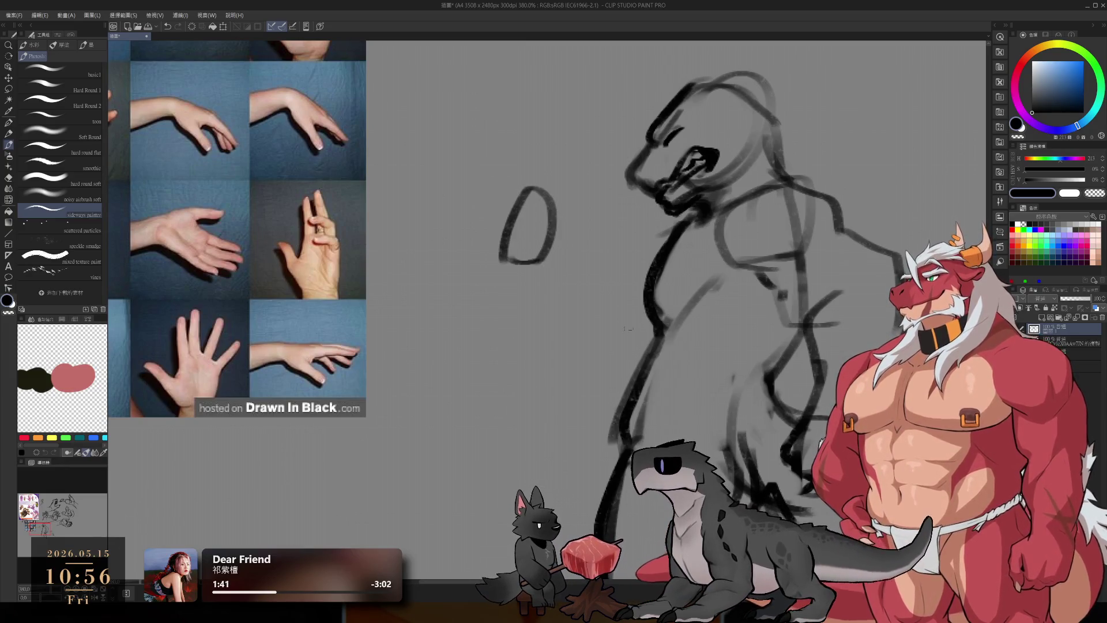
# Step: Sketch the curled claw study's looped strokes and redraw its top, undoing stray strokes
pyautogui.moveTo(511, 224)
pyautogui.mouseDown()
pyautogui.moveTo(501, 274)
pyautogui.moveTo(539, 283)
pyautogui.moveTo(541, 273)
pyautogui.mouseUp()
pyautogui.hotkey('ctrl', 'z')
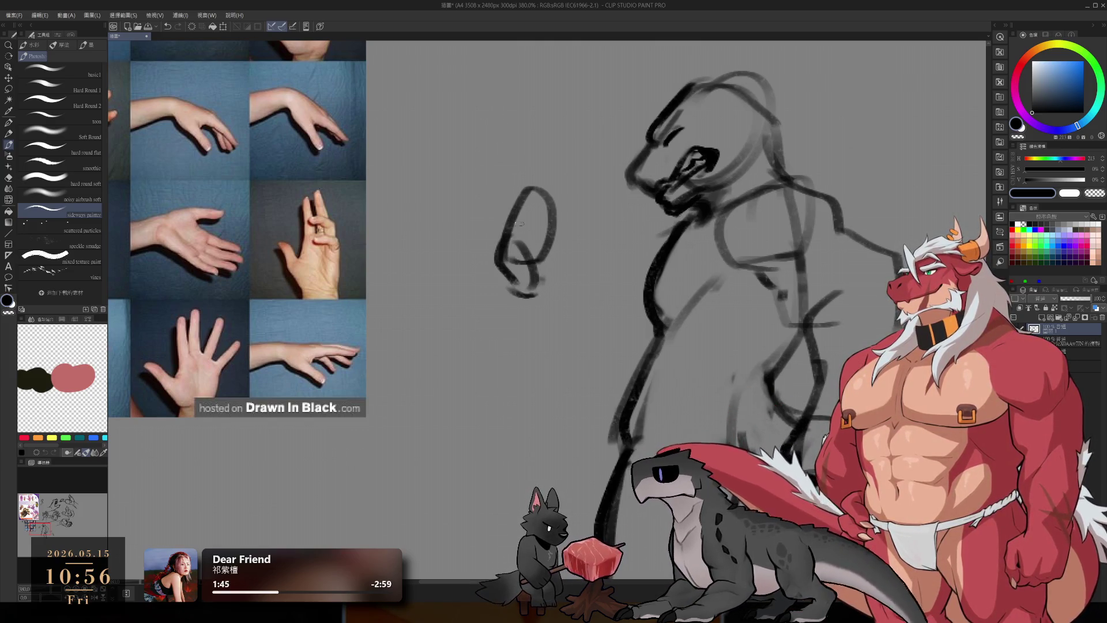
pyautogui.moveTo(540, 230)
pyautogui.mouseDown()
pyautogui.moveTo(570, 241)
pyautogui.moveTo(539, 254)
pyautogui.mouseUp()
pyautogui.moveTo(525, 177)
pyautogui.mouseDown()
pyautogui.moveTo(506, 214)
pyautogui.moveTo(542, 210)
pyautogui.moveTo(572, 234)
pyautogui.moveTo(544, 234)
pyautogui.moveTo(575, 241)
pyautogui.moveTo(552, 271)
pyautogui.mouseUp()
pyautogui.hotkey('ctrl', 'z')
pyautogui.scroll(-5, 588, 282)
pyautogui.scroll(4, 585, 274)
# Step: Scale the claw study narrower, then darken and extend its bottom strokes
pyautogui.press('m')
pyautogui.hotkey('ctrl', 't')
pyautogui.press('Return')
pyautogui.press('b')
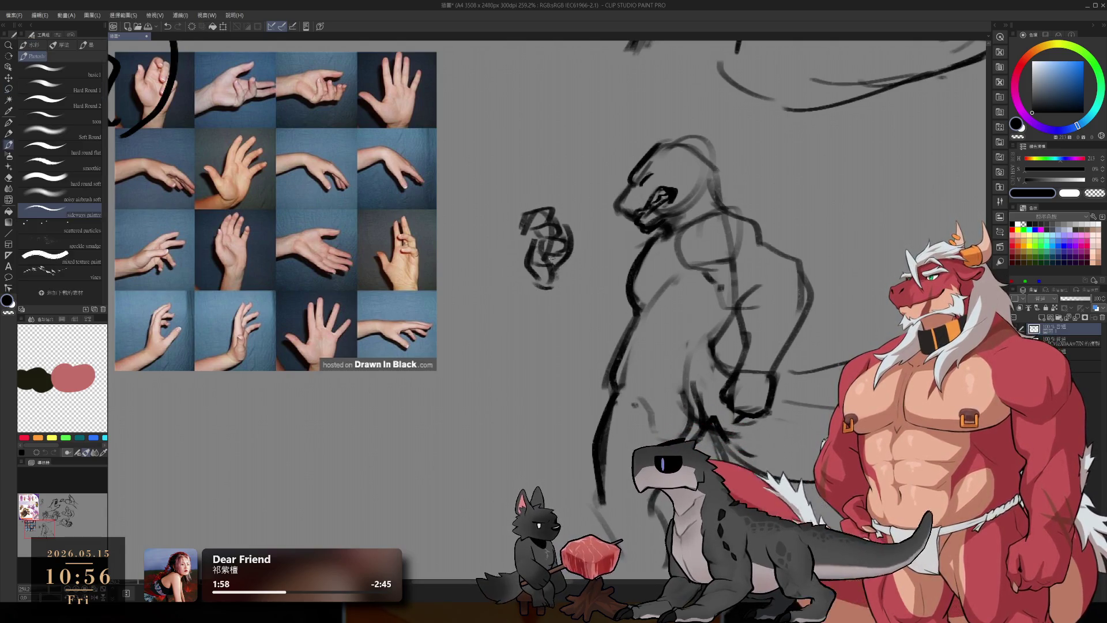
pyautogui.scroll(6, 535, 245)
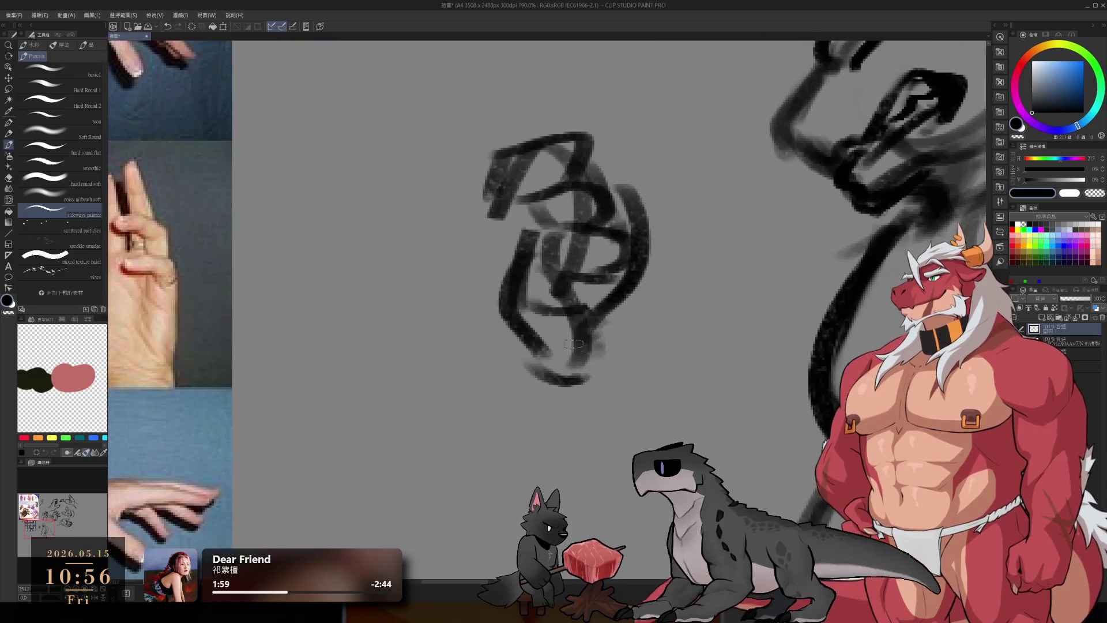
pyautogui.moveTo(557, 314); pyautogui.dragTo(521, 346)
pyautogui.moveTo(594, 317)
pyautogui.mouseDown()
pyautogui.moveTo(538, 369)
pyautogui.moveTo(588, 364)
pyautogui.mouseUp()
pyautogui.scroll(-5, 630, 353)
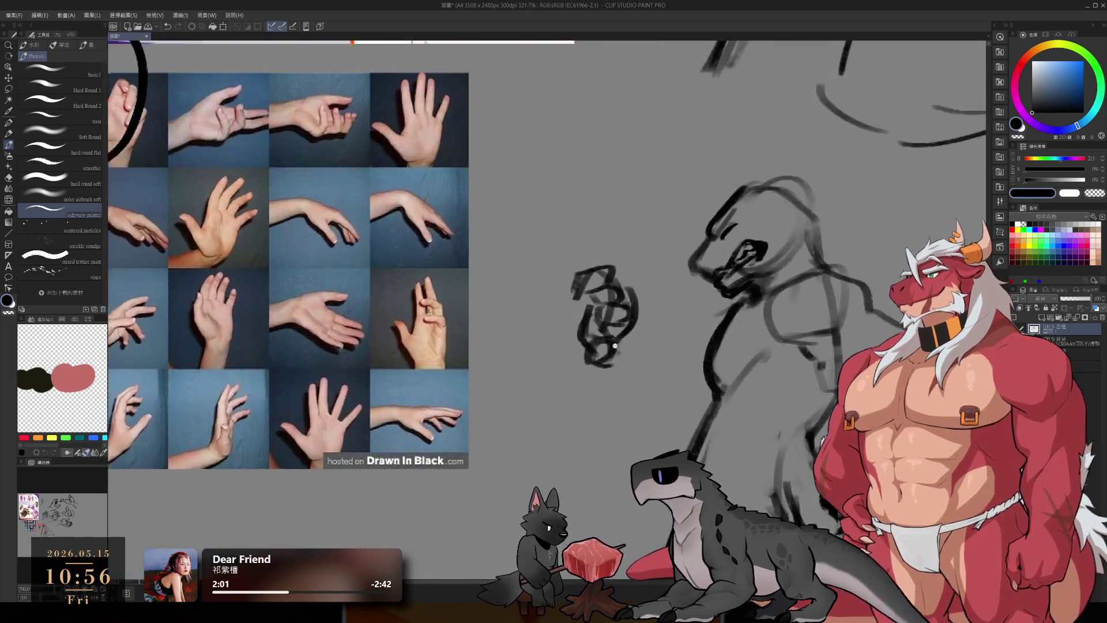
# Step: Lasso the claw study and move it slightly right, shrinking it a little
pyautogui.press('m')
pyautogui.moveTo(637, 224)
pyautogui.mouseDown()
pyautogui.moveTo(614, 365)
pyautogui.moveTo(639, 226)
pyautogui.mouseUp()
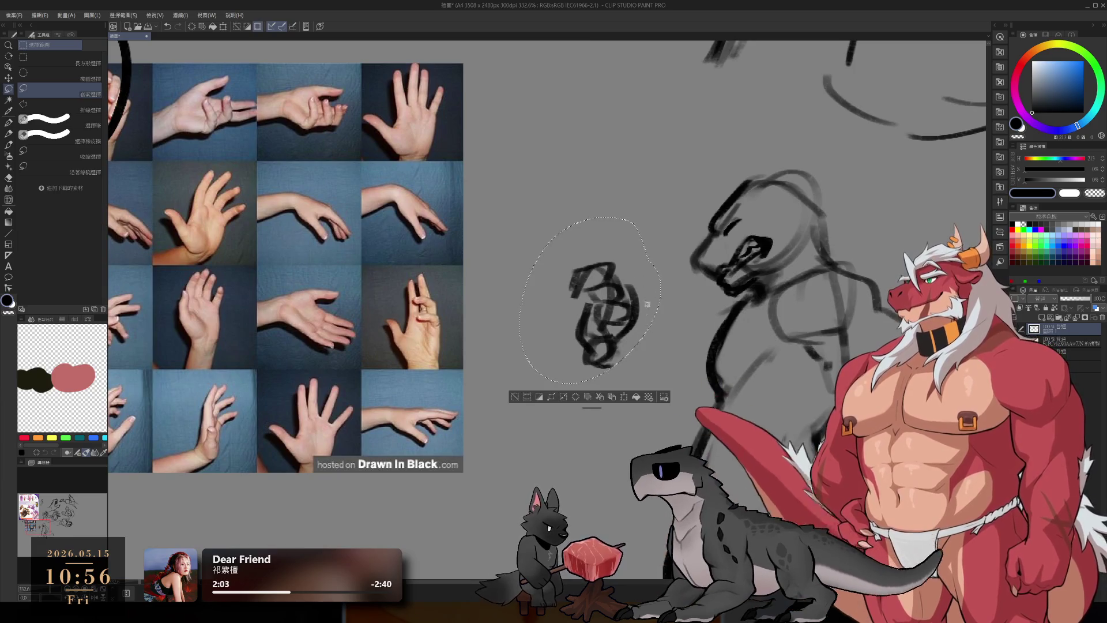
pyautogui.hotkey('ctrl', 't')
pyautogui.moveTo(525, 310); pyautogui.dragTo(531, 313)
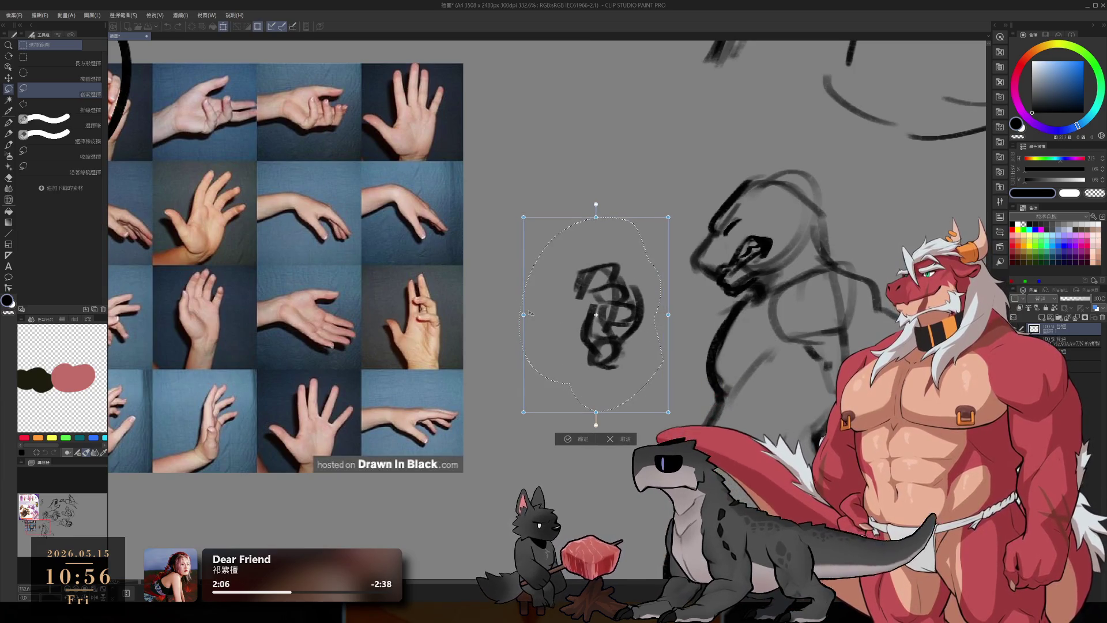
pyautogui.moveTo(627, 327); pyautogui.dragTo(634, 328)
pyautogui.press('Return')
pyautogui.moveTo(666, 372); pyautogui.dragTo(620, 350)
# Step: Try curves around the claw study's right side, undoing both attempts
pyautogui.press('b')
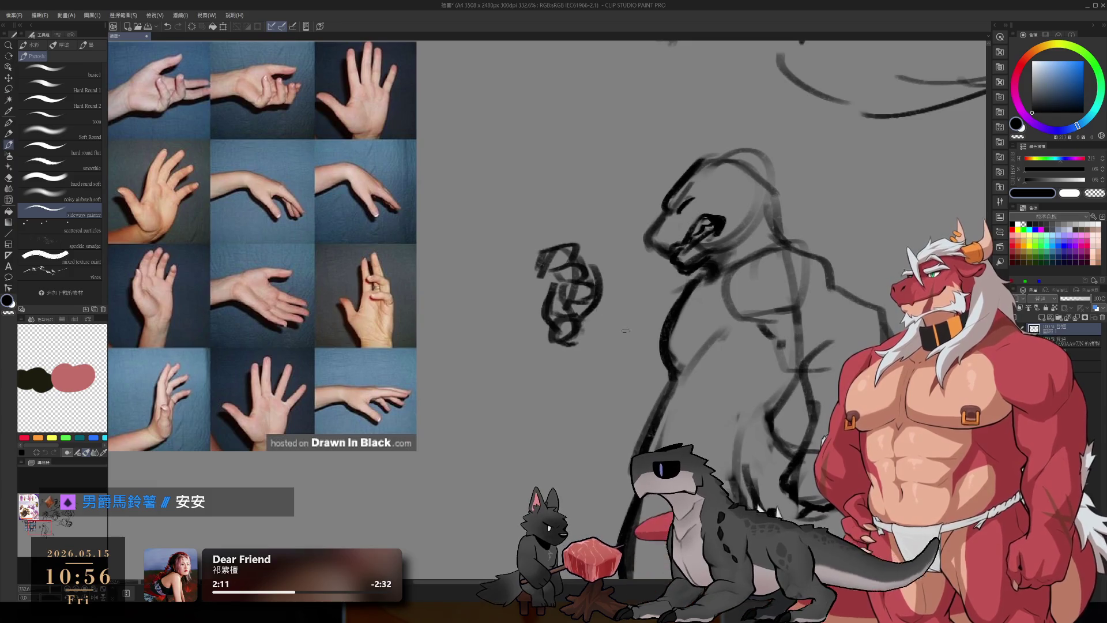
pyautogui.moveTo(603, 281); pyautogui.dragTo(644, 310)
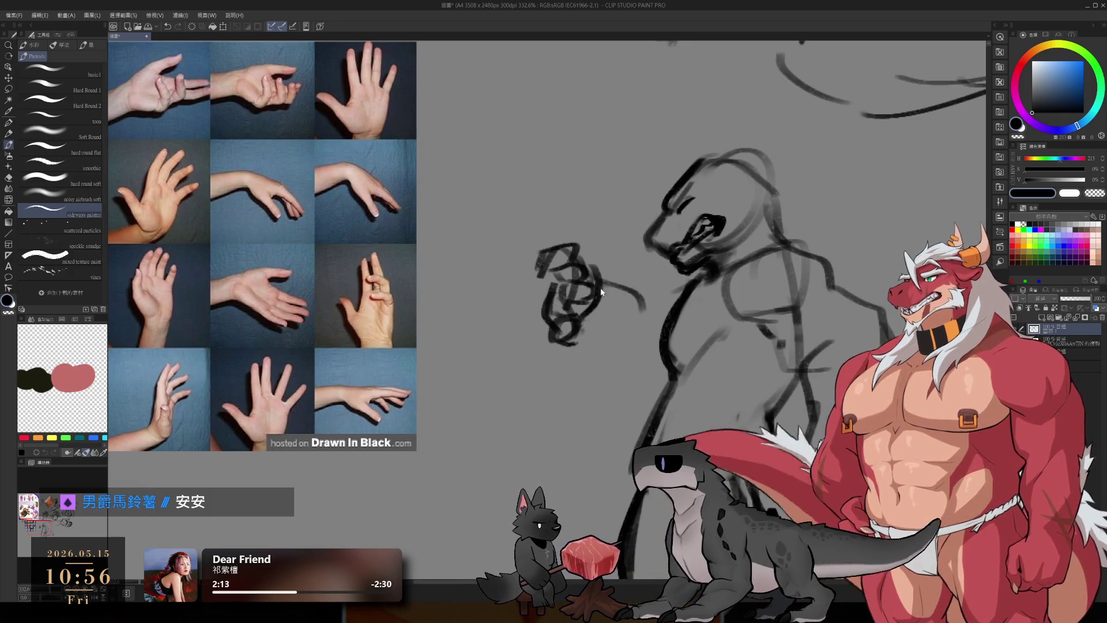
pyautogui.hotkey('ctrl', 'z')
pyautogui.moveTo(587, 278)
pyautogui.mouseDown()
pyautogui.moveTo(629, 341)
pyautogui.moveTo(569, 345)
pyautogui.mouseUp()
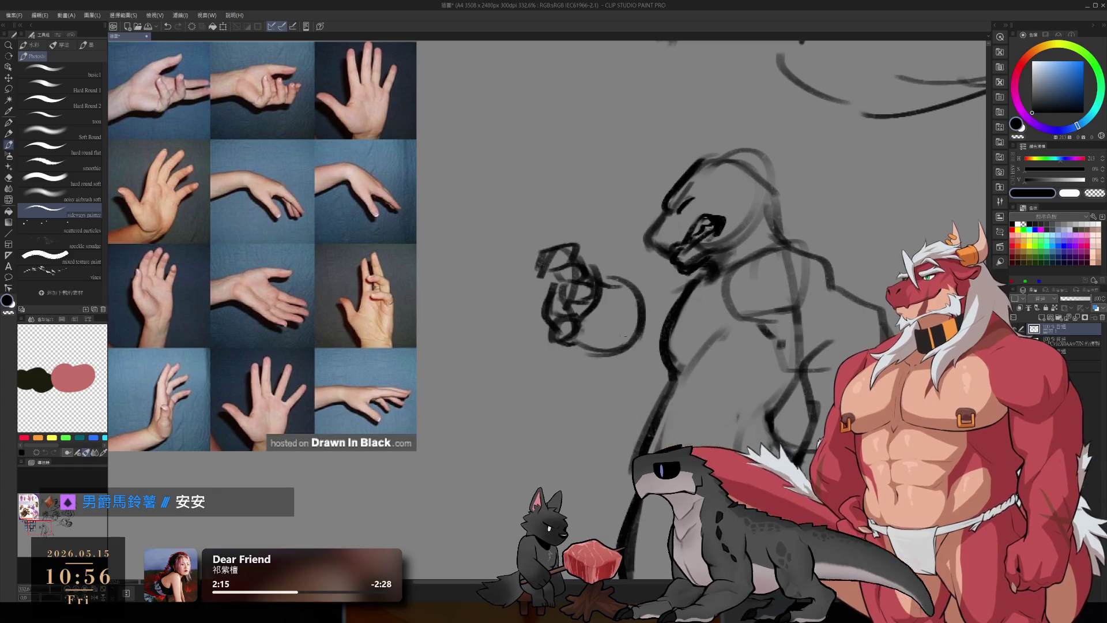
pyautogui.hotkey('ctrl', 'z')
pyautogui.hotkey('ctrl', 'z')
pyautogui.moveTo(647, 354); pyautogui.dragTo(625, 318)
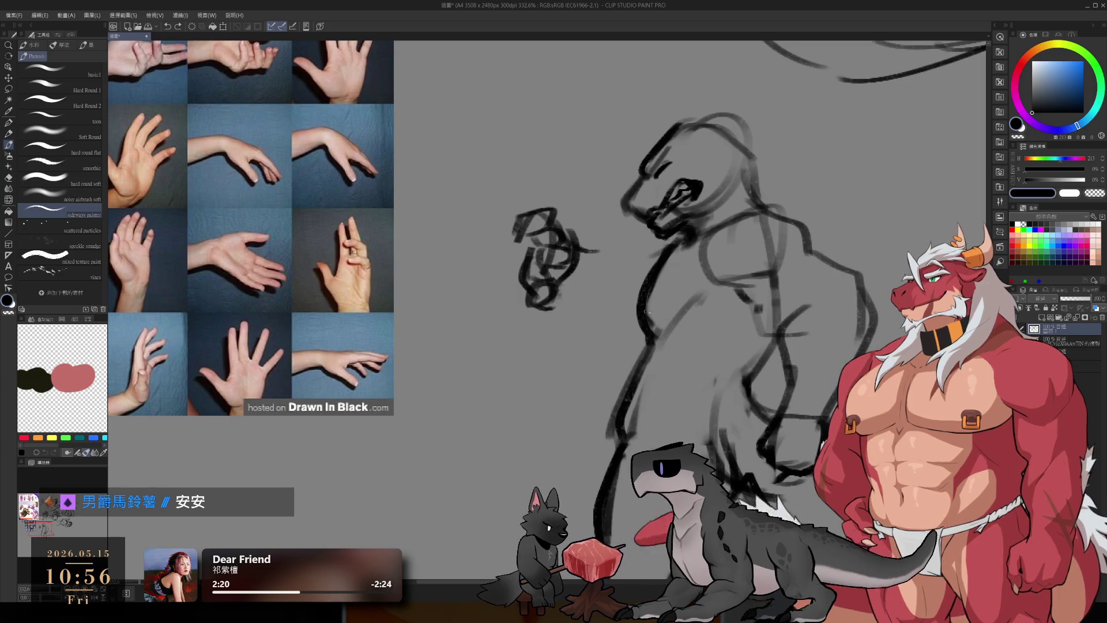
# Step: Erase light sketch lines on the body and redraw the arm with darker lines
pyautogui.press('e')
pyautogui.moveTo(760, 230)
pyautogui.mouseDown()
pyautogui.moveTo(770, 259)
pyautogui.moveTo(804, 242)
pyautogui.moveTo(778, 312)
pyautogui.moveTo(789, 326)
pyautogui.mouseUp()
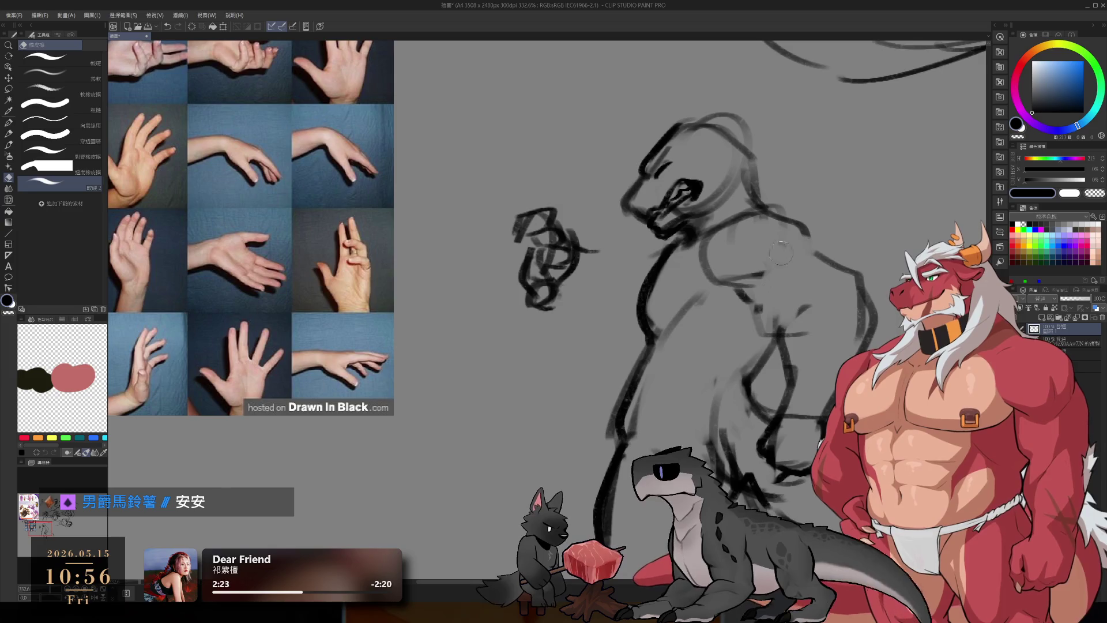
pyautogui.press('b')
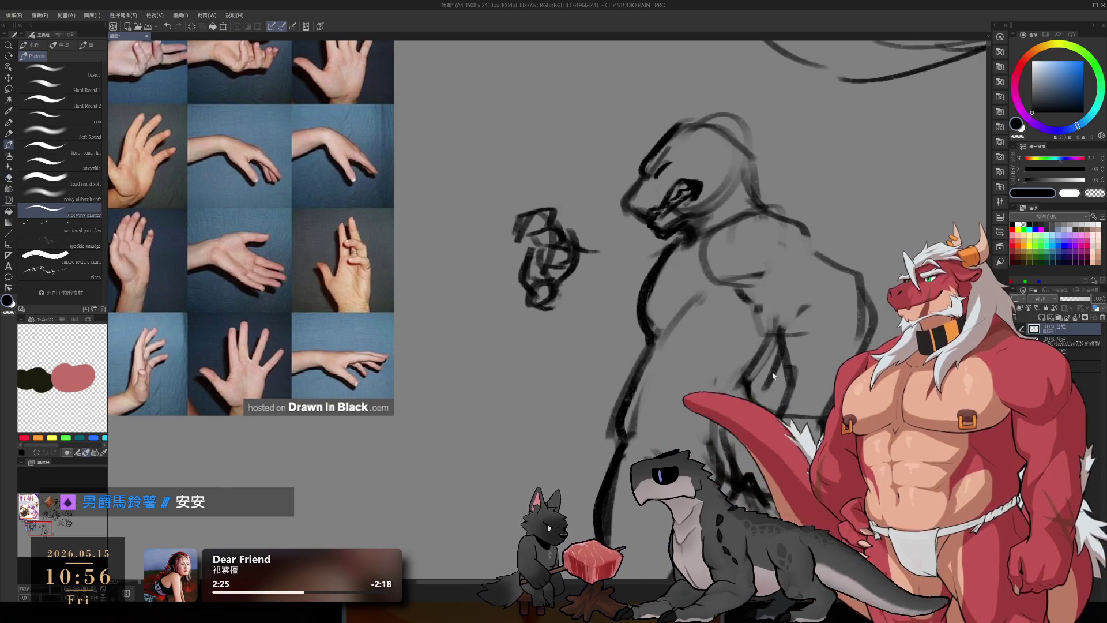
pyautogui.moveTo(775, 352); pyautogui.dragTo(759, 415)
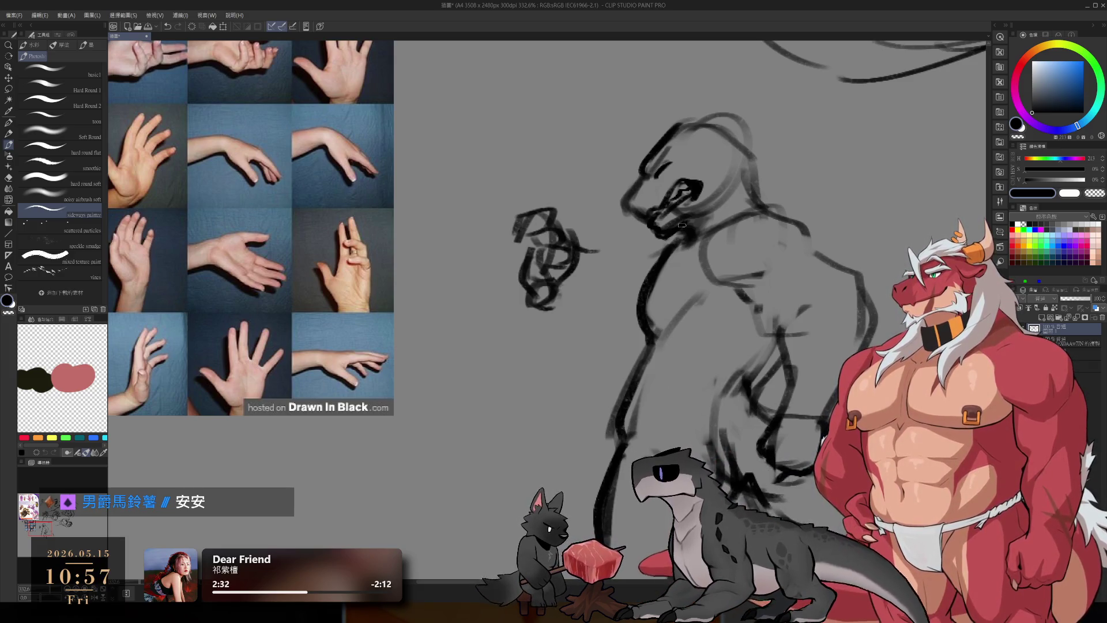
pyautogui.scroll(5, 700, 157)
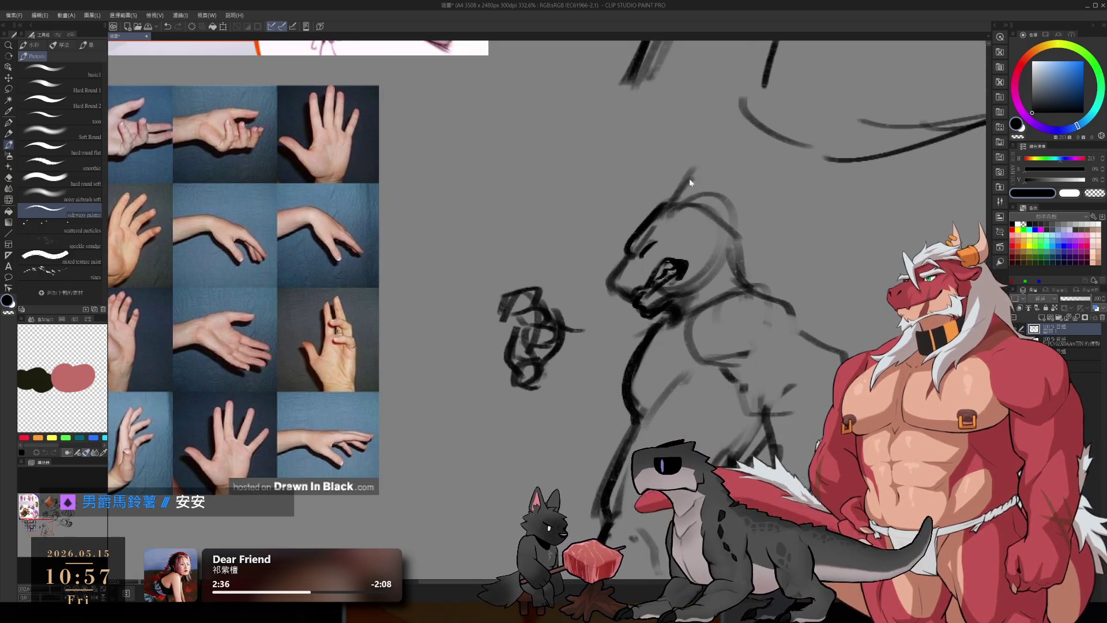
pyautogui.hotkey('ctrl', 'z')
# Step: Redraw the curves on top of the head and erase the stray lines there
pyautogui.moveTo(625, 183); pyautogui.dragTo(645, 222)
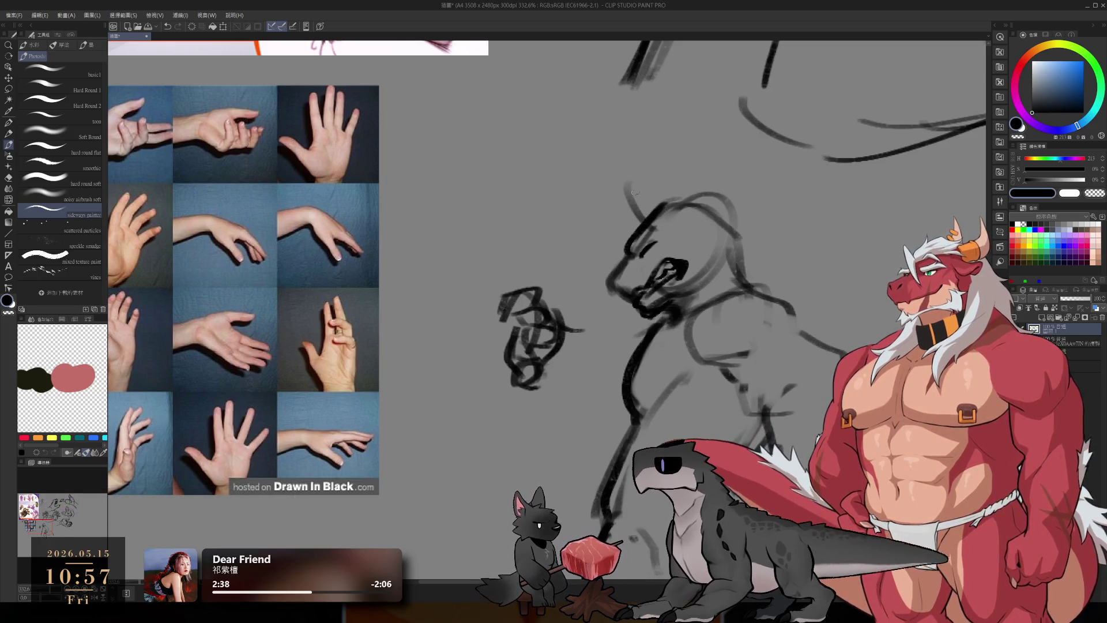
pyautogui.moveTo(611, 177); pyautogui.dragTo(704, 199)
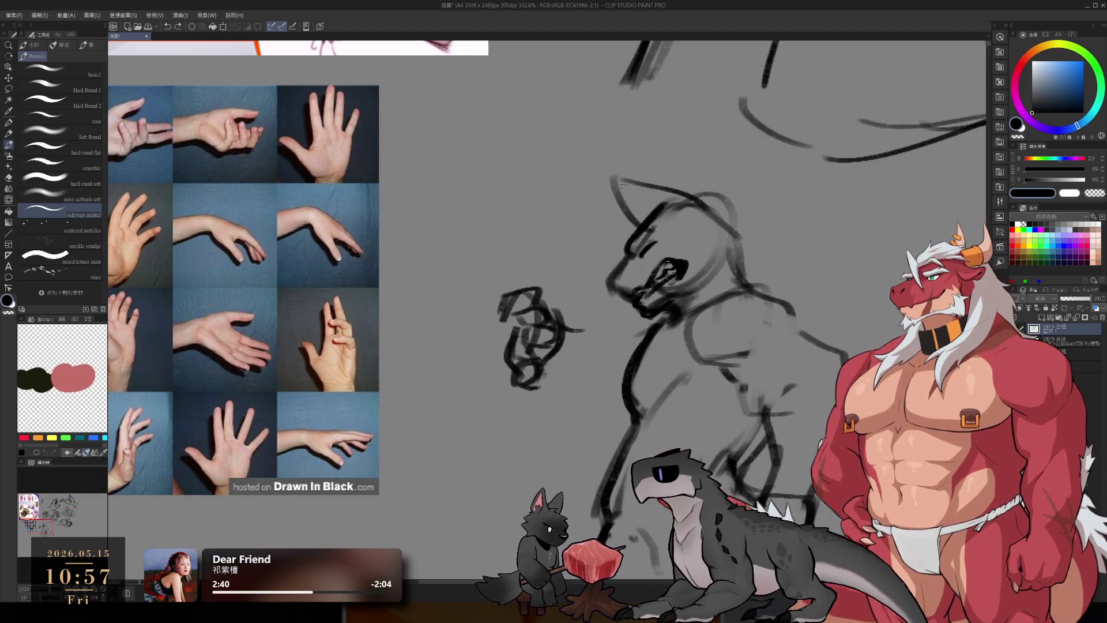
pyautogui.hotkey('ctrl', 'z')
pyautogui.moveTo(611, 178); pyautogui.dragTo(717, 224)
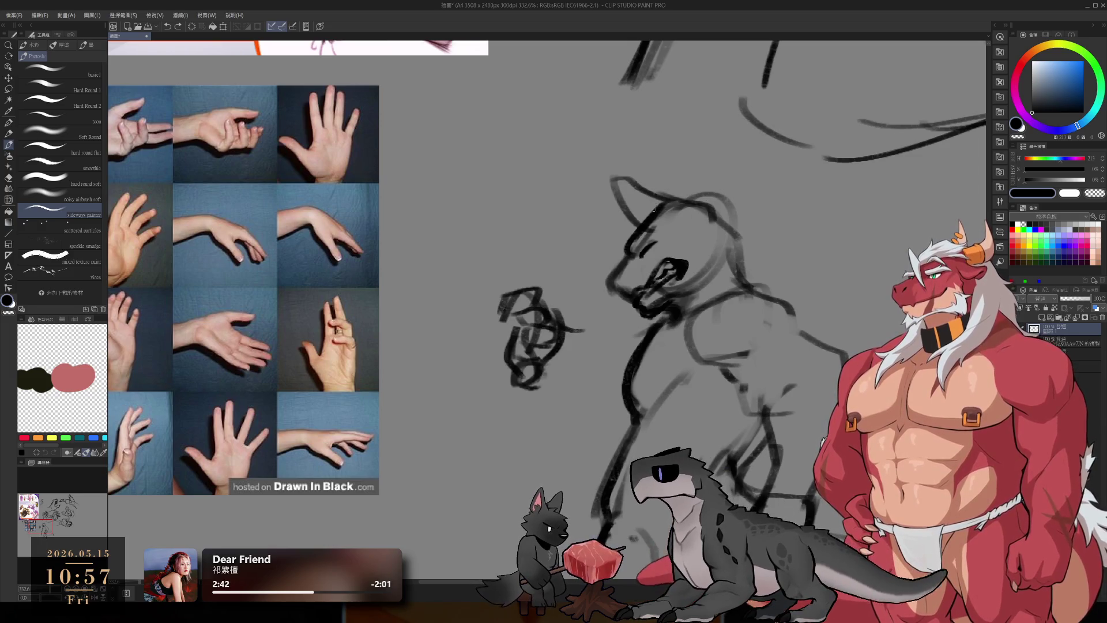
pyautogui.press('e')
pyautogui.moveTo(640, 225)
pyautogui.mouseDown()
pyautogui.moveTo(657, 207)
pyautogui.moveTo(688, 213)
pyautogui.mouseUp()
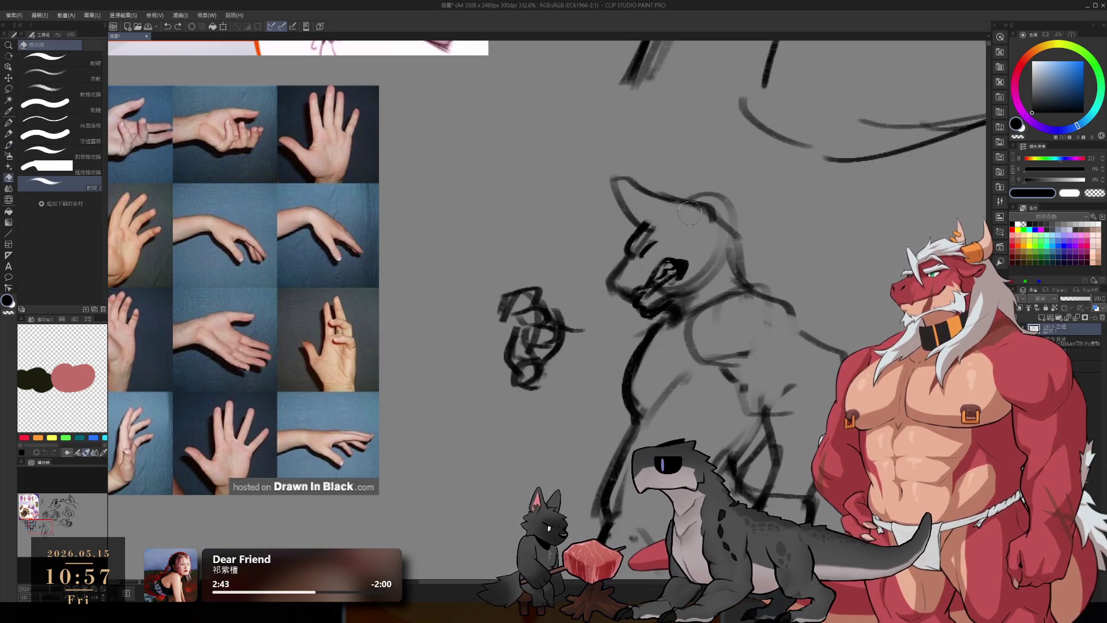
pyautogui.press('b')
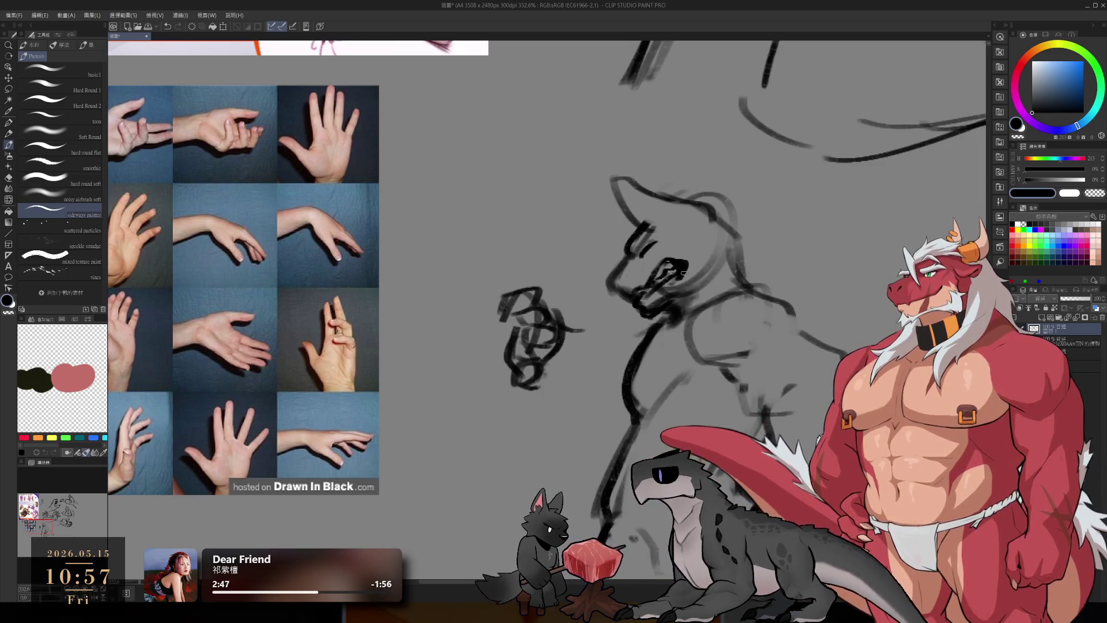
# Step: Draw the brow line, neck contour, mouth mark, ear spike and a curve left of the body
pyautogui.moveTo(684, 254)
pyautogui.mouseDown()
pyautogui.moveTo(717, 245)
pyautogui.moveTo(708, 280)
pyautogui.mouseUp()
pyautogui.moveTo(736, 241)
pyautogui.mouseDown()
pyautogui.moveTo(796, 237)
pyautogui.moveTo(767, 256)
pyautogui.mouseUp()
pyautogui.moveTo(773, 270); pyautogui.dragTo(821, 291)
pyautogui.moveTo(818, 291)
pyautogui.mouseDown()
pyautogui.moveTo(789, 311)
pyautogui.moveTo(799, 332)
pyautogui.mouseUp()
pyautogui.moveTo(660, 311); pyautogui.dragTo(668, 328)
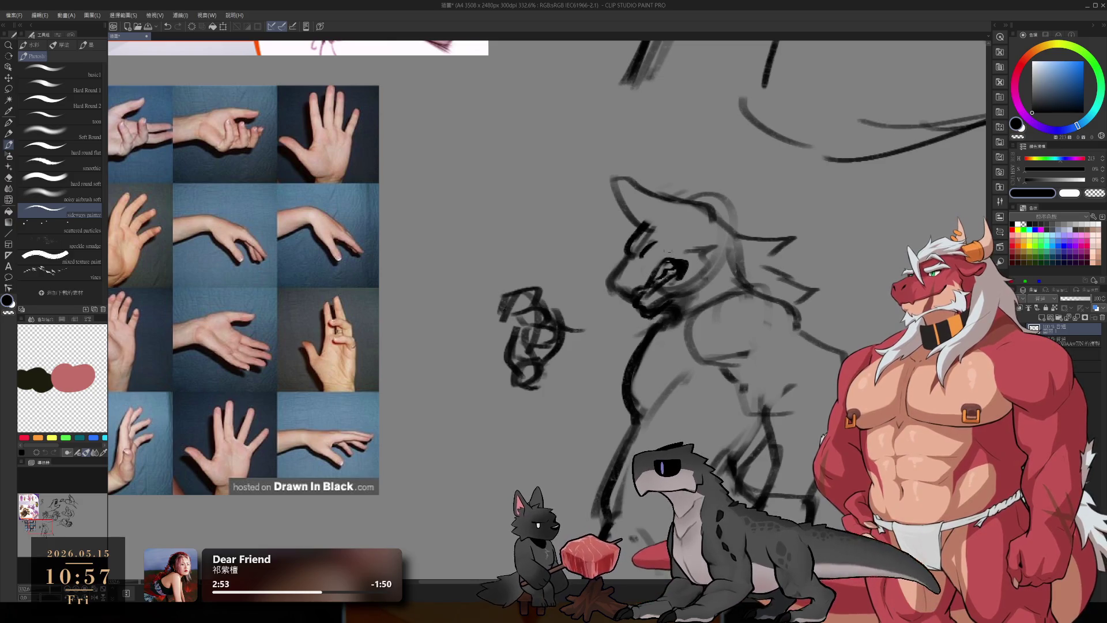
pyautogui.press('e')
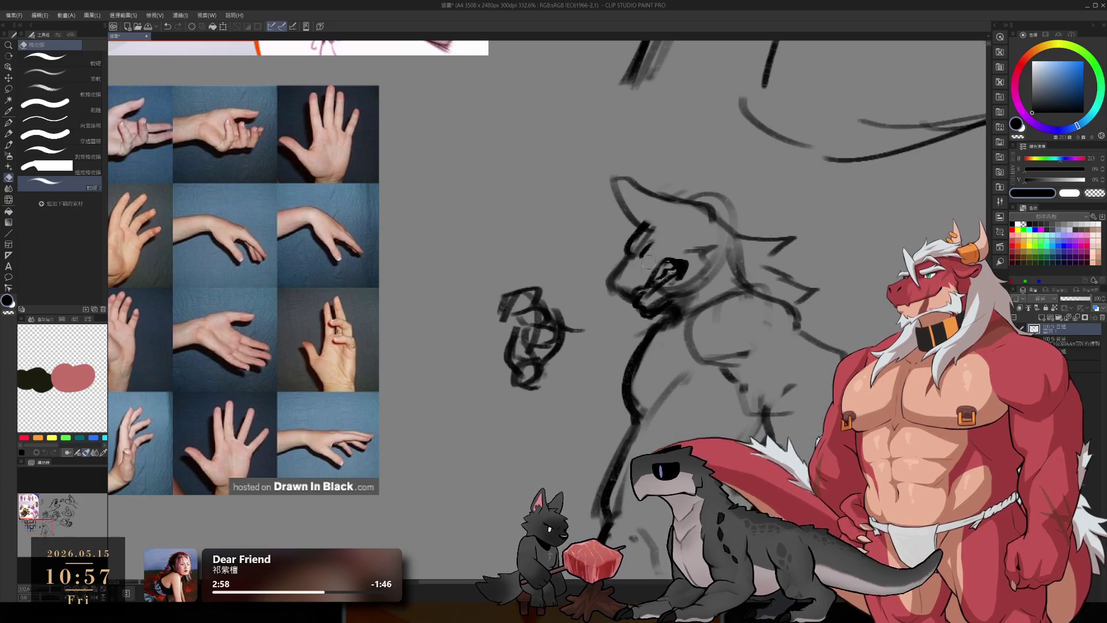
pyautogui.press('b')
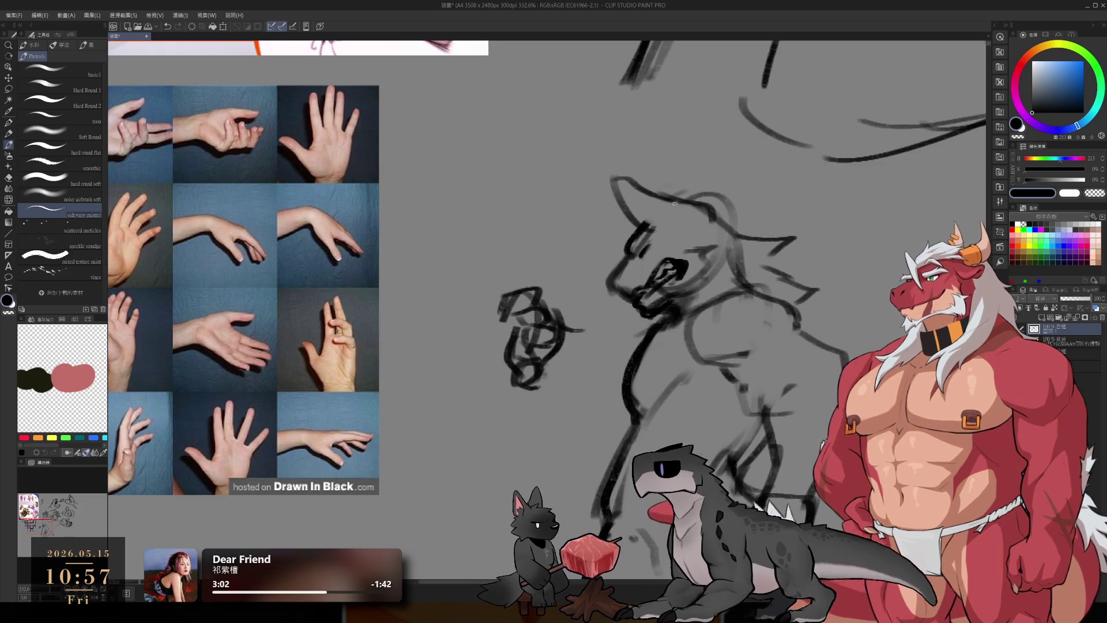
pyautogui.moveTo(672, 201)
pyautogui.mouseDown()
pyautogui.moveTo(712, 193)
pyautogui.moveTo(736, 220)
pyautogui.mouseUp()
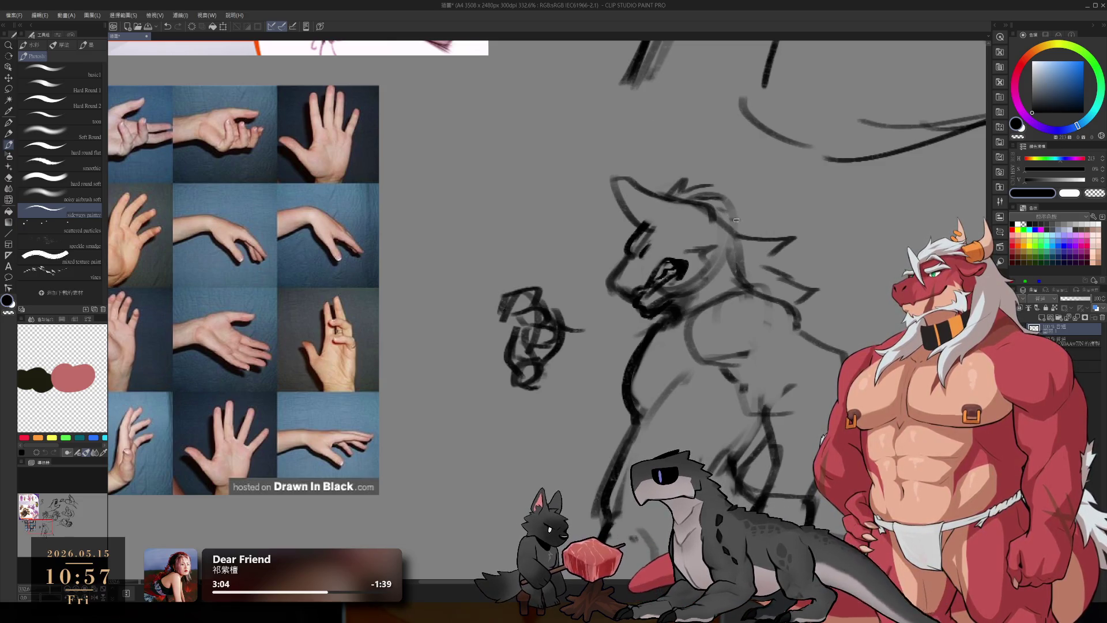
pyautogui.moveTo(587, 336)
pyautogui.mouseDown()
pyautogui.moveTo(609, 362)
pyautogui.moveTo(581, 406)
pyautogui.moveTo(536, 385)
pyautogui.moveTo(581, 404)
pyautogui.mouseUp()
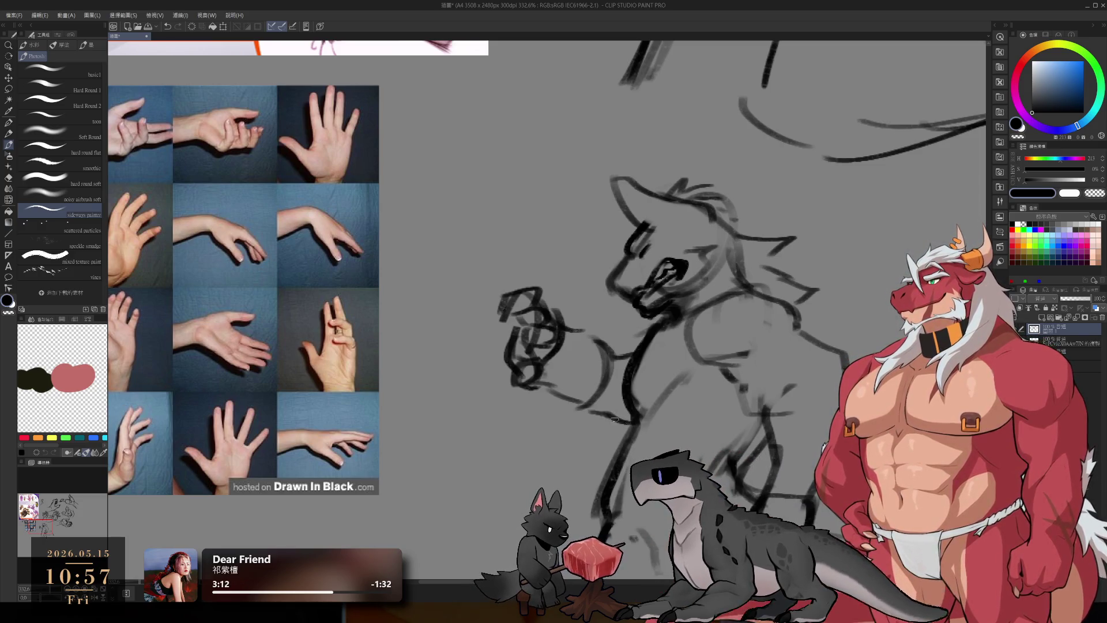
# Step: Lasso the raised fist and forearm and shift them left
pyautogui.scroll(-5, 728, 321)
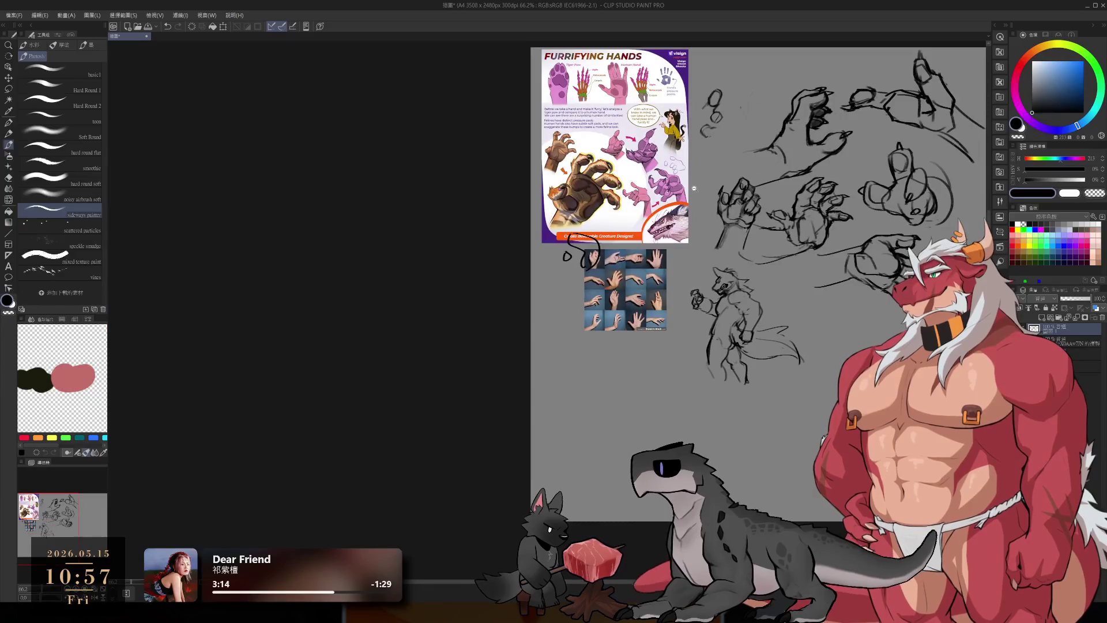
pyautogui.scroll(5, 700, 289)
pyautogui.moveTo(707, 410)
pyautogui.mouseDown()
pyautogui.moveTo(647, 377)
pyautogui.moveTo(633, 275)
pyautogui.mouseUp()
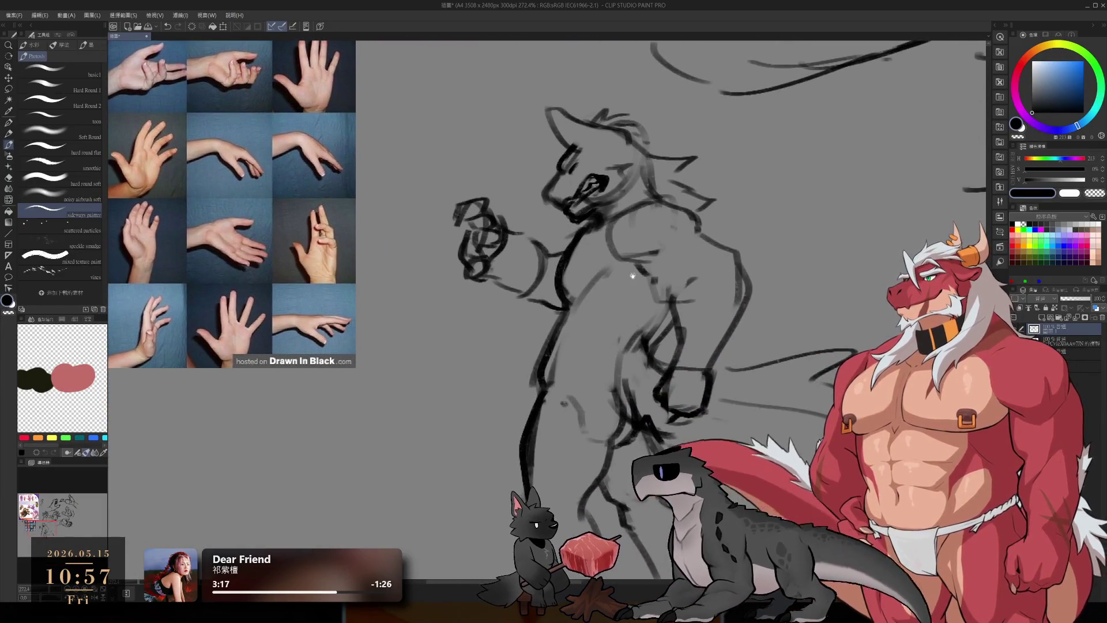
pyautogui.scroll(3, 572, 250)
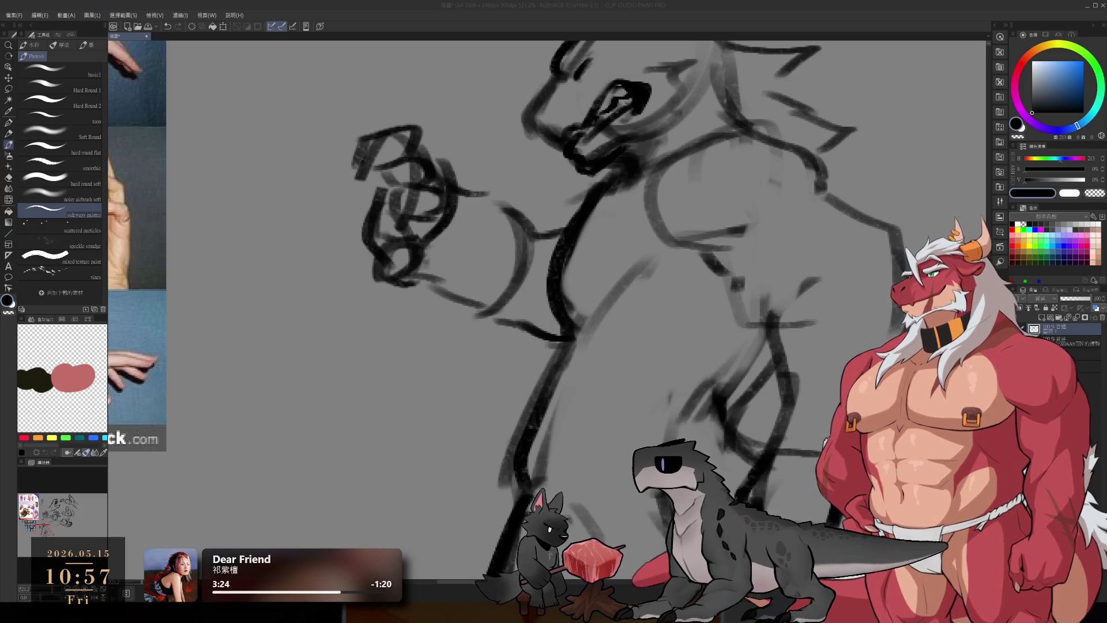
pyautogui.scroll(-5, 572, 272)
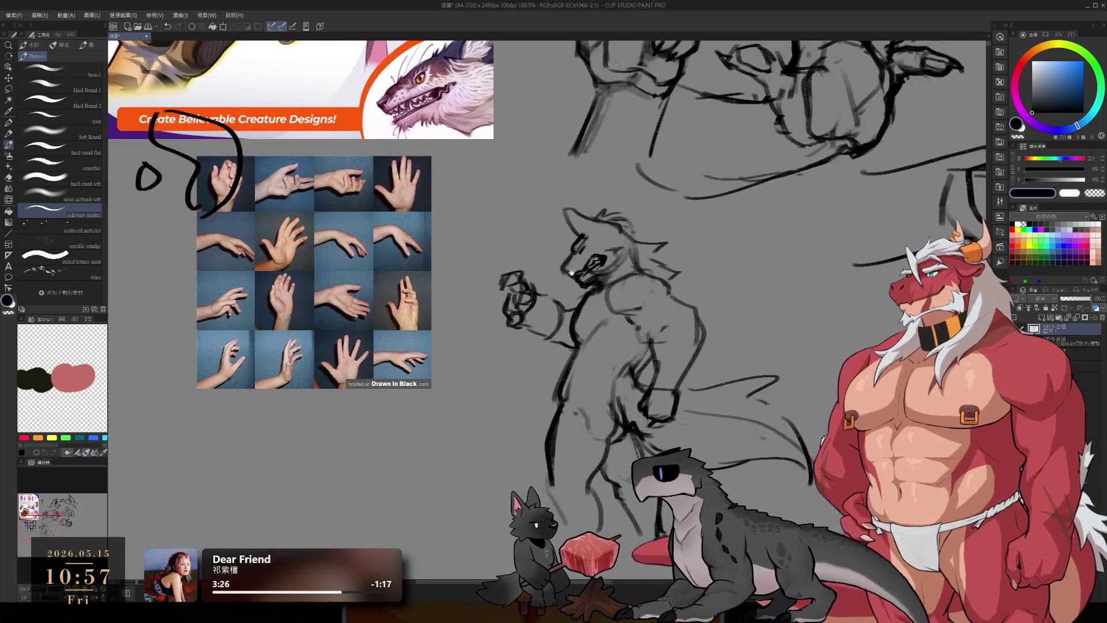
pyautogui.scroll(4, 571, 272)
pyautogui.press('m')
pyautogui.moveTo(582, 231)
pyautogui.mouseDown()
pyautogui.moveTo(449, 145)
pyautogui.moveTo(421, 352)
pyautogui.moveTo(663, 265)
pyautogui.moveTo(614, 283)
pyautogui.mouseUp()
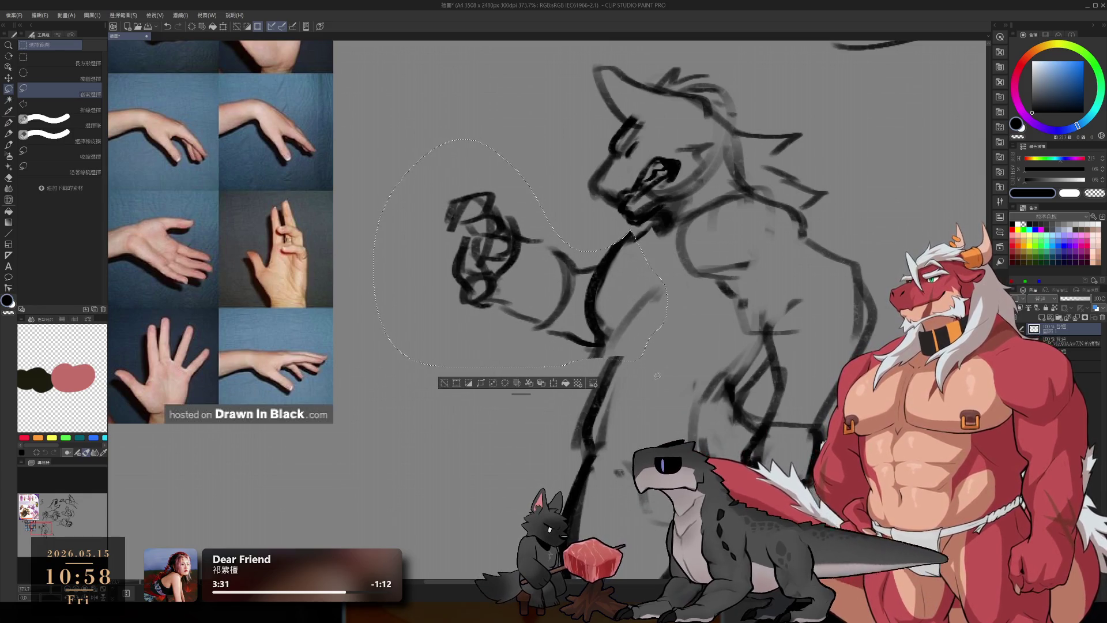
# Step: Deselect, then extend the chest line down toward the leg and darken the left leg line
pyautogui.hotkey('ctrl', 'd')
pyautogui.press('b')
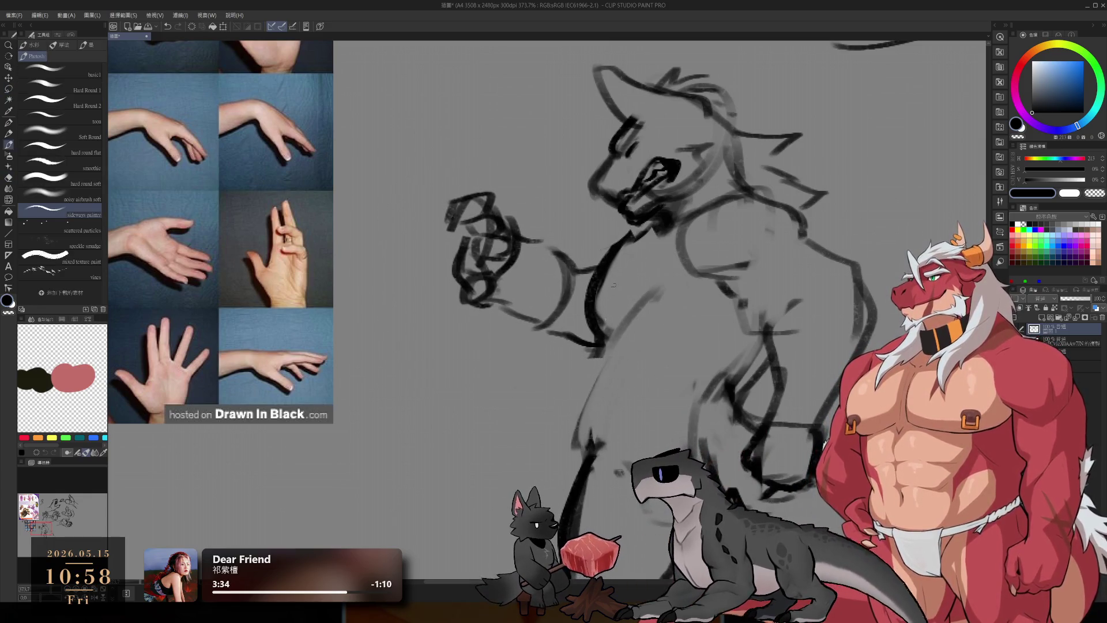
pyautogui.moveTo(605, 346); pyautogui.dragTo(579, 461)
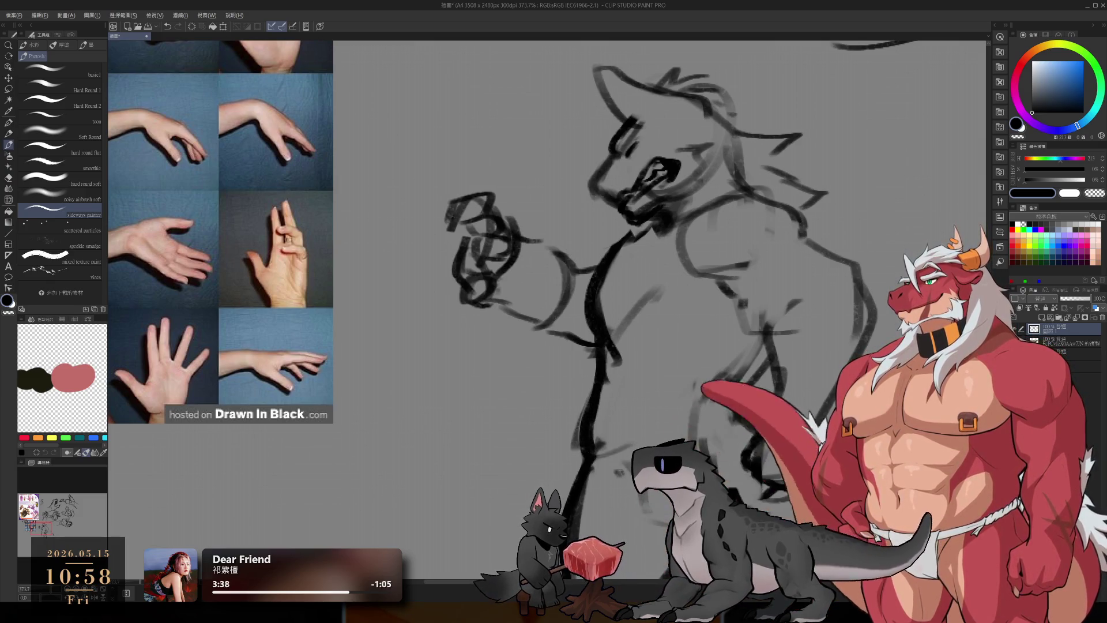
pyautogui.scroll(-5, 709, 357)
pyautogui.moveTo(657, 375); pyautogui.dragTo(645, 301)
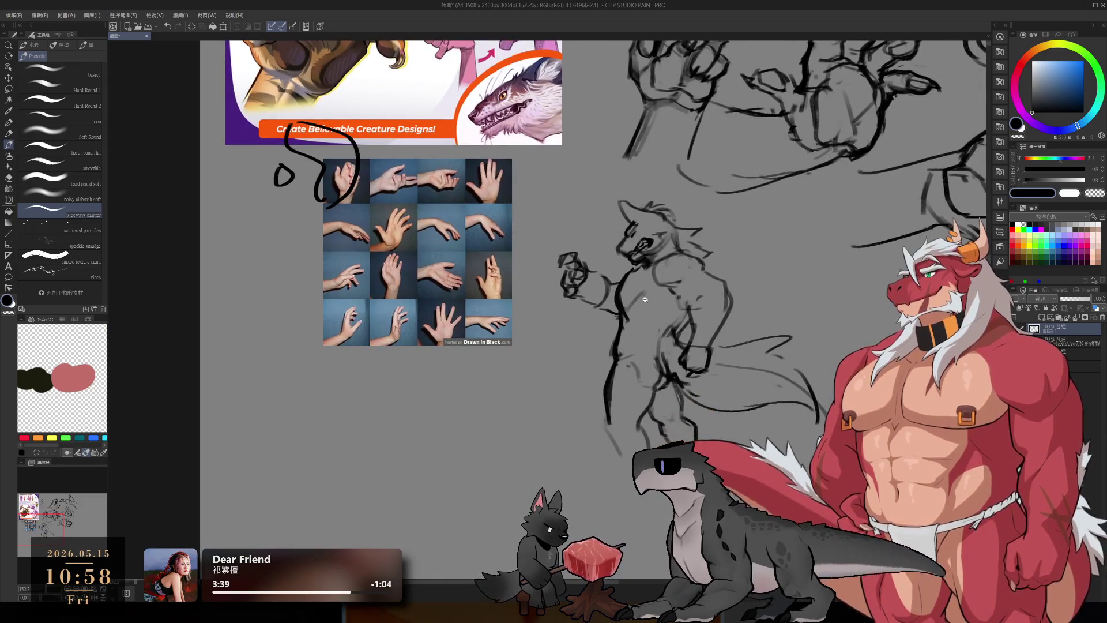
pyautogui.scroll(5, 599, 432)
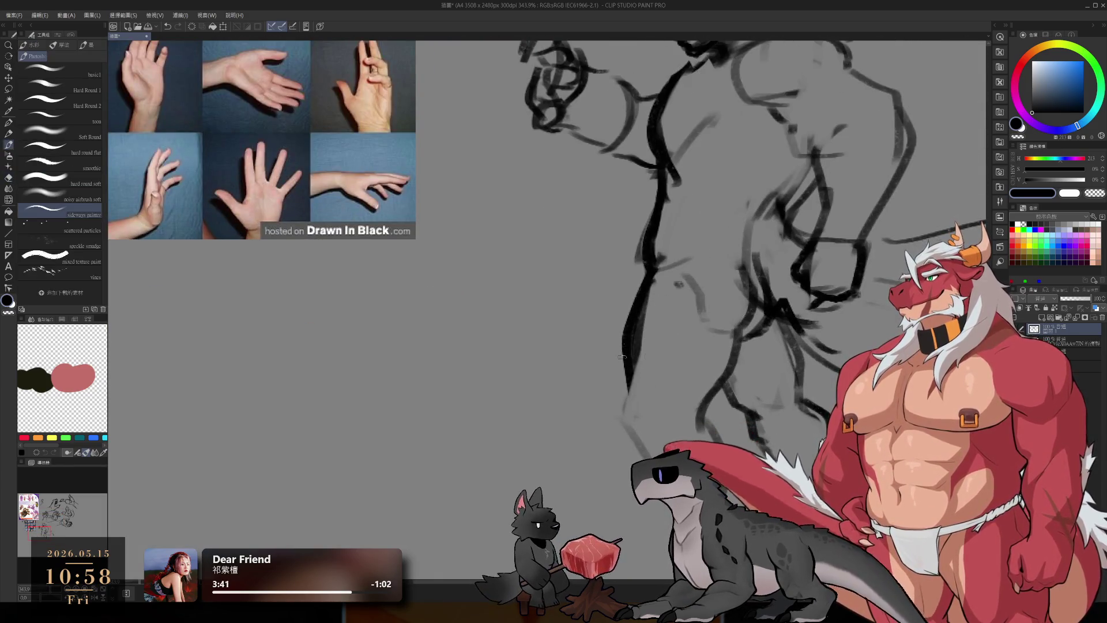
pyautogui.moveTo(625, 392); pyautogui.dragTo(642, 449)
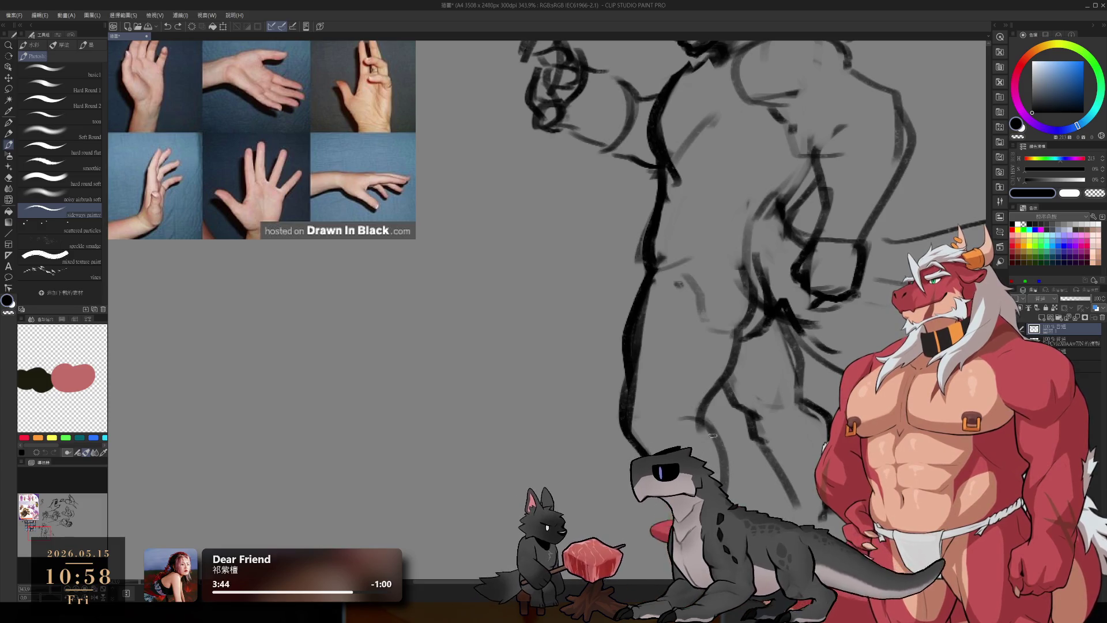
pyautogui.scroll(-8, 692, 397)
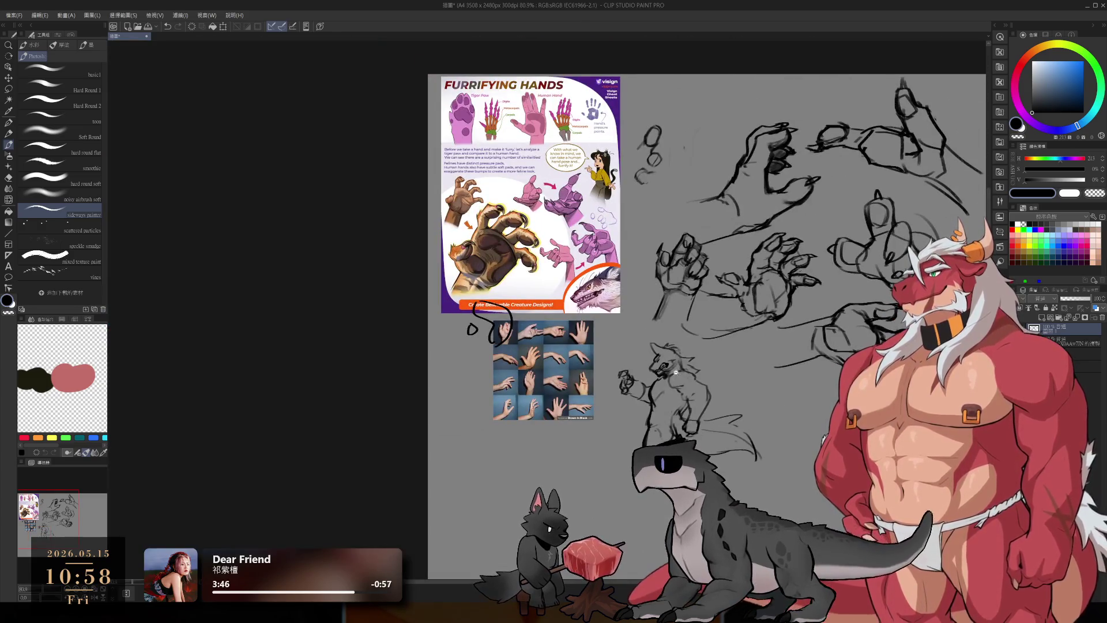
pyautogui.scroll(8, 676, 364)
# Step: Extend and darken the creature's shoulder line
pyautogui.press('e')
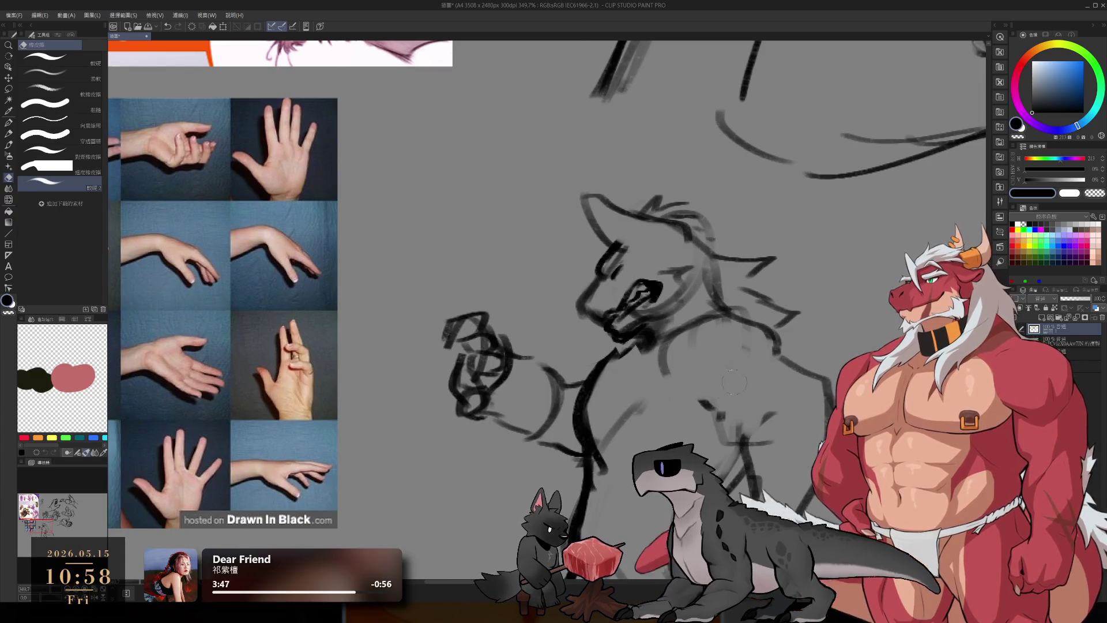
pyautogui.press('b')
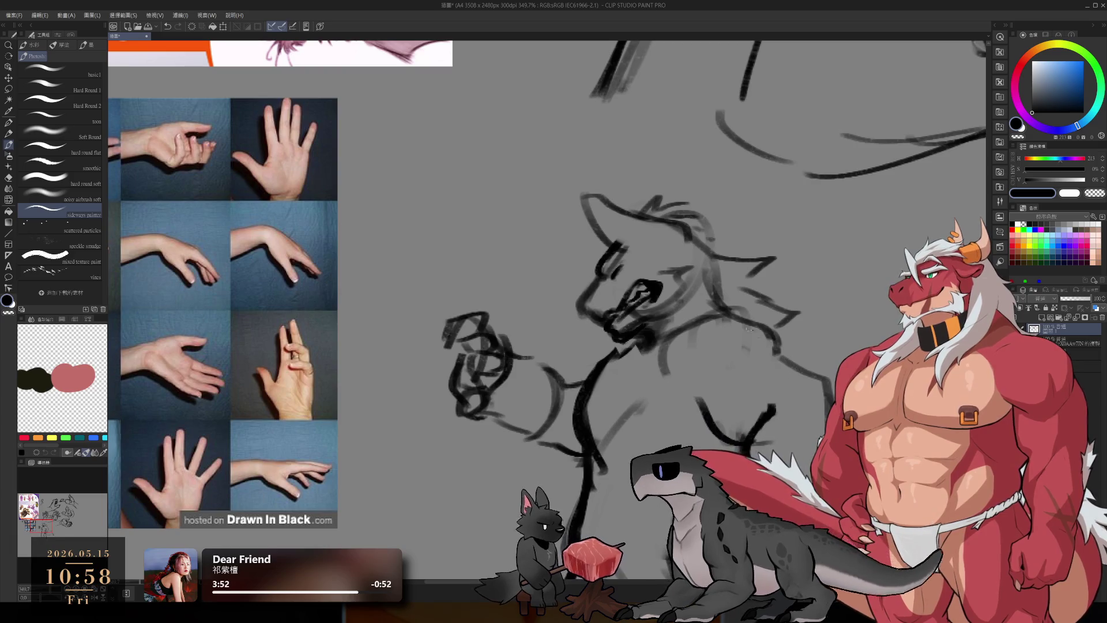
pyautogui.moveTo(775, 346); pyautogui.dragTo(786, 368)
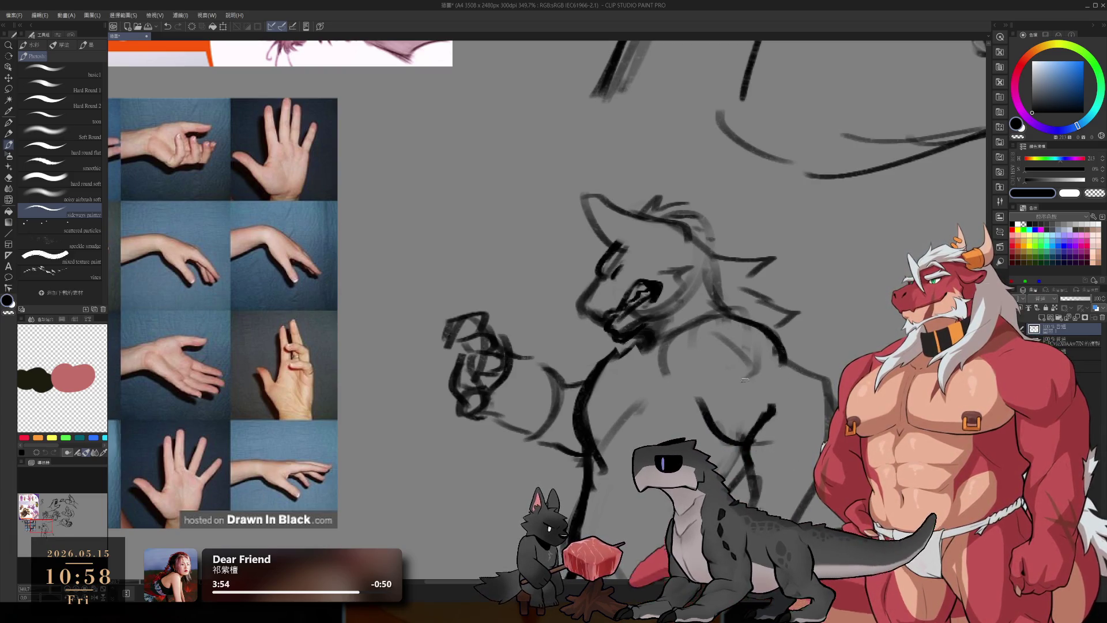
pyautogui.moveTo(746, 379); pyautogui.dragTo(796, 309)
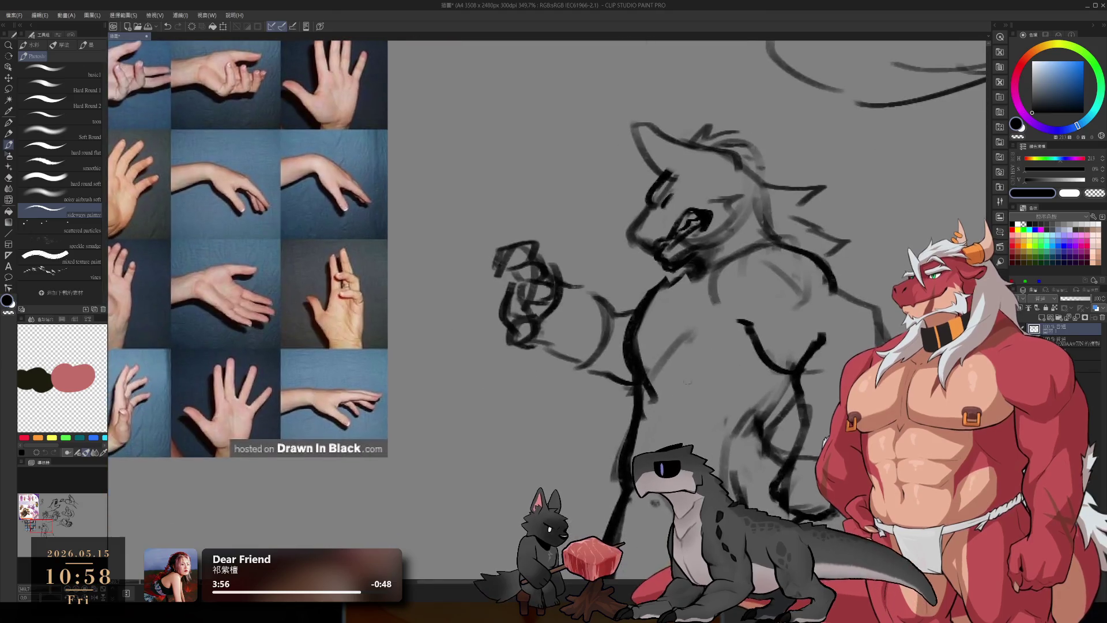
# Step: Erase old chest lines, redraw dark chest strokes and add a dark stroke at the chin
pyautogui.press('e')
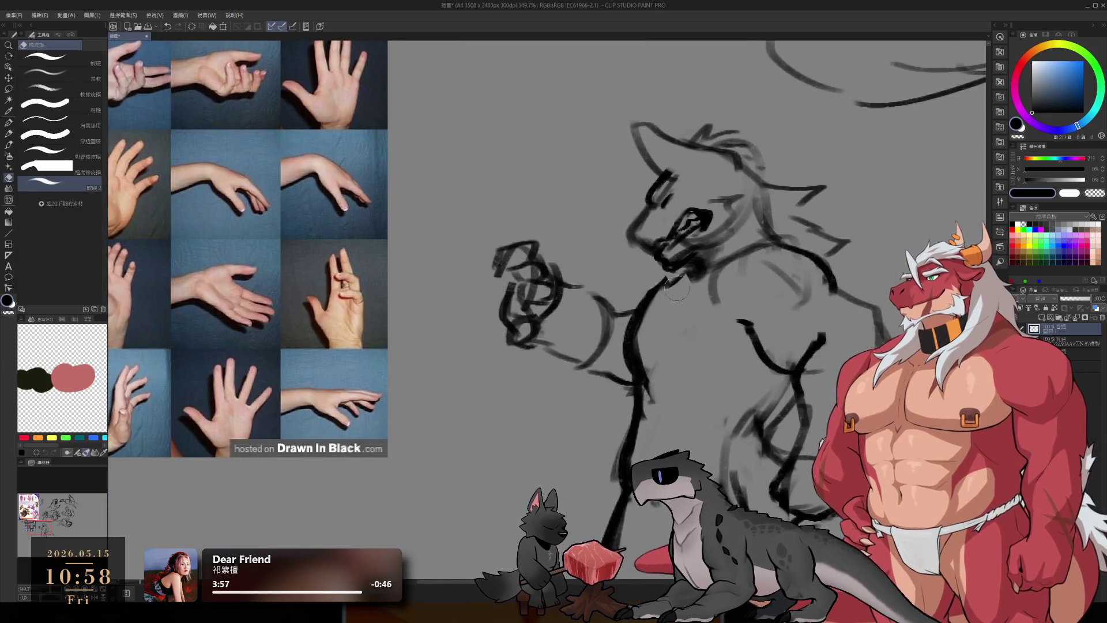
pyautogui.press('b')
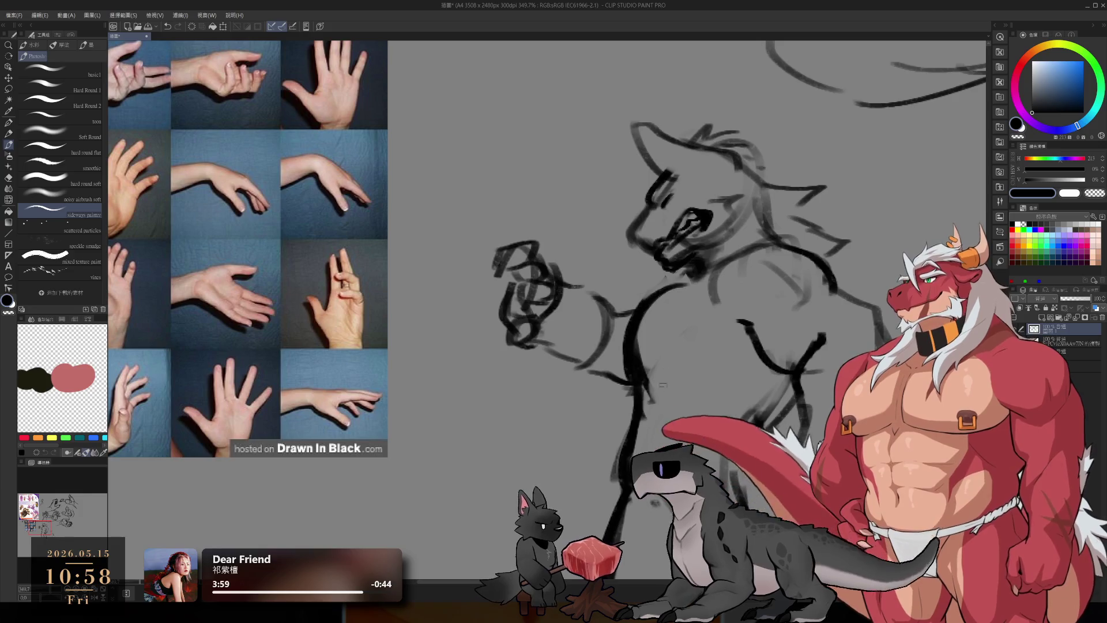
pyautogui.press('e')
pyautogui.moveTo(637, 378); pyautogui.dragTo(648, 340)
pyautogui.press('b')
pyautogui.moveTo(640, 394); pyautogui.dragTo(700, 348)
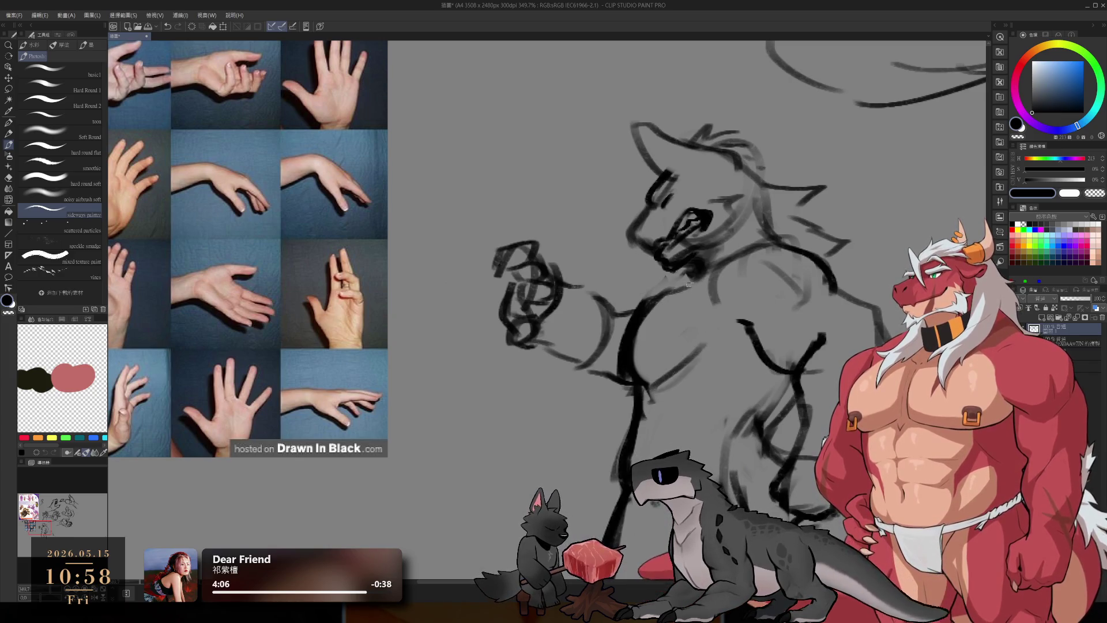
pyautogui.moveTo(695, 278)
pyautogui.mouseDown()
pyautogui.moveTo(654, 285)
pyautogui.moveTo(639, 304)
pyautogui.mouseUp()
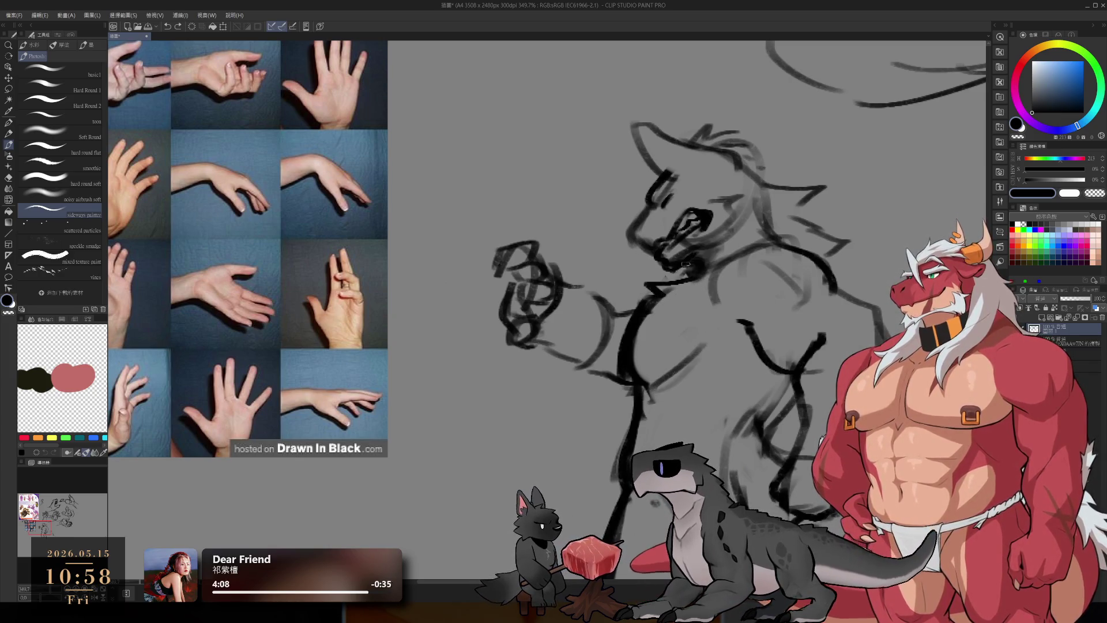
# Step: Add dark strokes to the lower torso and faint lines across the belly
pyautogui.scroll(-5, 683, 311)
pyautogui.scroll(3, 707, 384)
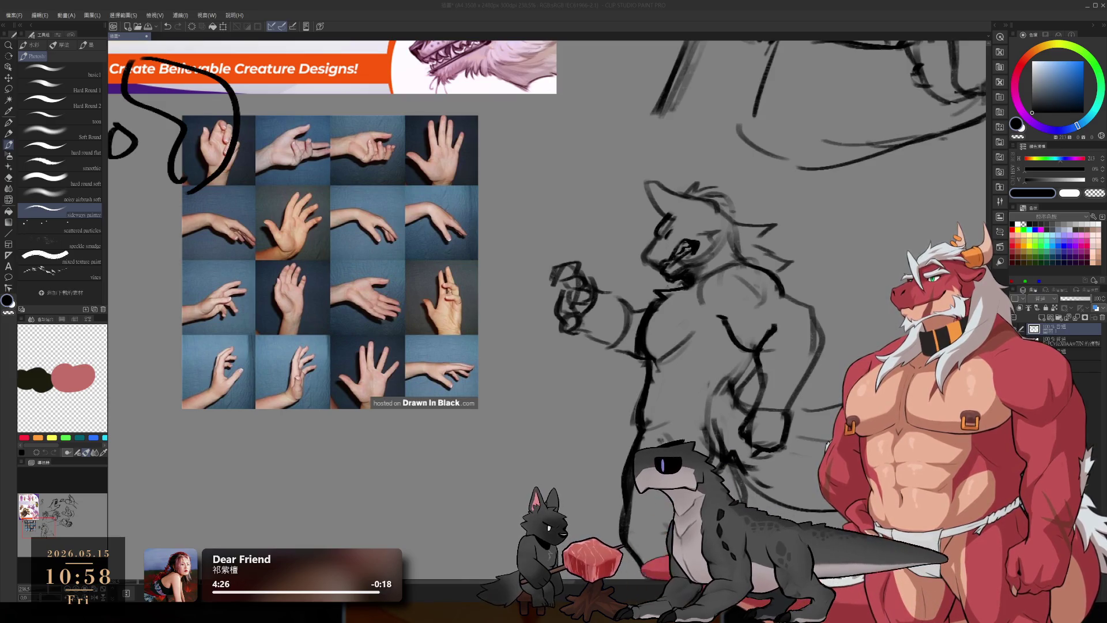
pyautogui.click(910, 4)
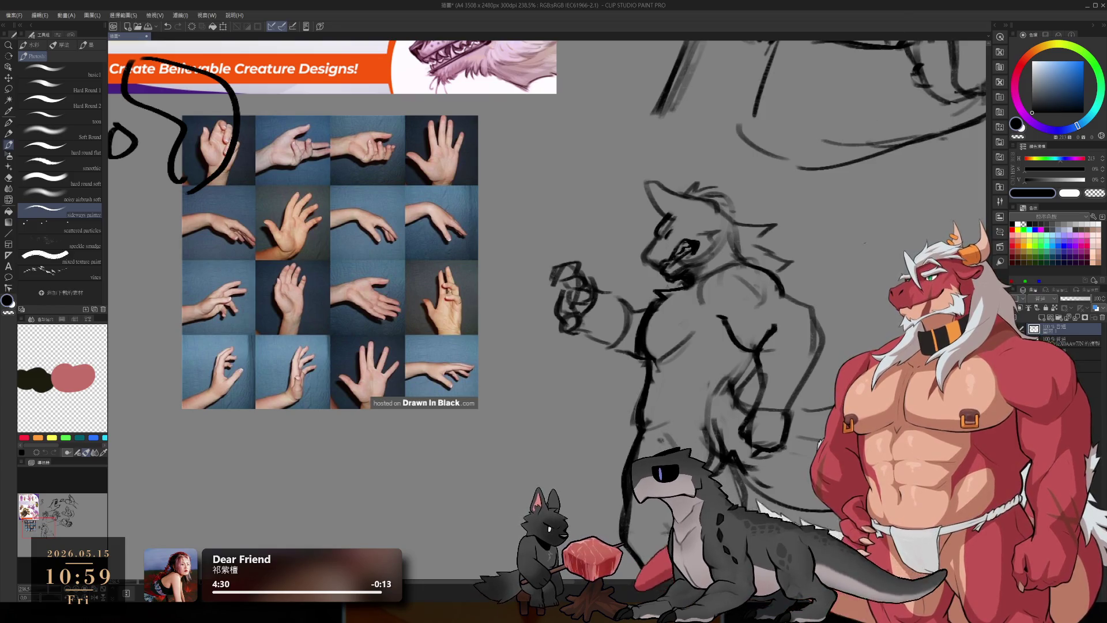
pyautogui.press('e')
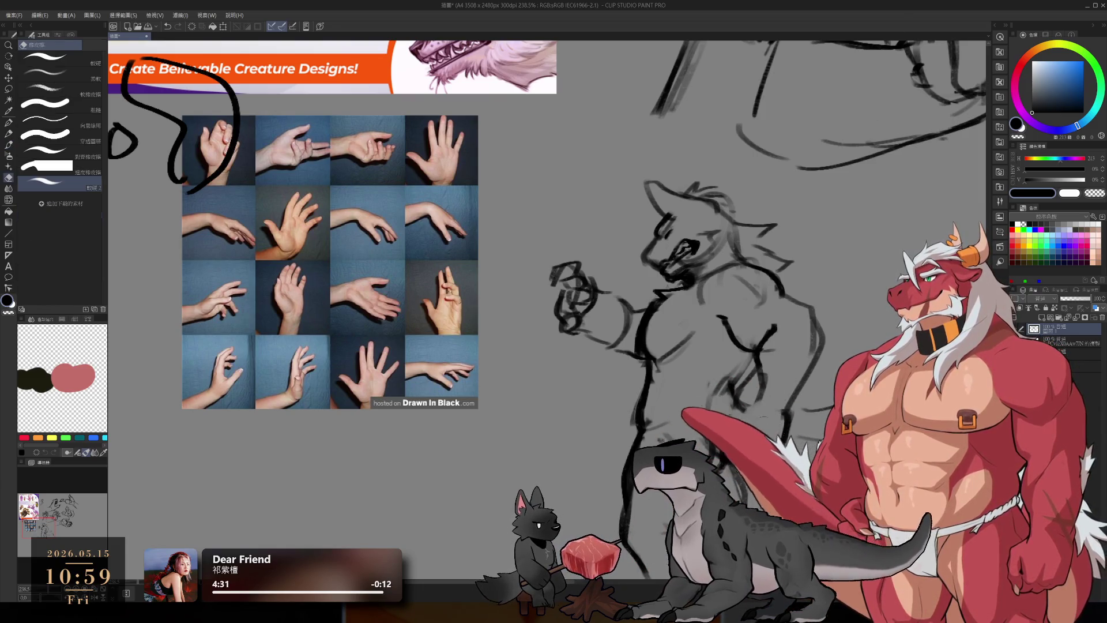
pyautogui.press('b')
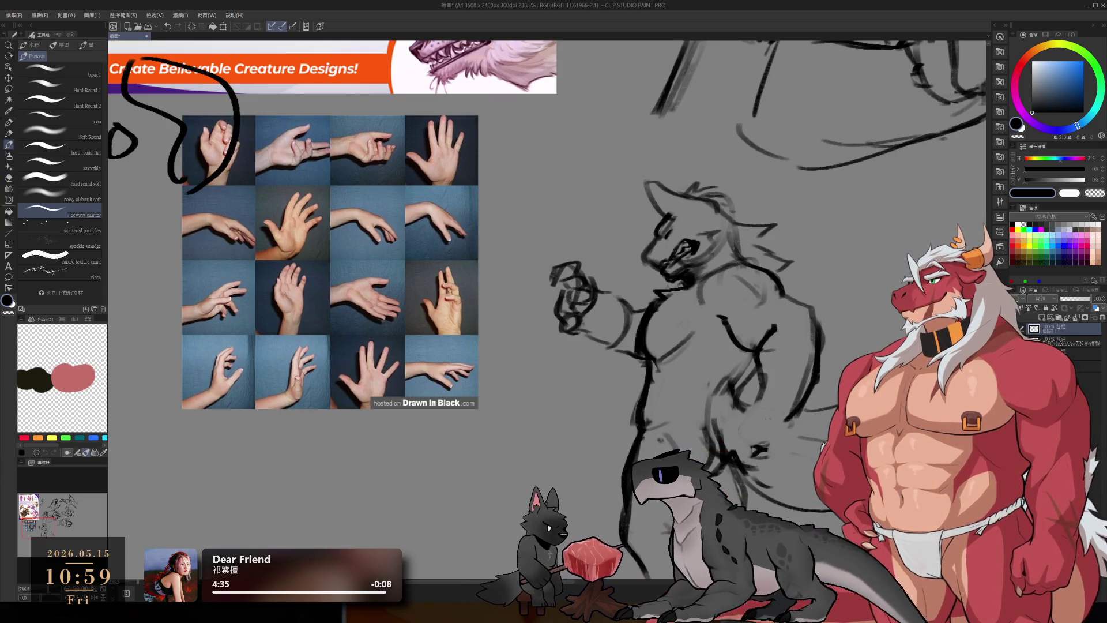
pyautogui.moveTo(757, 395)
pyautogui.mouseDown()
pyautogui.moveTo(743, 414)
pyautogui.moveTo(772, 413)
pyautogui.mouseUp()
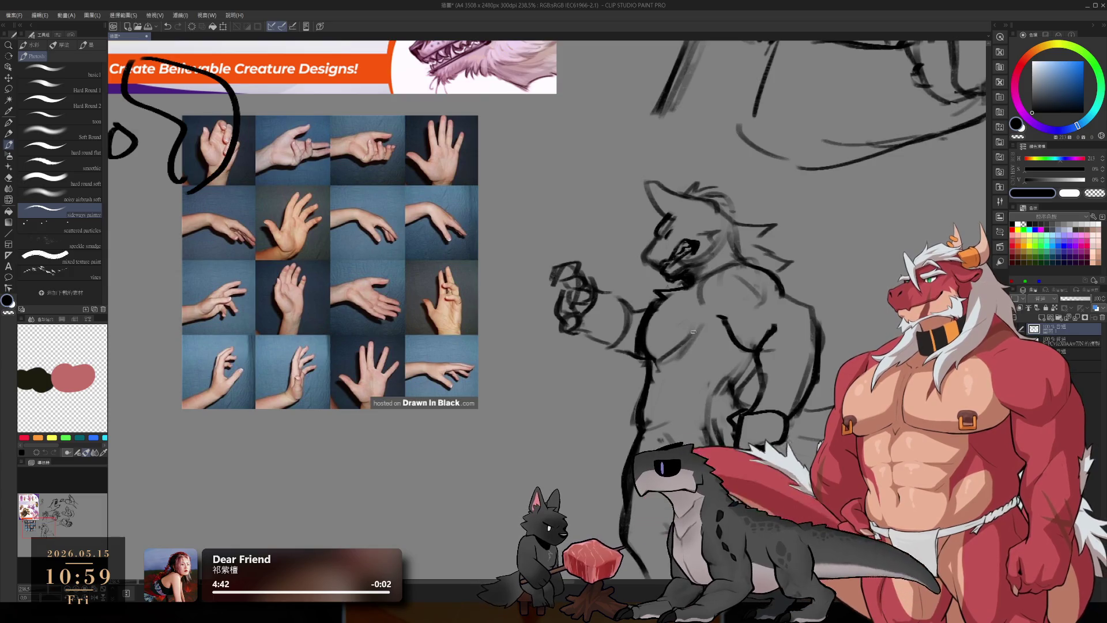
pyautogui.moveTo(694, 350)
pyautogui.mouseDown()
pyautogui.moveTo(683, 384)
pyautogui.moveTo(663, 385)
pyautogui.mouseUp()
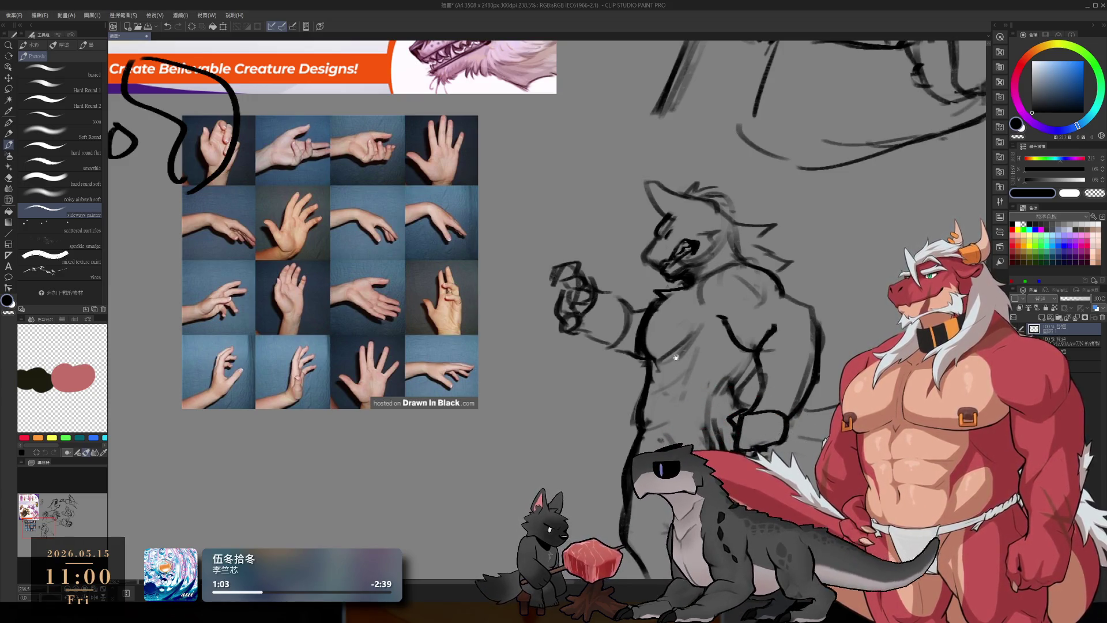
pyautogui.moveTo(648, 351); pyautogui.dragTo(585, 340)
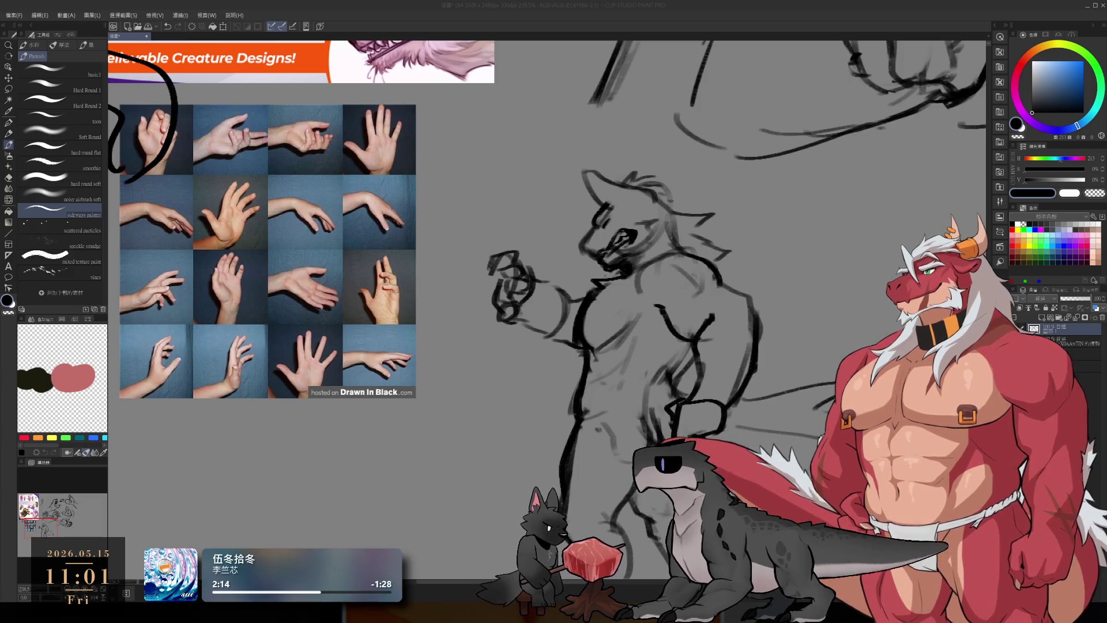
# Step: Draw a contour line under the arm, undoing the trial shoulder strokes
pyautogui.click(916, 2)
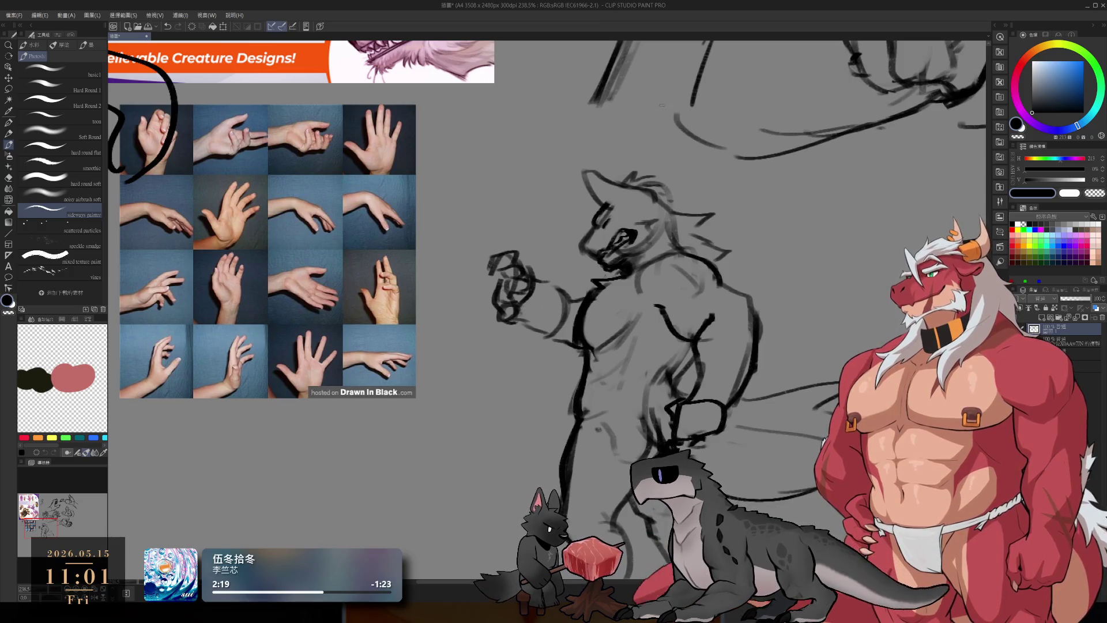
pyautogui.moveTo(695, 269); pyautogui.dragTo(661, 221)
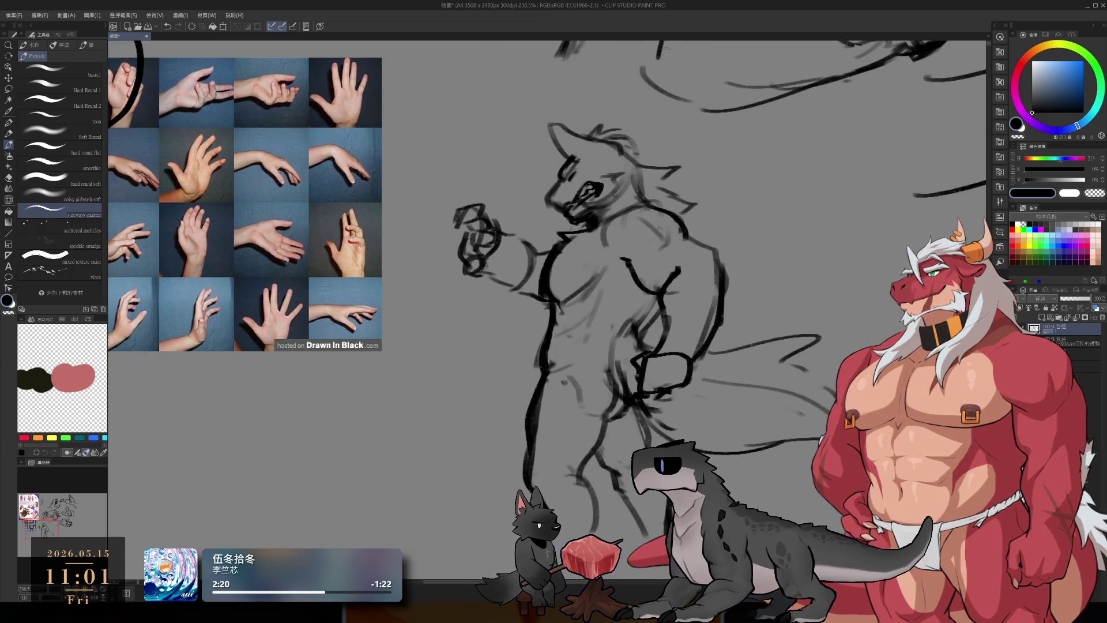
pyautogui.scroll(-5, 693, 338)
pyautogui.scroll(3, 663, 375)
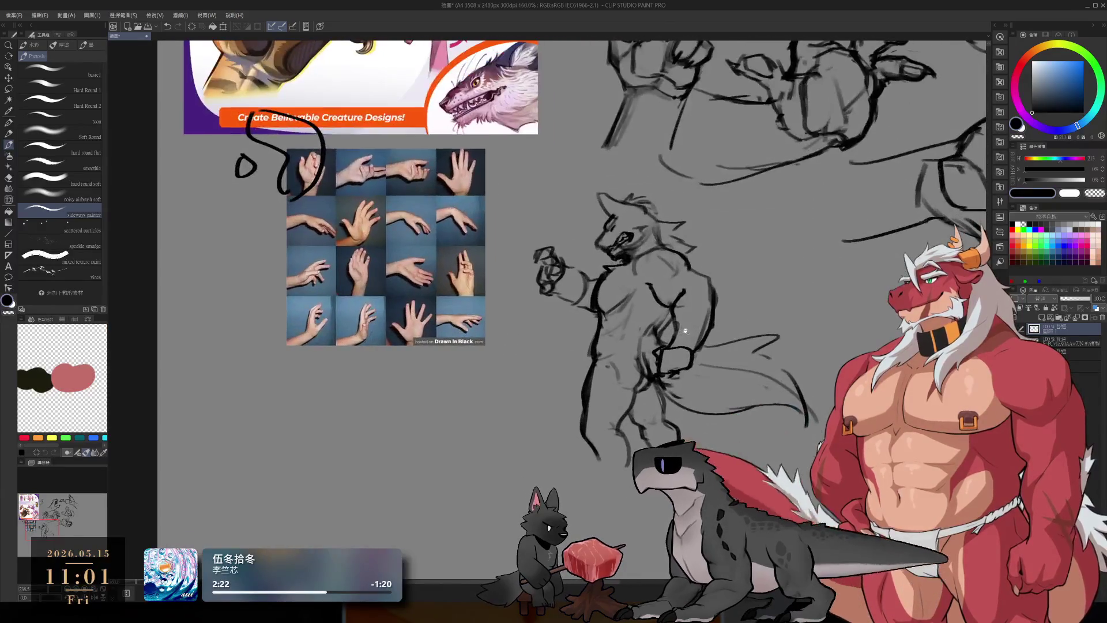
pyautogui.scroll(3, 657, 374)
pyautogui.scroll(2, 658, 373)
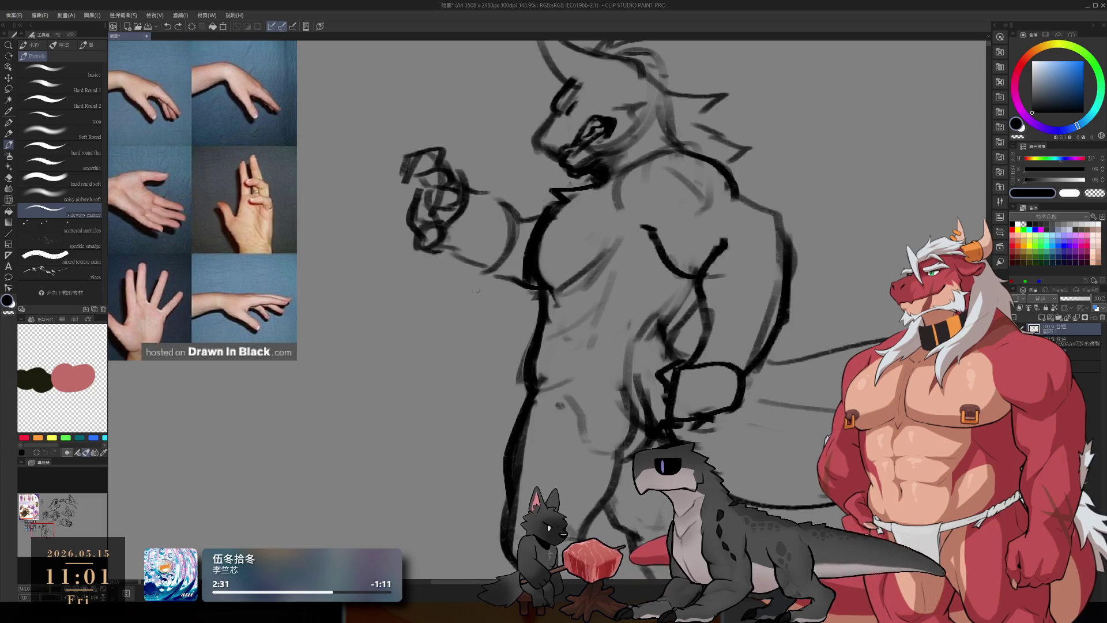
pyautogui.moveTo(438, 250); pyautogui.dragTo(540, 292)
pyautogui.moveTo(509, 203)
pyautogui.mouseDown()
pyautogui.moveTo(524, 218)
pyautogui.moveTo(563, 207)
pyautogui.mouseUp()
pyautogui.hotkey('ctrl', 'z')
pyautogui.hotkey('ctrl', 'z')
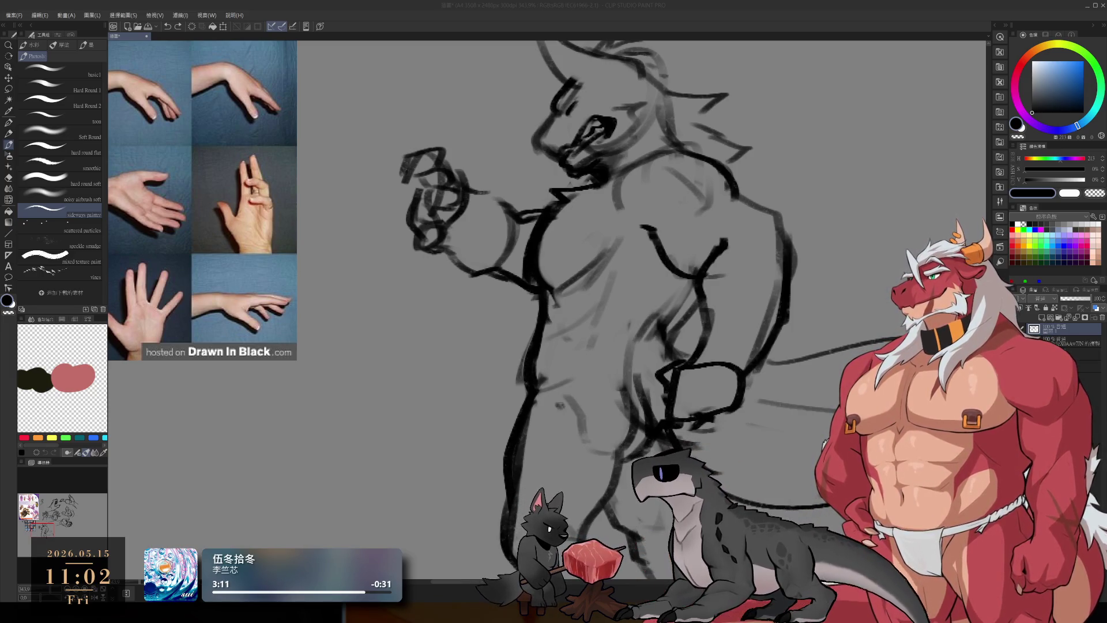
# Step: Redraw the shoulder curve and strengthen the torso's right contour down its side
pyautogui.click(880, 4)
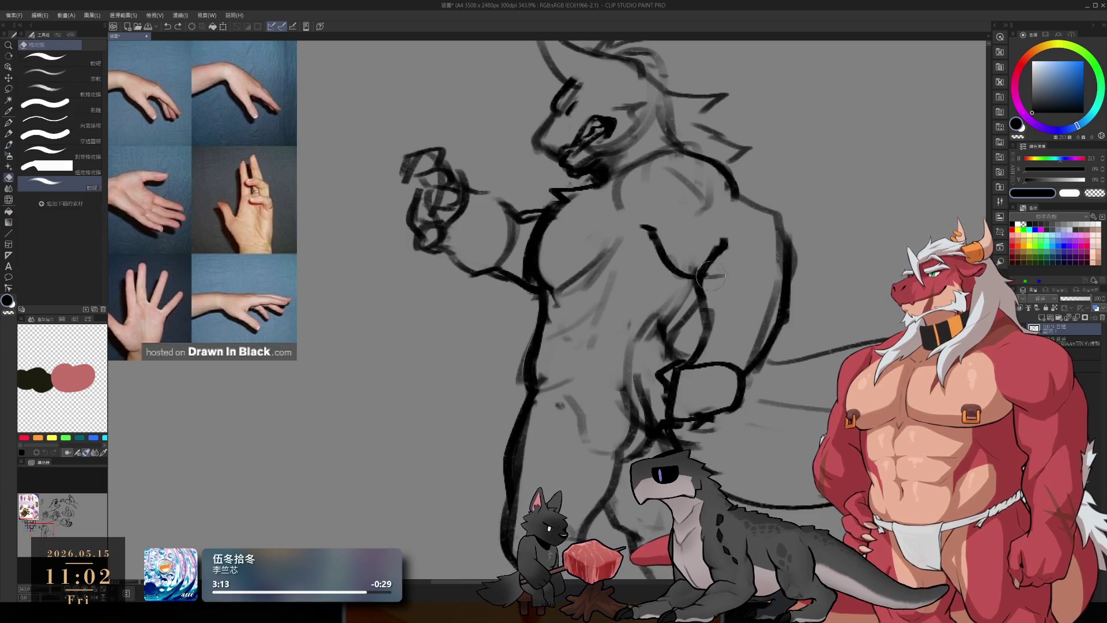
pyautogui.moveTo(724, 173)
pyautogui.mouseDown()
pyautogui.moveTo(739, 198)
pyautogui.moveTo(769, 346)
pyautogui.mouseUp()
pyautogui.moveTo(746, 193)
pyautogui.mouseDown()
pyautogui.moveTo(787, 253)
pyautogui.moveTo(785, 330)
pyautogui.moveTo(764, 354)
pyautogui.mouseUp()
pyautogui.moveTo(778, 237); pyautogui.dragTo(785, 269)
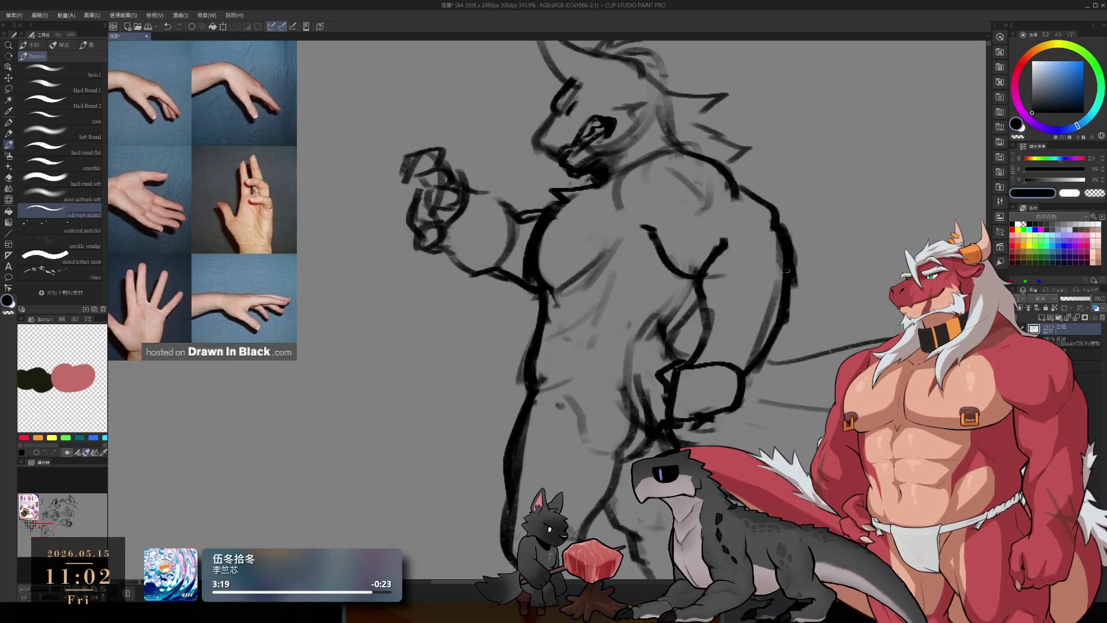
pyautogui.moveTo(775, 229)
pyautogui.mouseDown()
pyautogui.moveTo(788, 323)
pyautogui.moveTo(778, 337)
pyautogui.mouseUp()
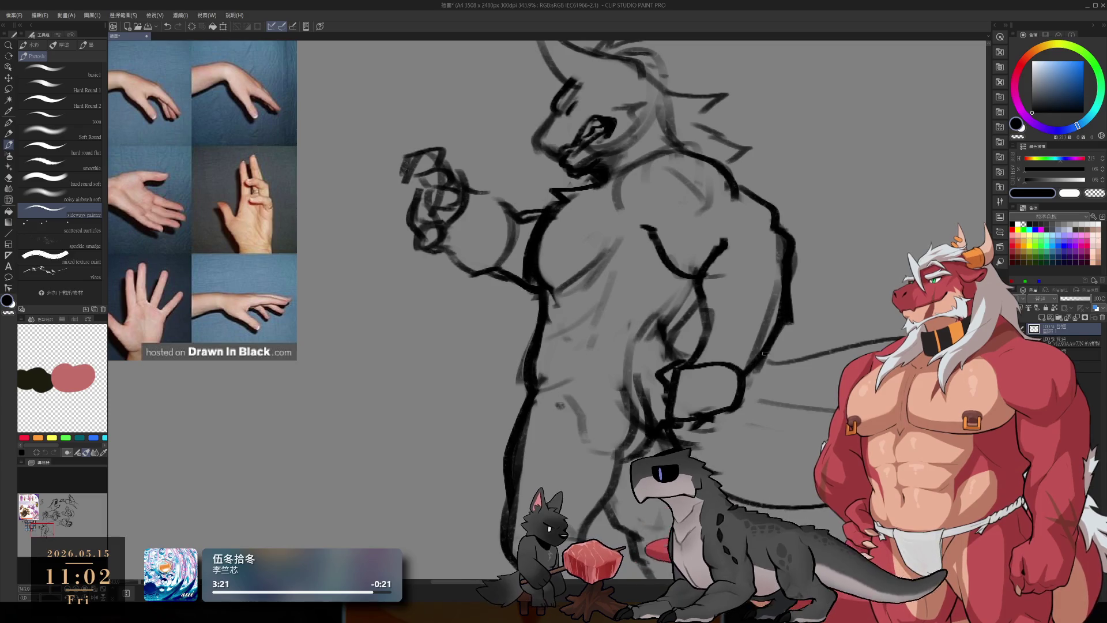
pyautogui.scroll(-4, 692, 359)
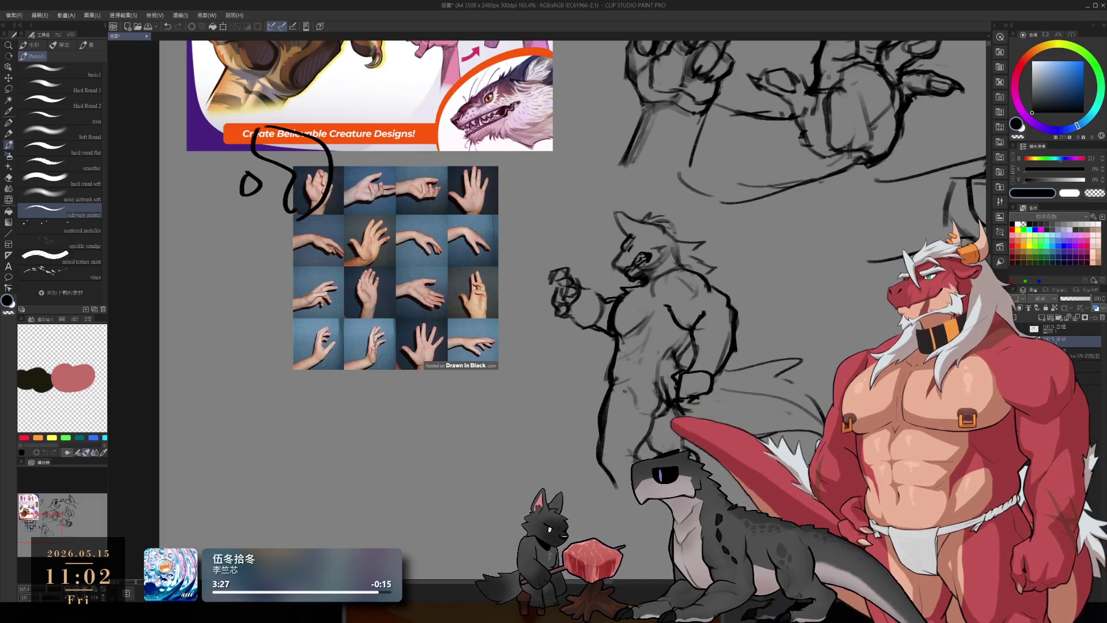
pyautogui.moveTo(664, 344); pyautogui.dragTo(607, 334)
pyautogui.scroll(2, 610, 325)
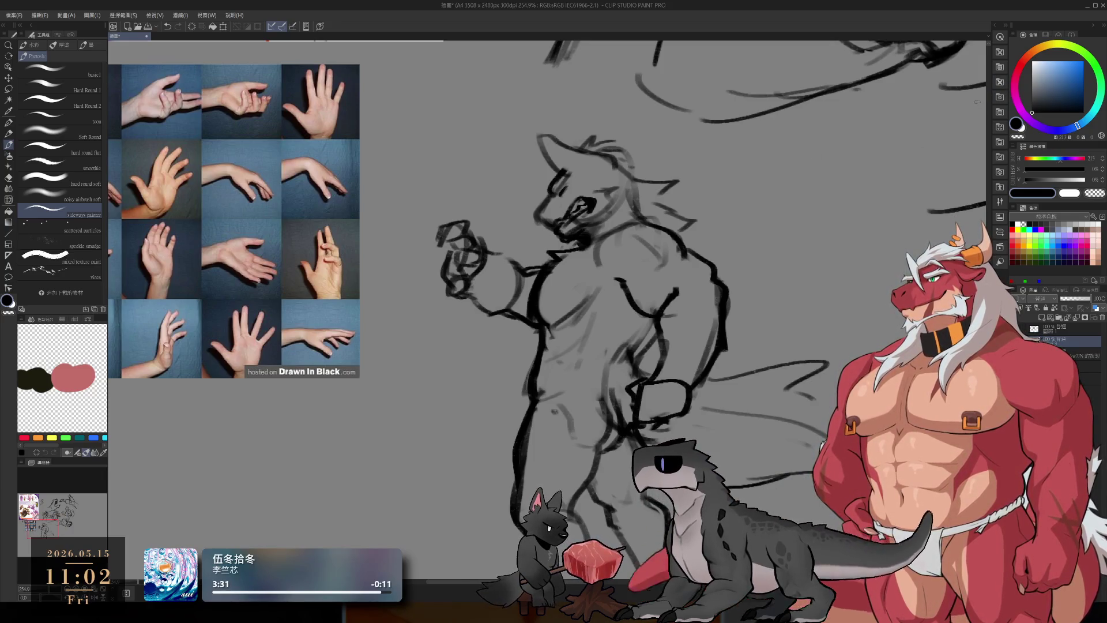
# Step: Pick dark grey and start painting over the clenched fist
pyautogui.click(1036, 94)
pyautogui.click(1034, 98)
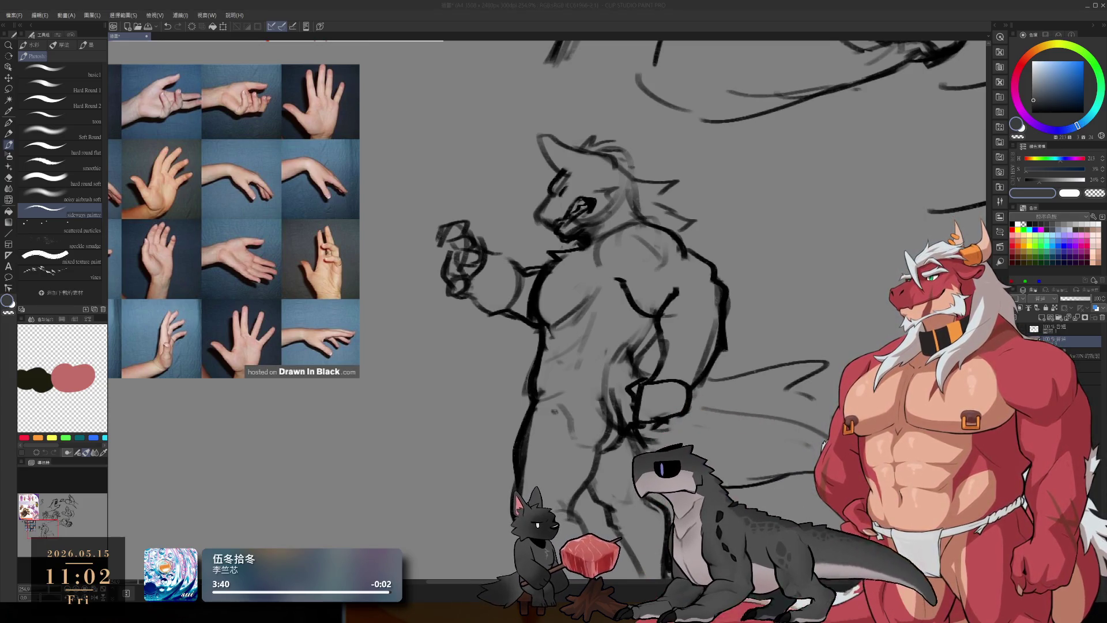
pyautogui.click(555, 3)
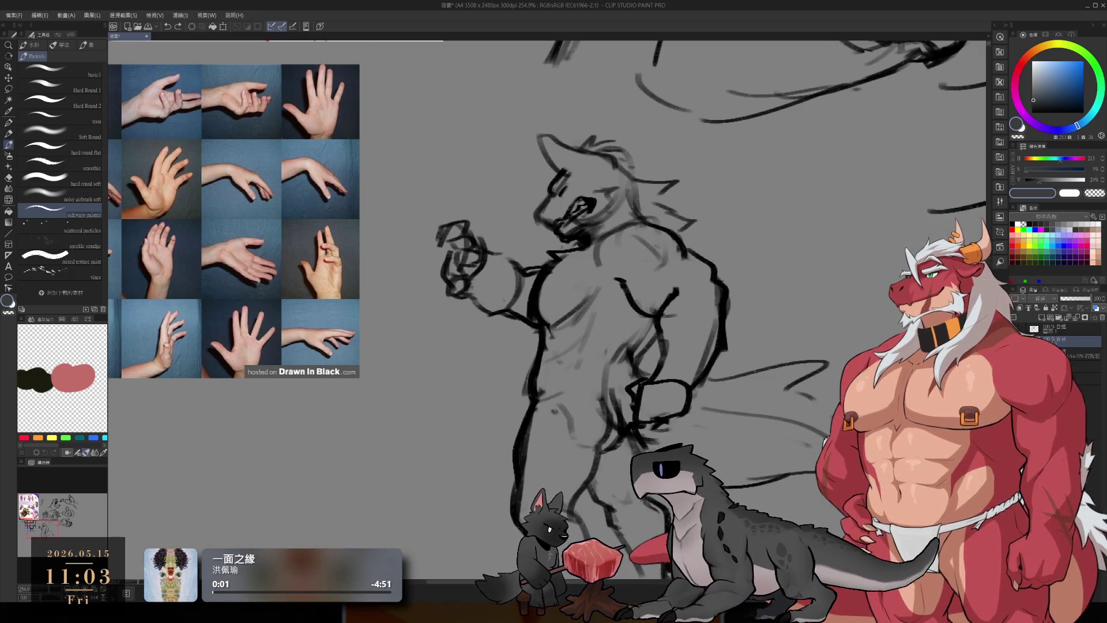
pyautogui.moveTo(464, 230)
pyautogui.mouseDown()
pyautogui.moveTo(455, 243)
pyautogui.moveTo(472, 272)
pyautogui.moveTo(458, 250)
pyautogui.moveTo(455, 271)
pyautogui.moveTo(484, 305)
pyautogui.moveTo(502, 279)
pyautogui.moveTo(489, 256)
pyautogui.moveTo(513, 291)
pyautogui.moveTo(544, 271)
pyautogui.moveTo(556, 318)
pyautogui.moveTo(580, 267)
pyautogui.moveTo(547, 323)
pyautogui.moveTo(562, 326)
pyautogui.moveTo(548, 406)
pyautogui.moveTo(579, 259)
pyautogui.moveTo(545, 403)
pyautogui.moveTo(550, 441)
pyautogui.moveTo(528, 418)
pyautogui.moveTo(574, 447)
pyautogui.moveTo(582, 322)
pyautogui.moveTo(616, 403)
pyautogui.moveTo(606, 487)
pyautogui.mouseUp()
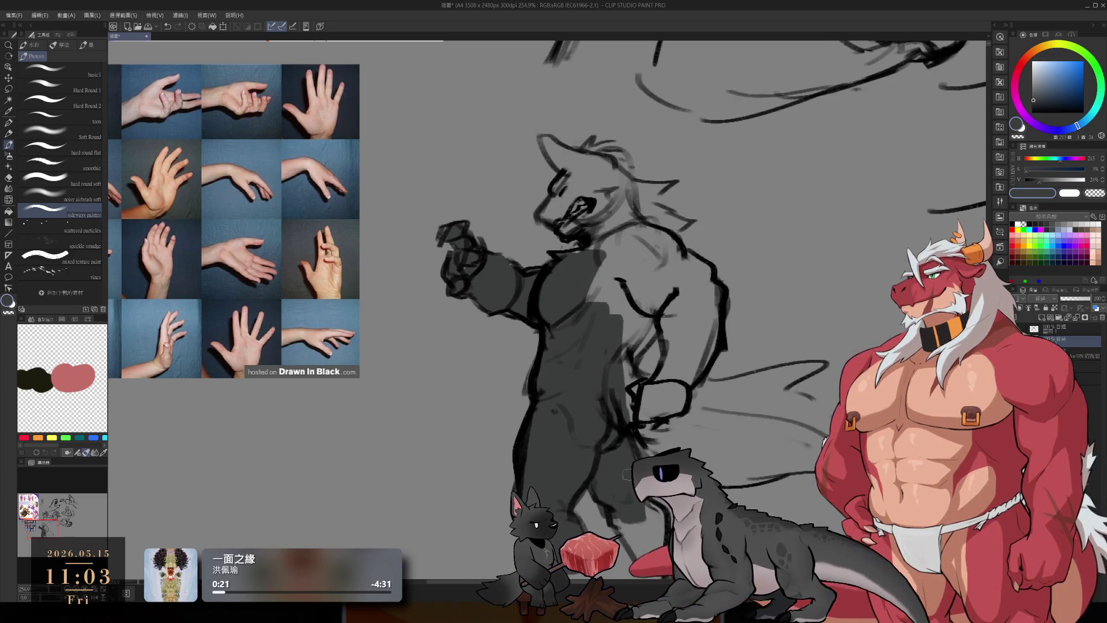
# Step: Fill the chest, torso, leg area, snout and head with dark grey
pyautogui.moveTo(663, 273)
pyautogui.mouseDown()
pyautogui.moveTo(634, 346)
pyautogui.moveTo(606, 378)
pyautogui.mouseUp()
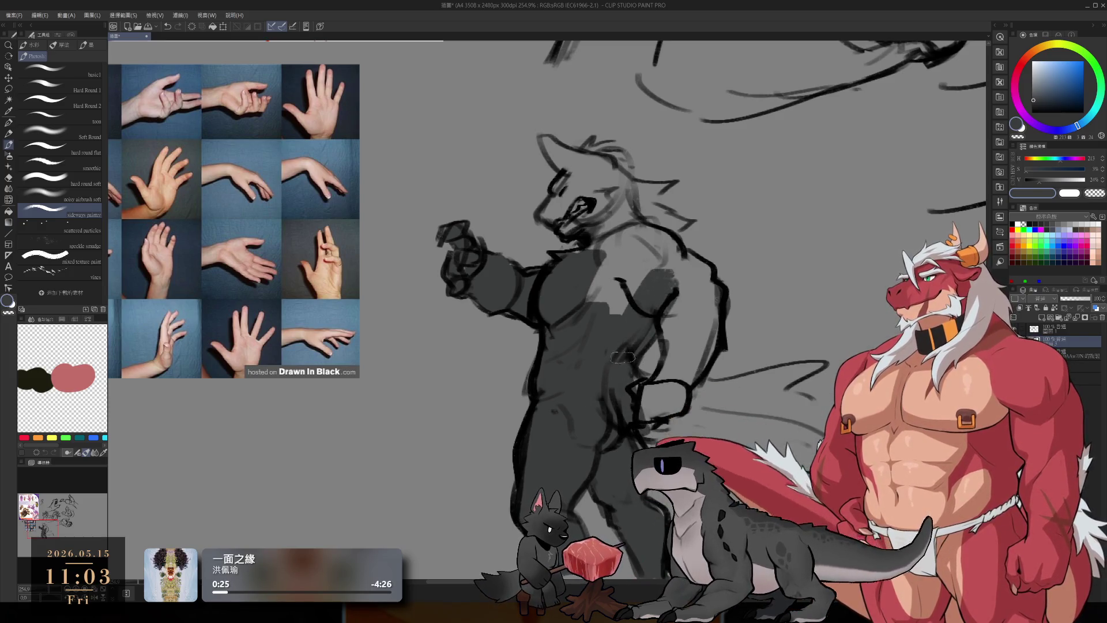
pyautogui.moveTo(671, 383)
pyautogui.mouseDown()
pyautogui.moveTo(674, 300)
pyautogui.moveTo(689, 328)
pyautogui.moveTo(700, 265)
pyautogui.moveTo(709, 314)
pyautogui.moveTo(708, 293)
pyautogui.moveTo(695, 381)
pyautogui.mouseUp()
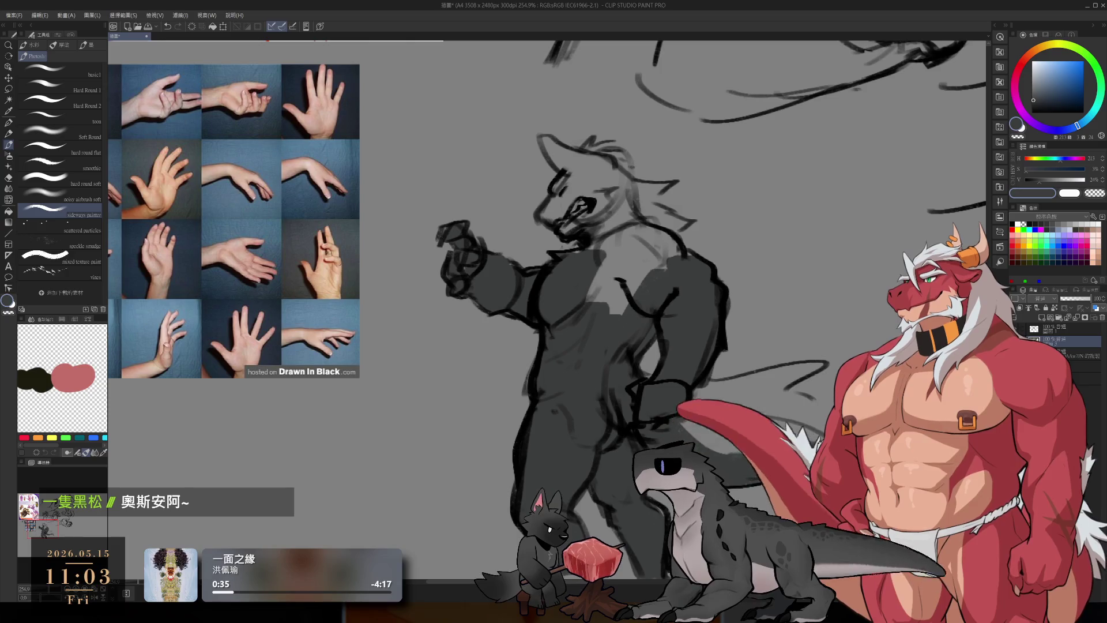
pyautogui.moveTo(761, 412)
pyautogui.mouseDown()
pyautogui.moveTo(720, 386)
pyautogui.moveTo(760, 371)
pyautogui.mouseUp()
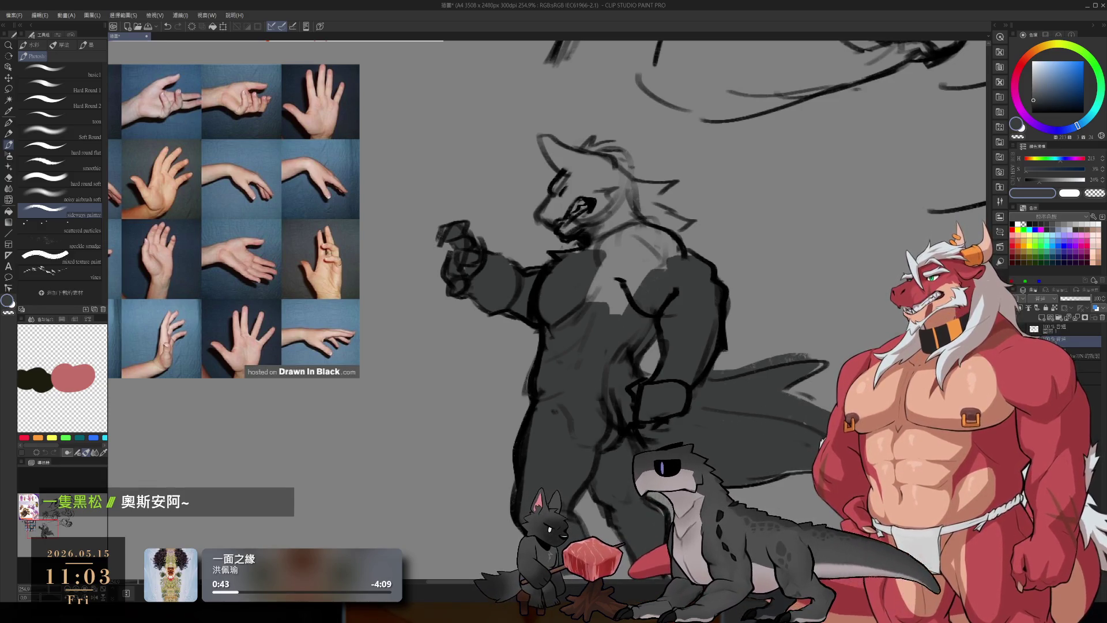
pyautogui.moveTo(601, 245)
pyautogui.mouseDown()
pyautogui.moveTo(548, 213)
pyautogui.moveTo(562, 230)
pyautogui.moveTo(611, 239)
pyautogui.moveTo(577, 264)
pyautogui.moveTo(603, 289)
pyautogui.moveTo(625, 242)
pyautogui.moveTo(658, 259)
pyautogui.moveTo(602, 291)
pyautogui.mouseUp()
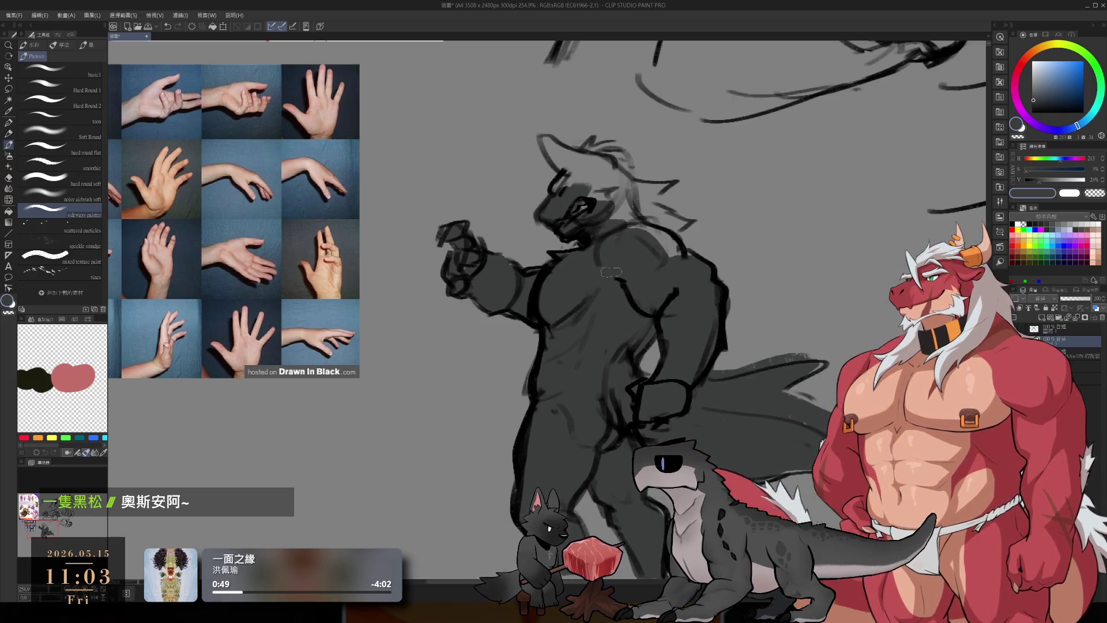
pyautogui.moveTo(630, 230); pyautogui.dragTo(661, 256)
pyautogui.moveTo(589, 205)
pyautogui.mouseDown()
pyautogui.moveTo(620, 194)
pyautogui.moveTo(573, 178)
pyautogui.moveTo(555, 149)
pyautogui.moveTo(612, 157)
pyautogui.moveTo(620, 180)
pyautogui.moveTo(620, 165)
pyautogui.moveTo(657, 185)
pyautogui.moveTo(647, 215)
pyautogui.moveTo(656, 237)
pyautogui.mouseUp()
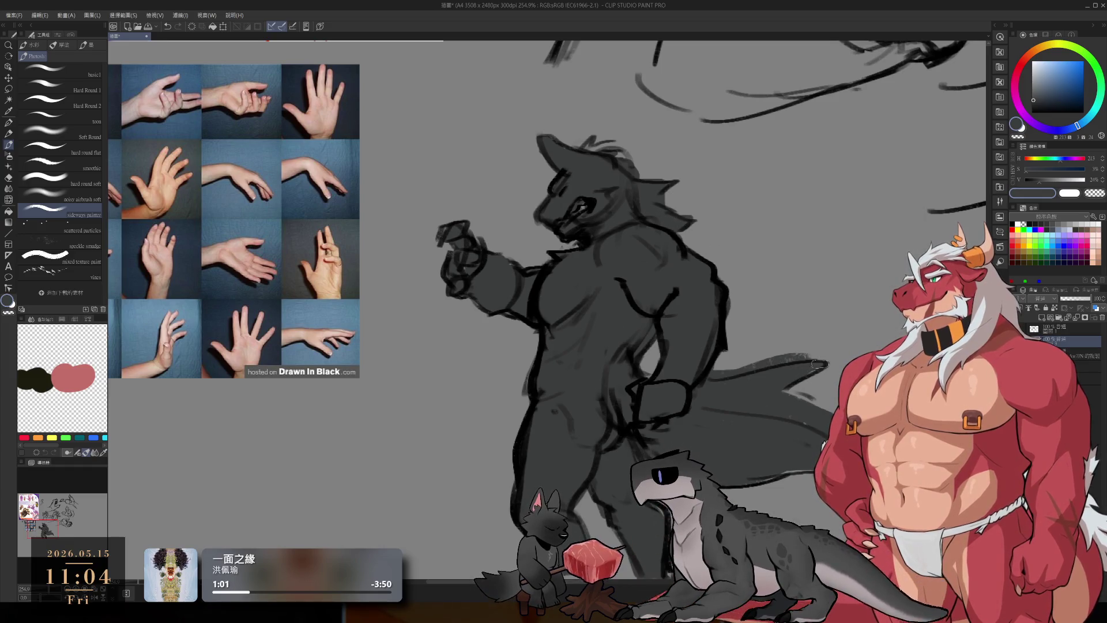
# Step: Add dark strokes on top of the head, then choose a light warm grey
pyautogui.press('e')
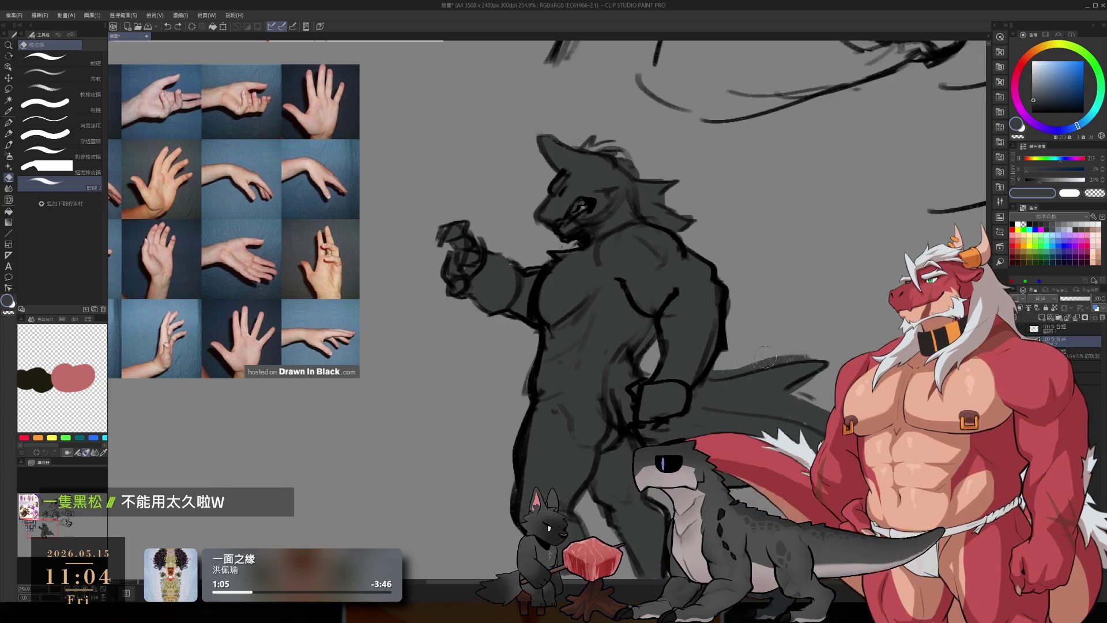
pyautogui.press('b')
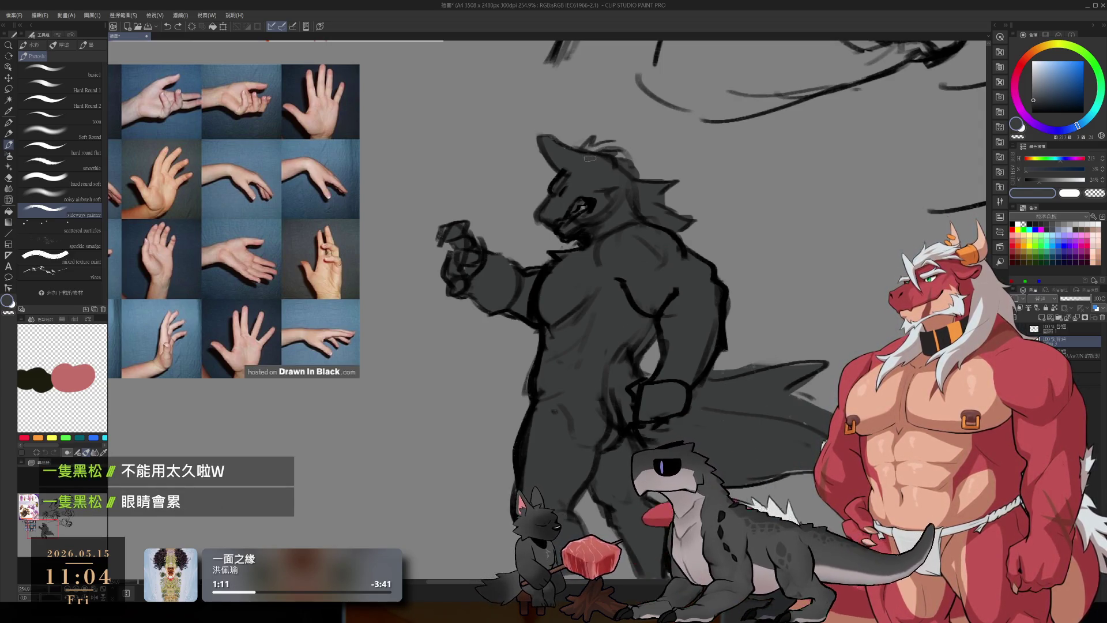
pyautogui.moveTo(565, 136); pyautogui.dragTo(585, 149)
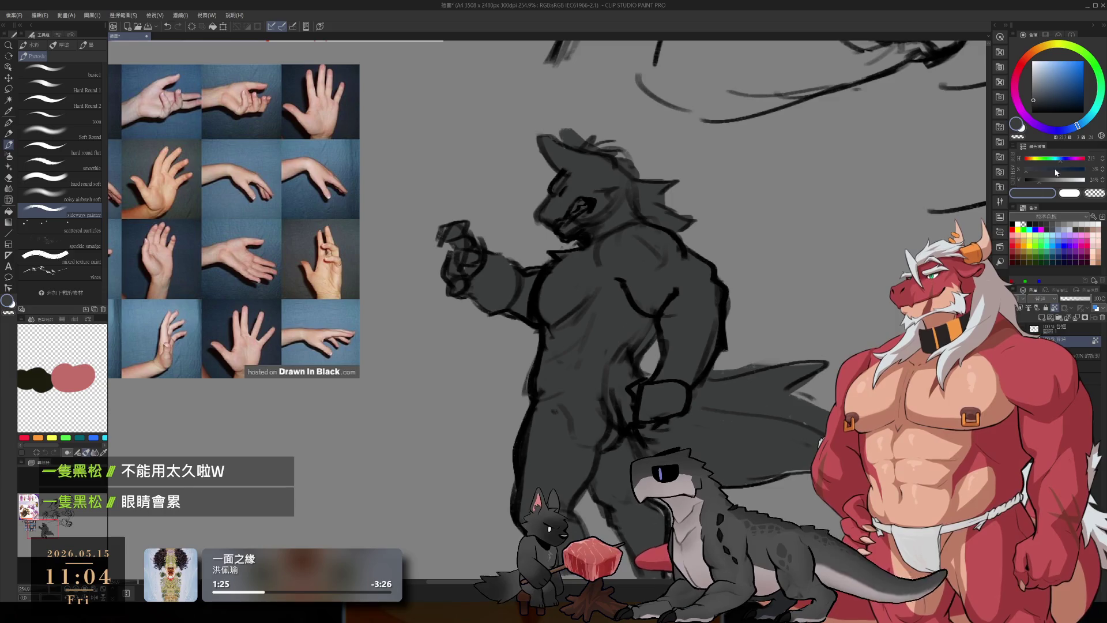
pyautogui.click(1043, 50)
pyautogui.click(1039, 78)
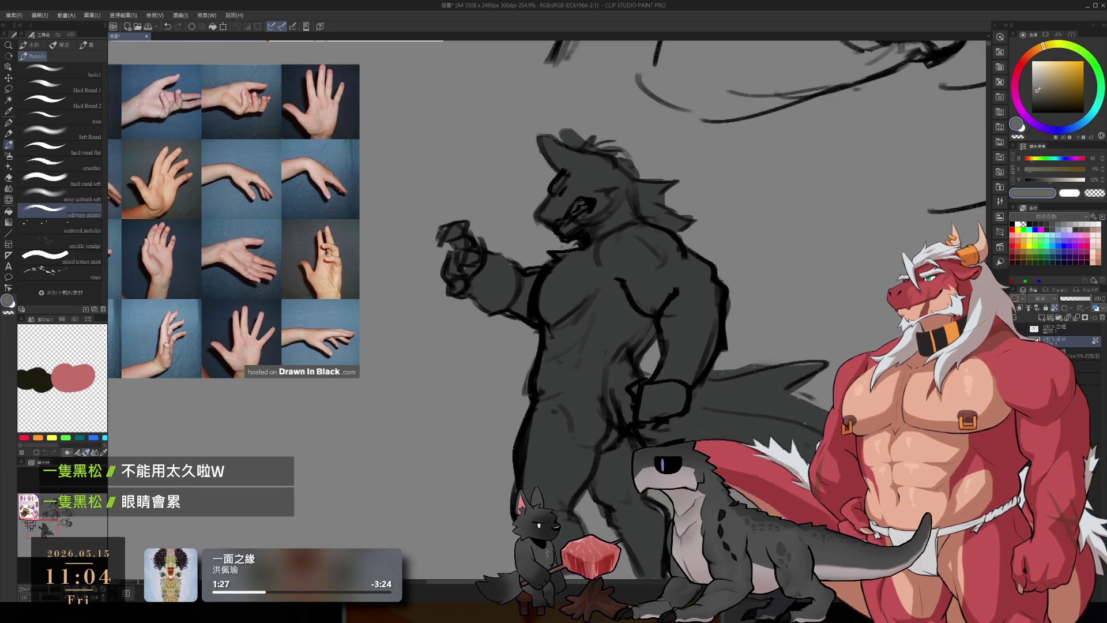
# Step: Brush light grey highlights over the mane and down the neck
pyautogui.moveTo(614, 151)
pyautogui.mouseDown()
pyautogui.moveTo(660, 199)
pyautogui.moveTo(663, 222)
pyautogui.mouseUp()
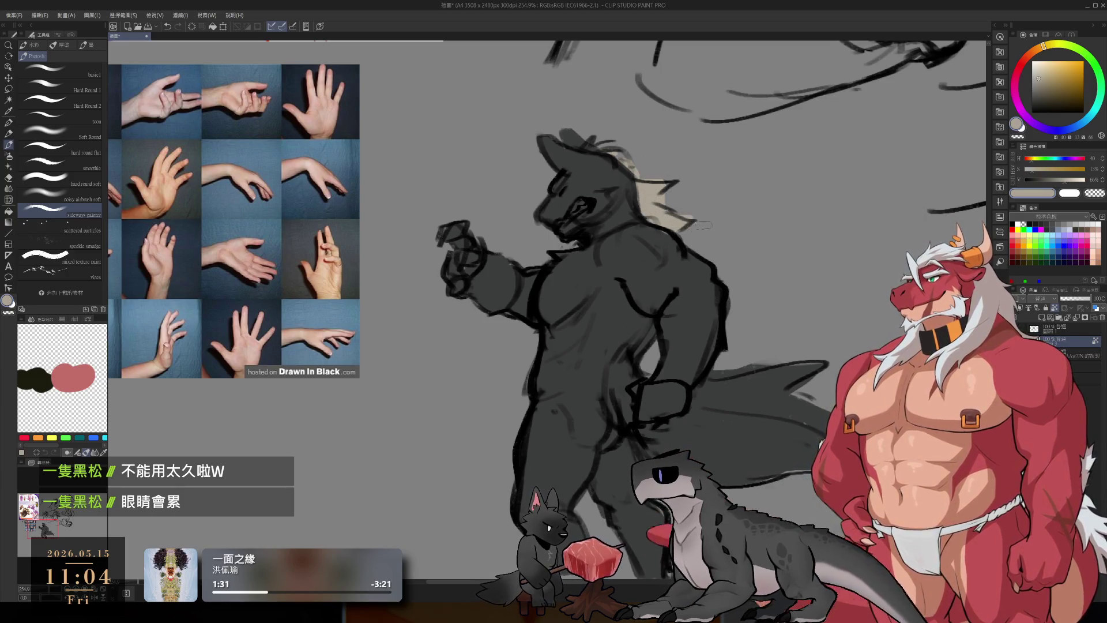
pyautogui.scroll(5, 602, 173)
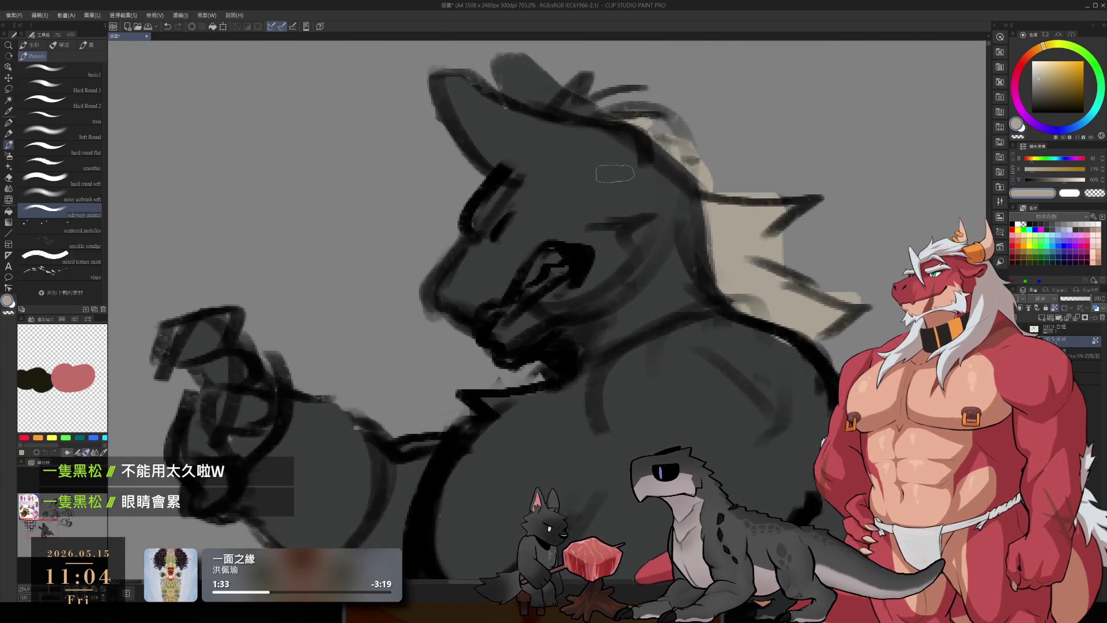
pyautogui.moveTo(646, 133); pyautogui.dragTo(681, 231)
pyautogui.moveTo(628, 171)
pyautogui.mouseDown()
pyautogui.moveTo(667, 206)
pyautogui.moveTo(715, 282)
pyautogui.mouseUp()
pyautogui.moveTo(636, 272)
pyautogui.mouseDown()
pyautogui.moveTo(718, 294)
pyautogui.moveTo(692, 319)
pyautogui.mouseUp()
pyautogui.moveTo(627, 302); pyautogui.dragTo(750, 324)
pyautogui.scroll(-6, 751, 325)
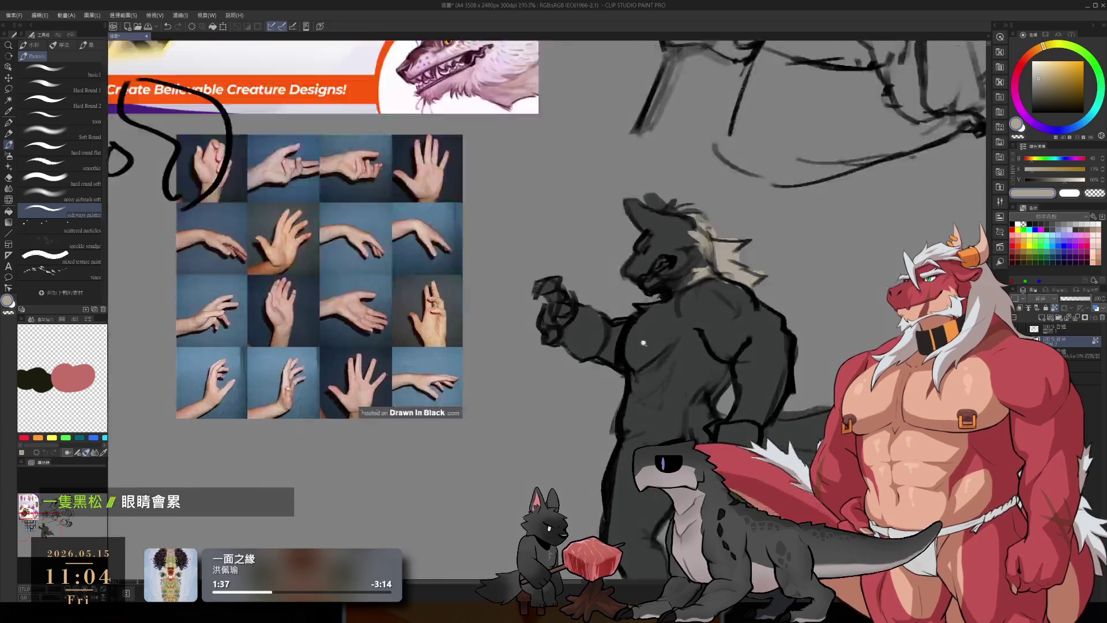
pyautogui.scroll(5, 610, 311)
# Step: Add one more light neck stroke, then repaint the mane in dark grey
pyautogui.moveTo(610, 310); pyautogui.dragTo(595, 309)
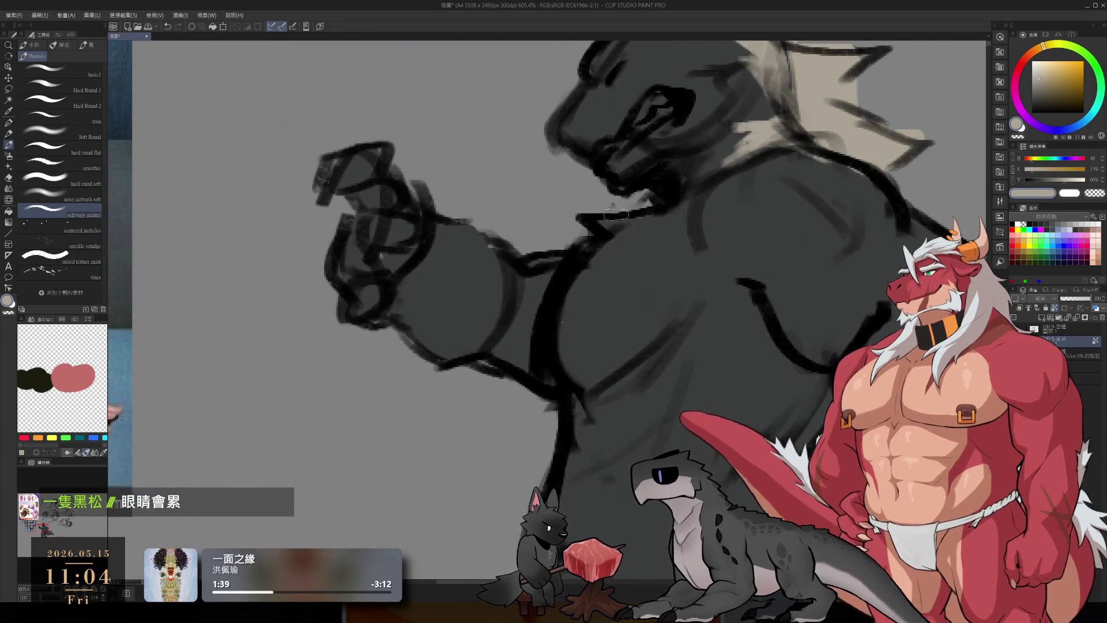
pyautogui.scroll(-5, 601, 214)
pyautogui.scroll(2, 644, 232)
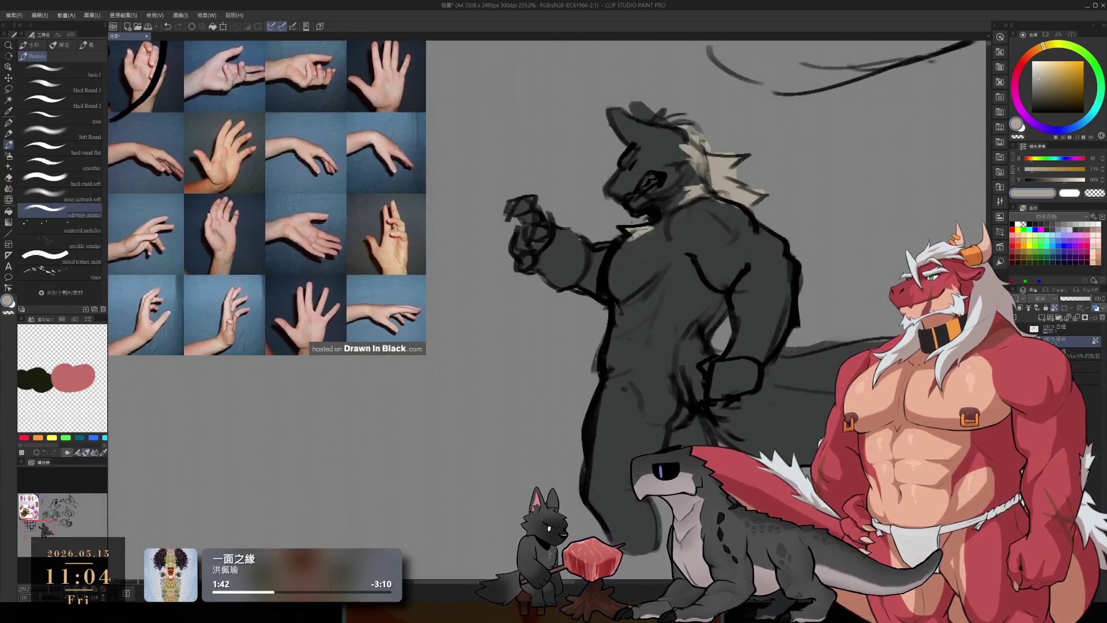
pyautogui.moveTo(644, 232); pyautogui.dragTo(626, 257)
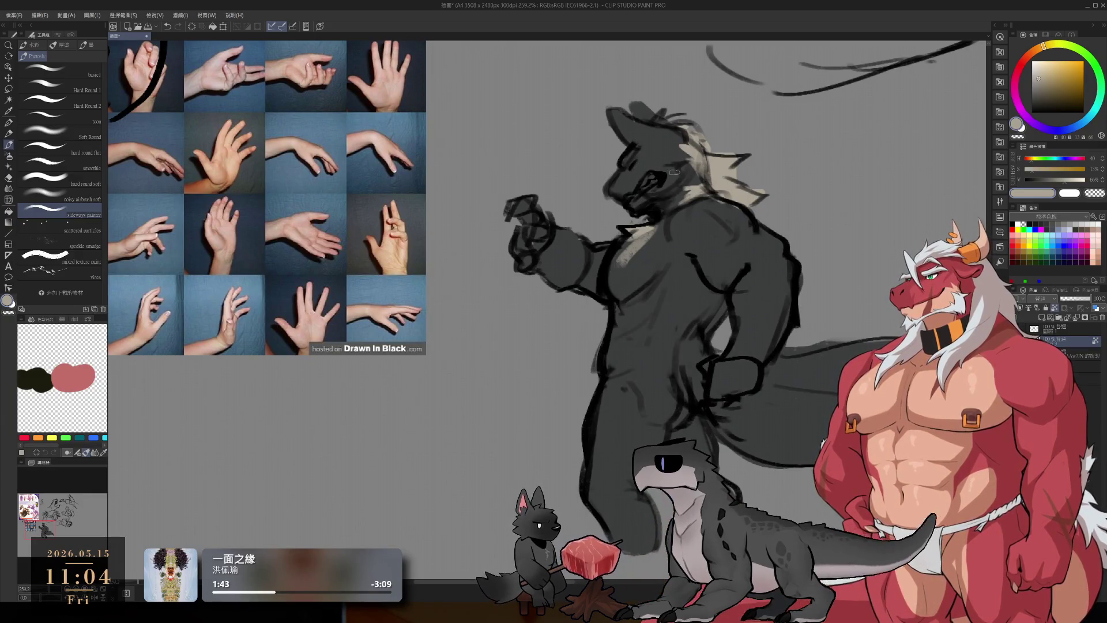
pyautogui.moveTo(667, 153); pyautogui.dragTo(613, 183)
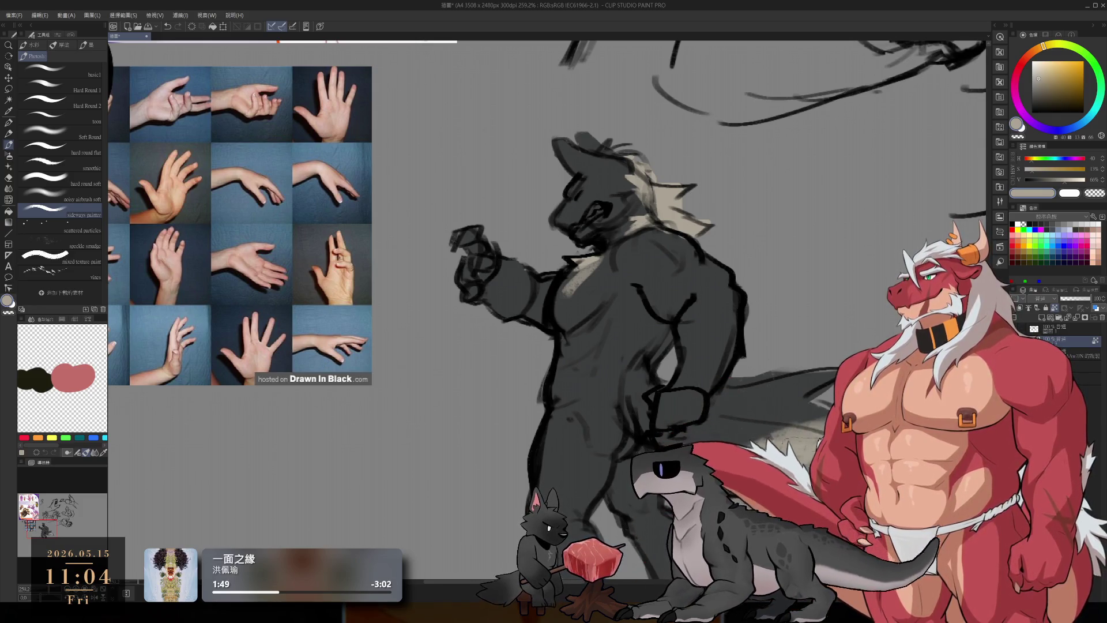
pyautogui.keyDown('alt'); pyautogui.click(647, 284); pyautogui.keyUp('alt')
pyautogui.moveTo(634, 158); pyautogui.dragTo(698, 231)
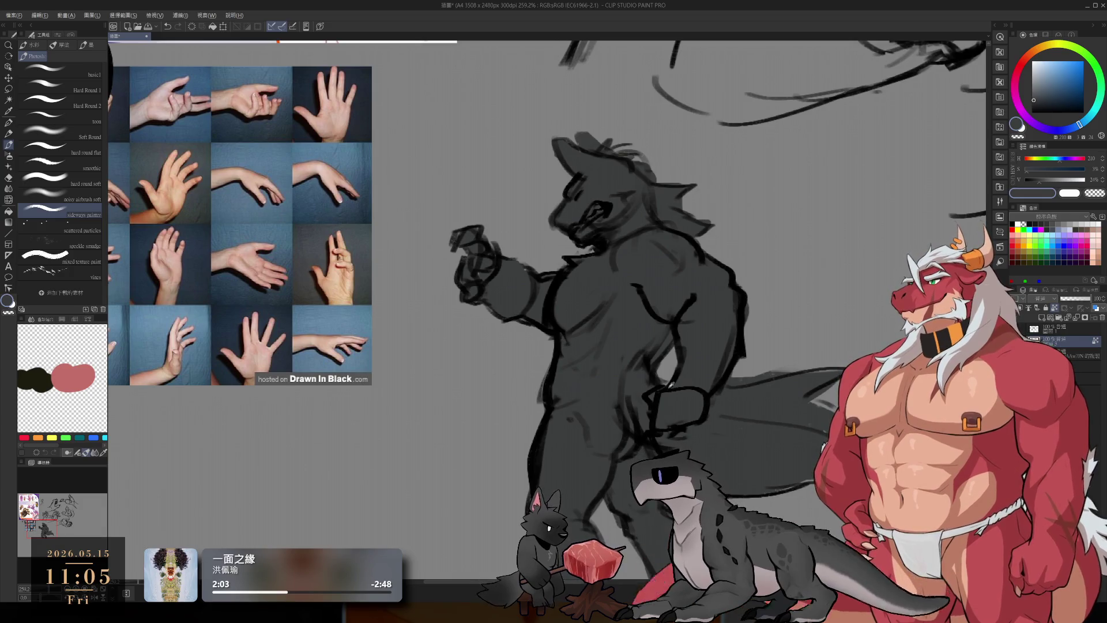
# Step: Switch to a lighter blue-violet grey and shade the chest and fist, redoing one chest stroke
pyautogui.click(1034, 93)
pyautogui.click(1054, 129)
pyautogui.moveTo(574, 299); pyautogui.dragTo(595, 279)
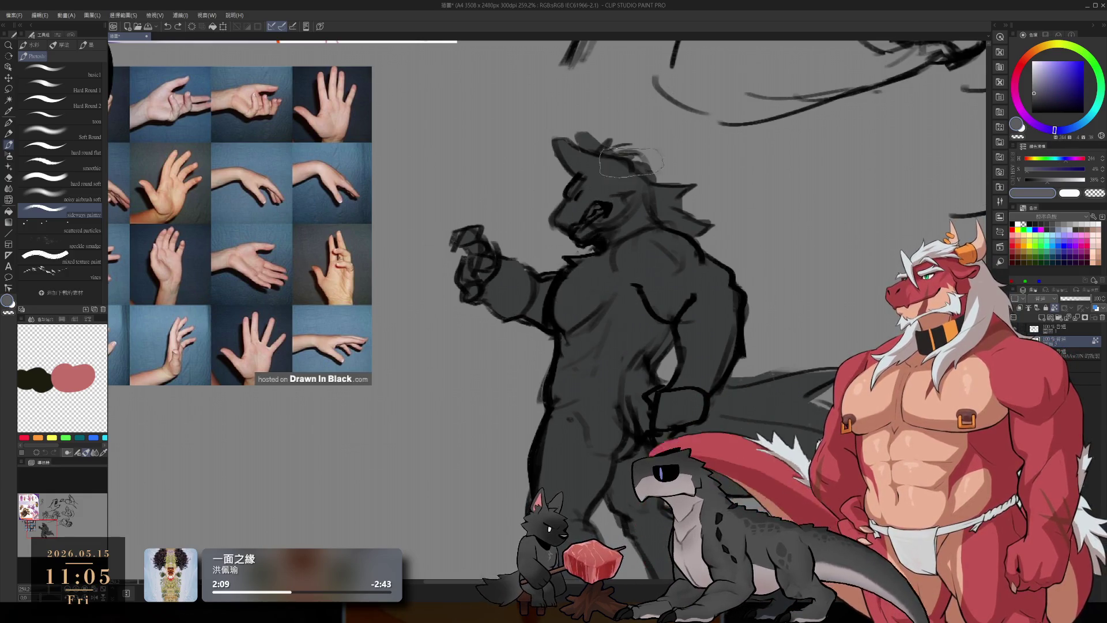
pyautogui.hotkey('ctrl', 'z')
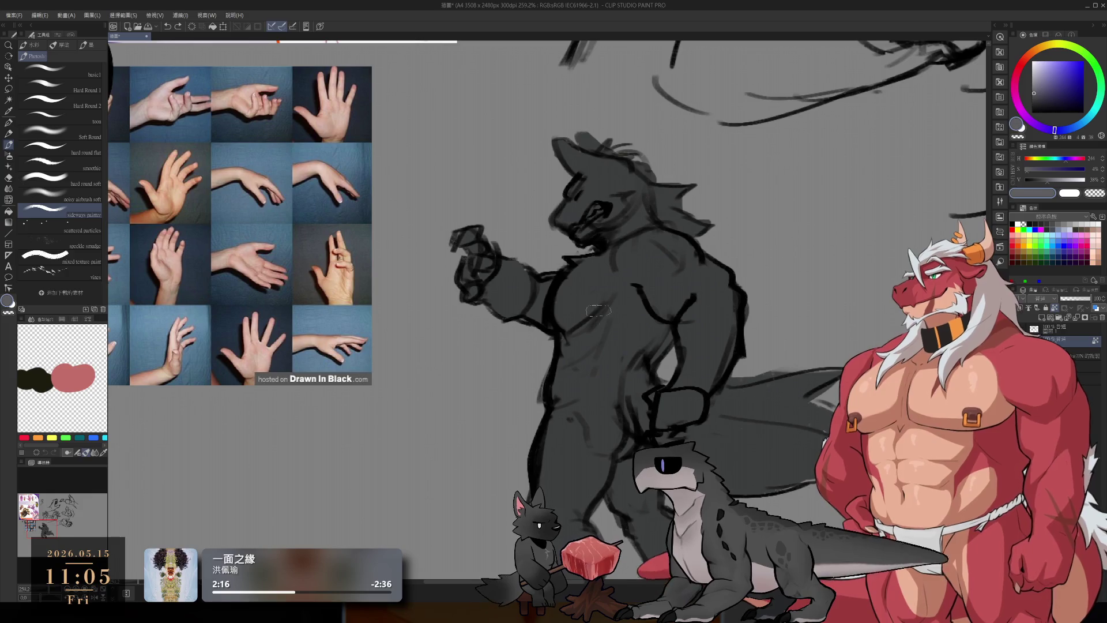
pyautogui.moveTo(585, 279); pyautogui.dragTo(578, 283)
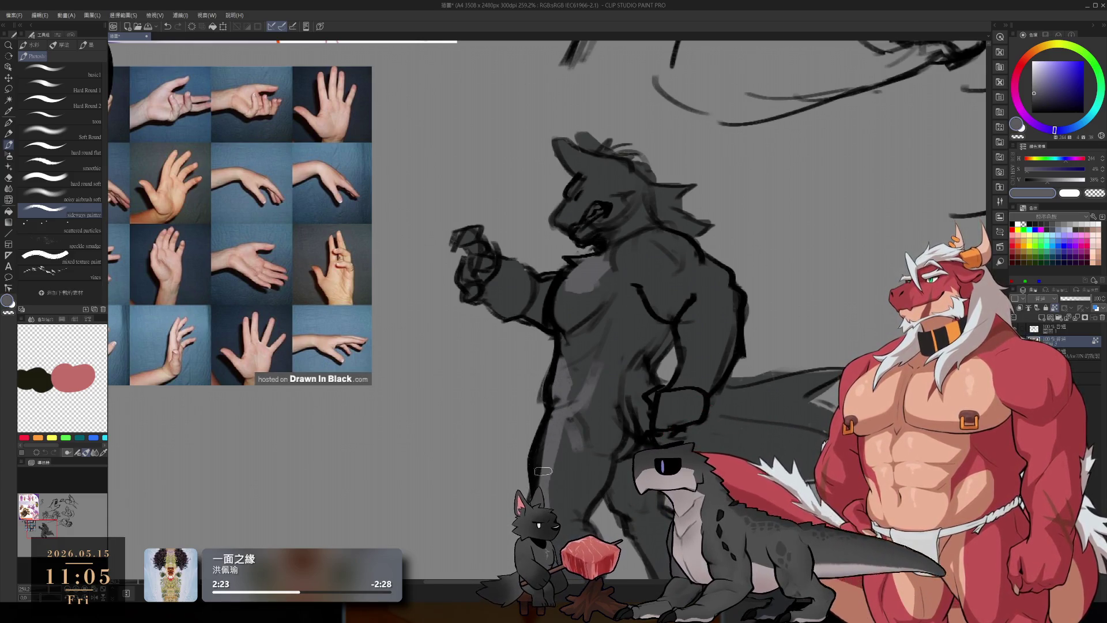
pyautogui.scroll(-2, 536, 438)
pyautogui.moveTo(454, 211); pyautogui.dragTo(467, 230)
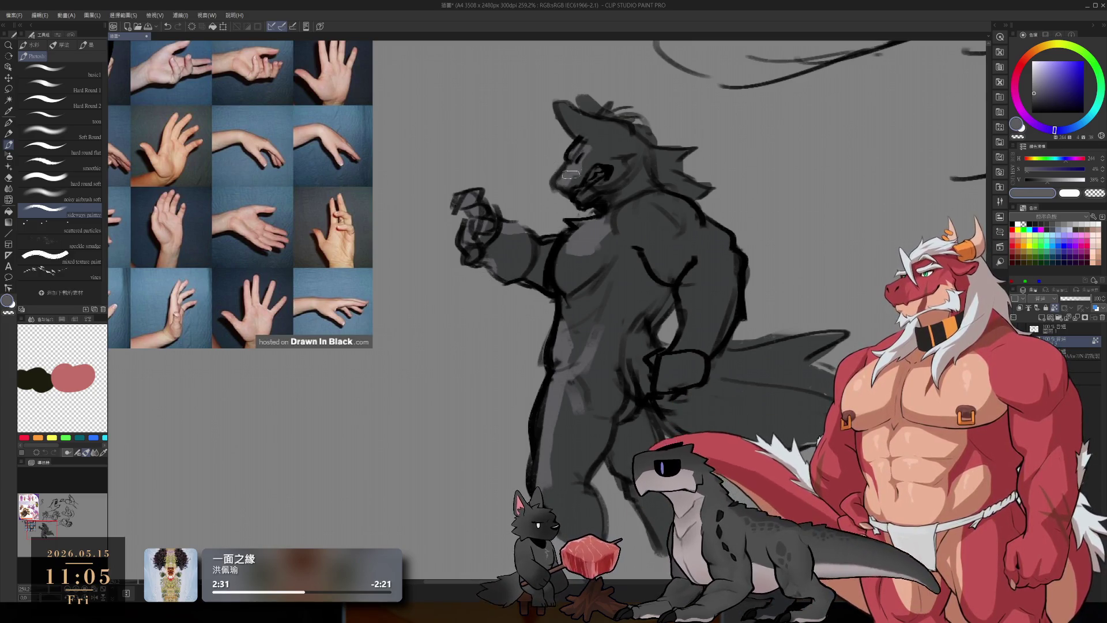
# Step: Settle on a dark grey and darken the head top, chest side, torso and hip
pyautogui.keyDown('alt'); pyautogui.click(579, 175); pyautogui.keyUp('alt')
pyautogui.keyDown('alt'); pyautogui.click(582, 164); pyautogui.keyUp('alt')
pyautogui.keyDown('alt'); pyautogui.click(581, 173); pyautogui.keyUp('alt')
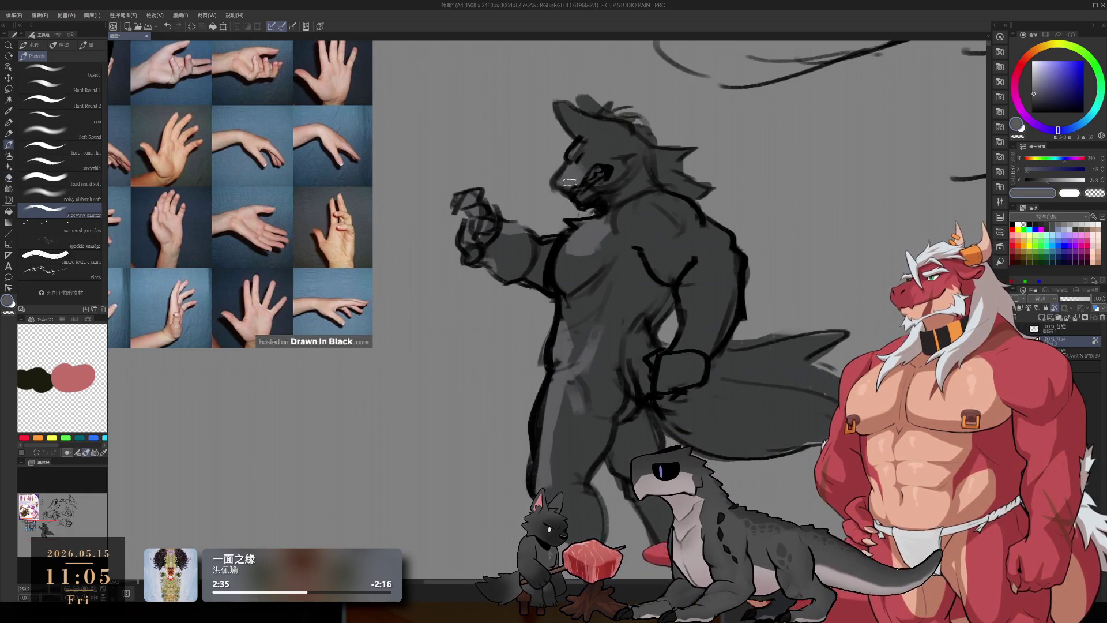
pyautogui.keyDown('alt'); pyautogui.click(585, 171); pyautogui.keyUp('alt')
pyautogui.keyDown('alt'); pyautogui.click(564, 180); pyautogui.keyUp('alt')
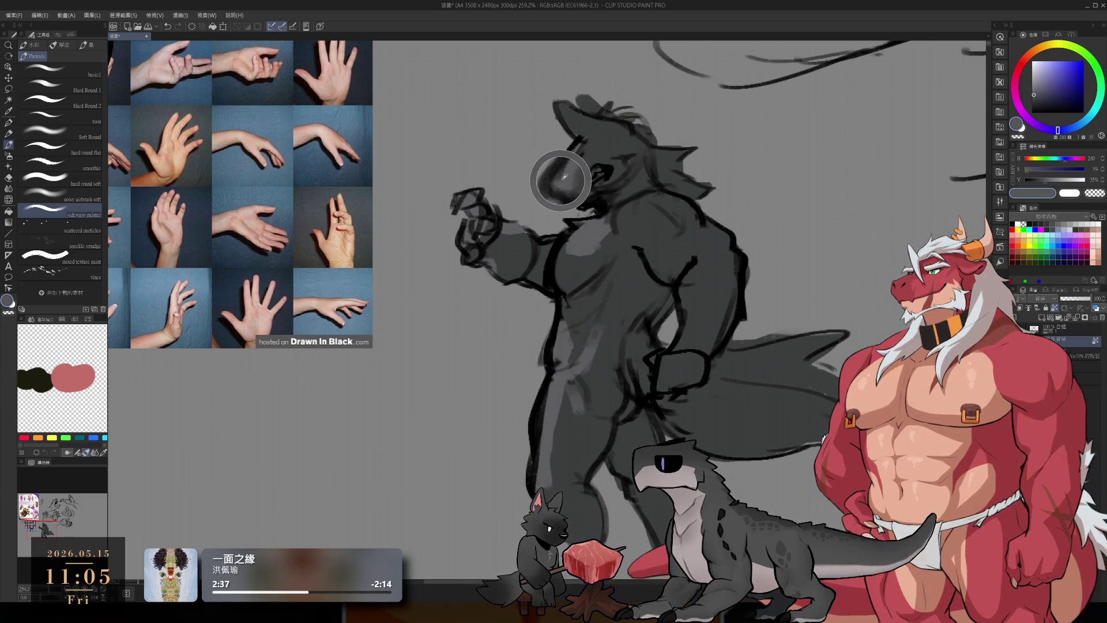
pyautogui.keyDown('alt'); pyautogui.click(627, 237); pyautogui.keyUp('alt')
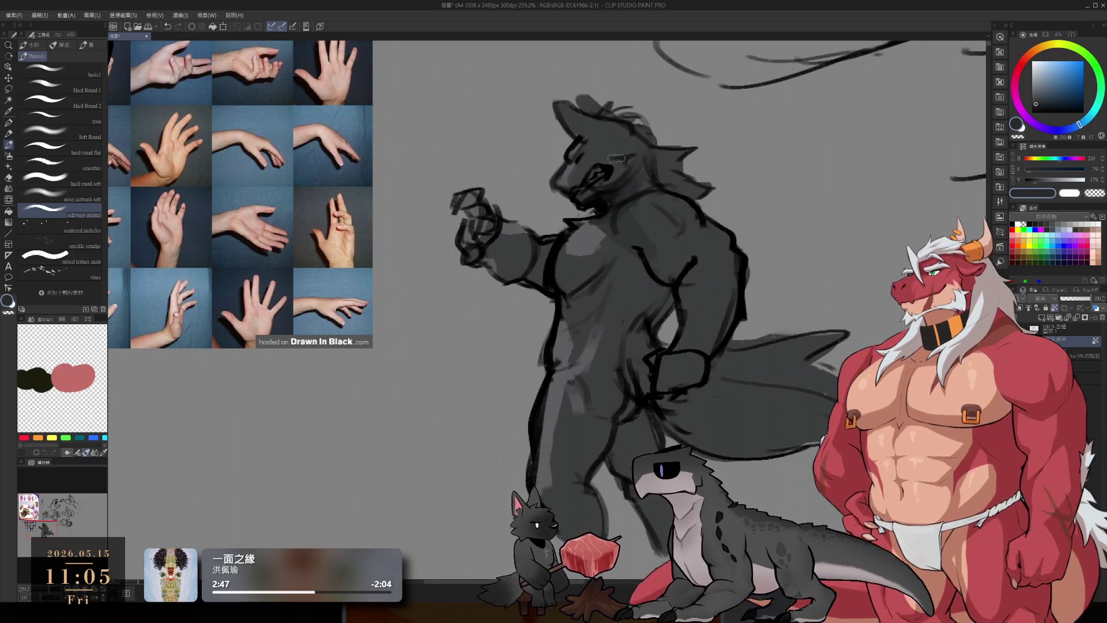
pyautogui.moveTo(572, 107)
pyautogui.mouseDown()
pyautogui.moveTo(623, 133)
pyautogui.moveTo(627, 170)
pyautogui.moveTo(680, 185)
pyautogui.moveTo(687, 231)
pyautogui.mouseUp()
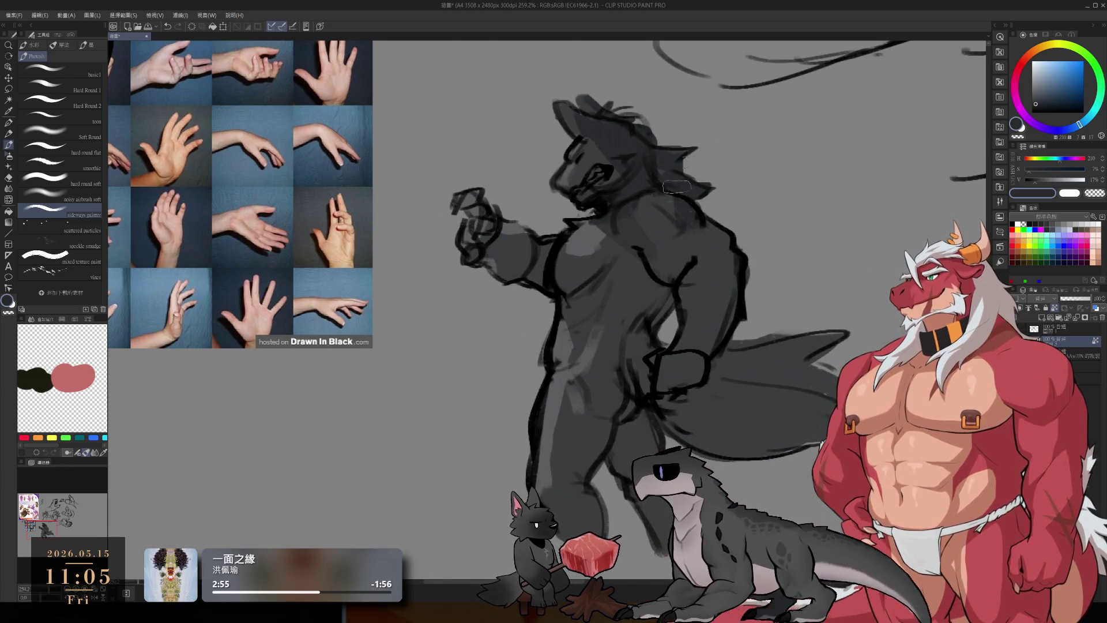
pyautogui.moveTo(638, 253); pyautogui.dragTo(611, 369)
pyautogui.moveTo(619, 310)
pyautogui.mouseDown()
pyautogui.moveTo(612, 358)
pyautogui.moveTo(646, 340)
pyautogui.moveTo(622, 433)
pyautogui.moveTo(602, 391)
pyautogui.moveTo(590, 482)
pyautogui.mouseUp()
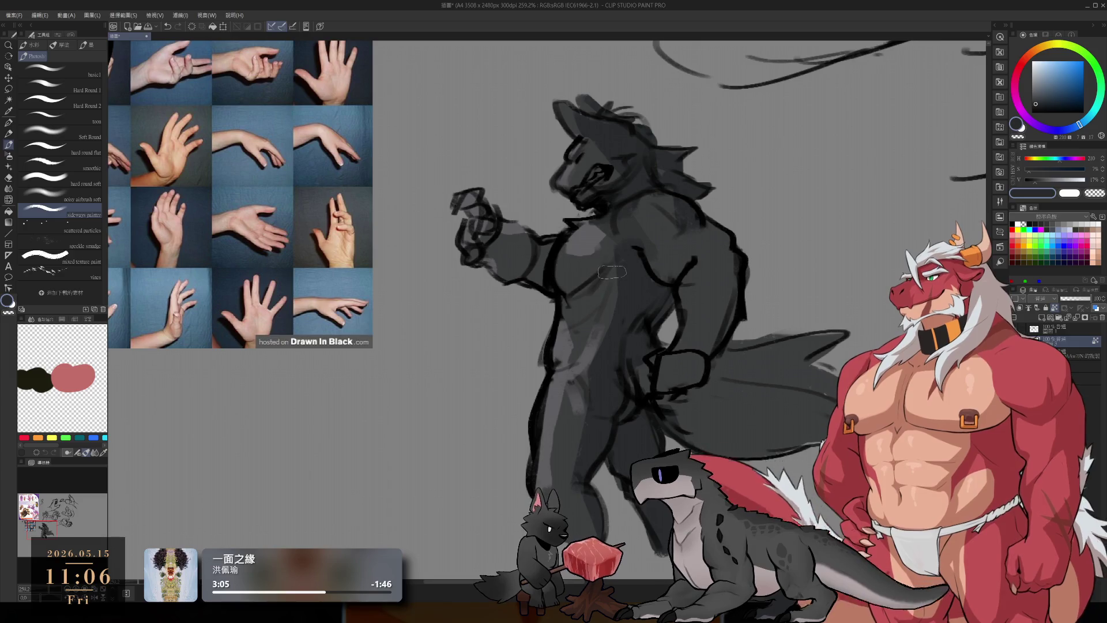
# Step: Sample body greys and darken the chest below the head, undoing the upper-arm stroke
pyautogui.keyDown('alt'); pyautogui.click(566, 423); pyautogui.keyUp('alt')
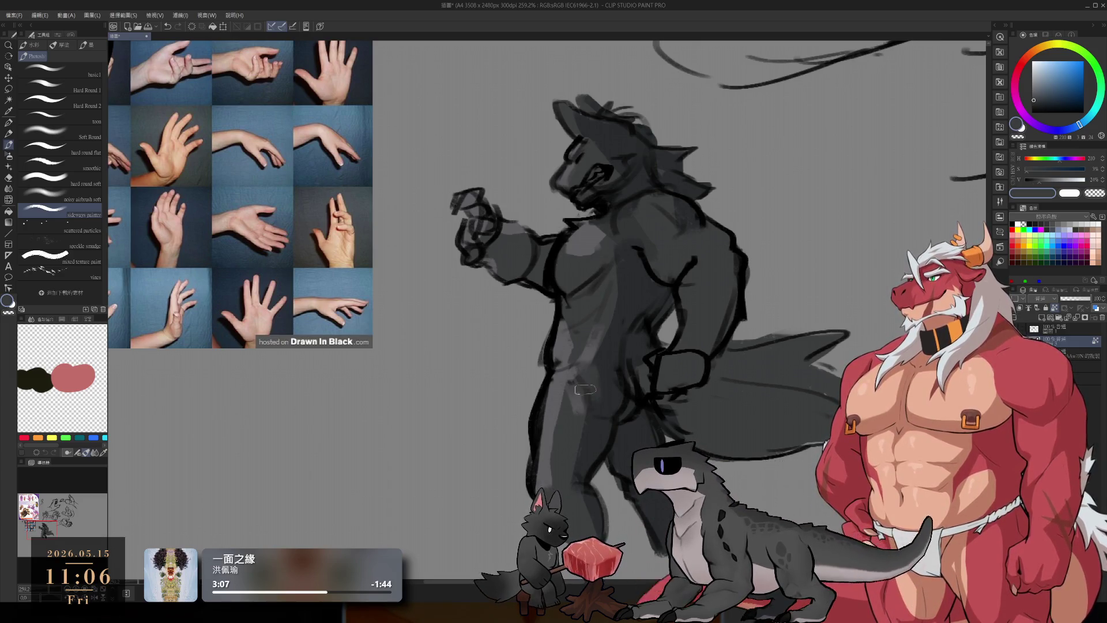
pyautogui.keyDown('alt'); pyautogui.click(608, 364); pyautogui.keyUp('alt')
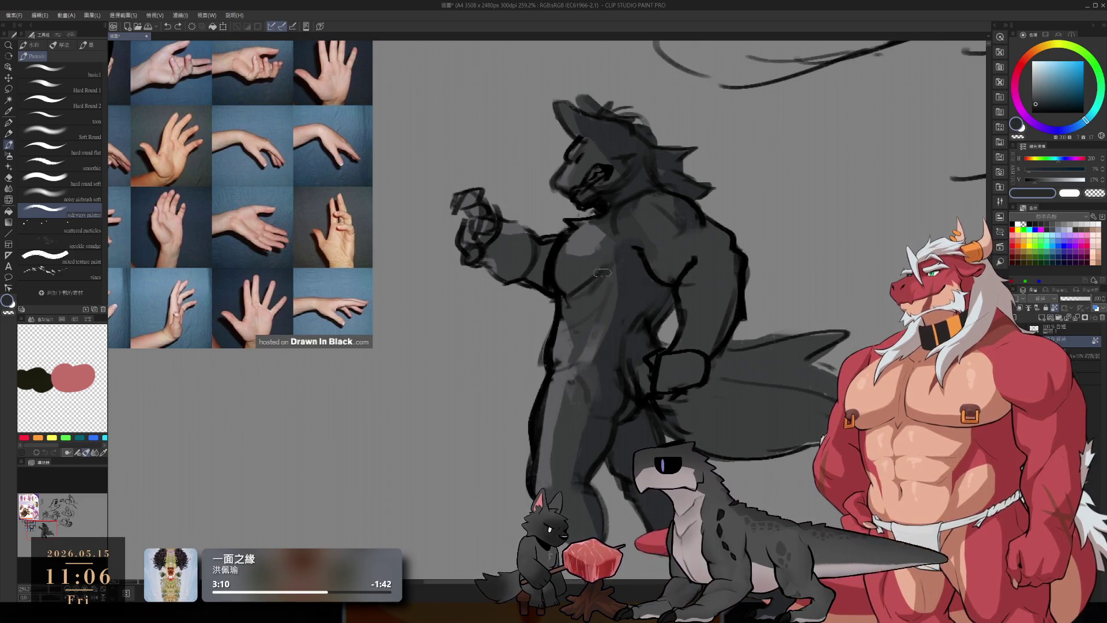
pyautogui.moveTo(605, 236)
pyautogui.mouseDown()
pyautogui.moveTo(574, 306)
pyautogui.moveTo(594, 320)
pyautogui.mouseUp()
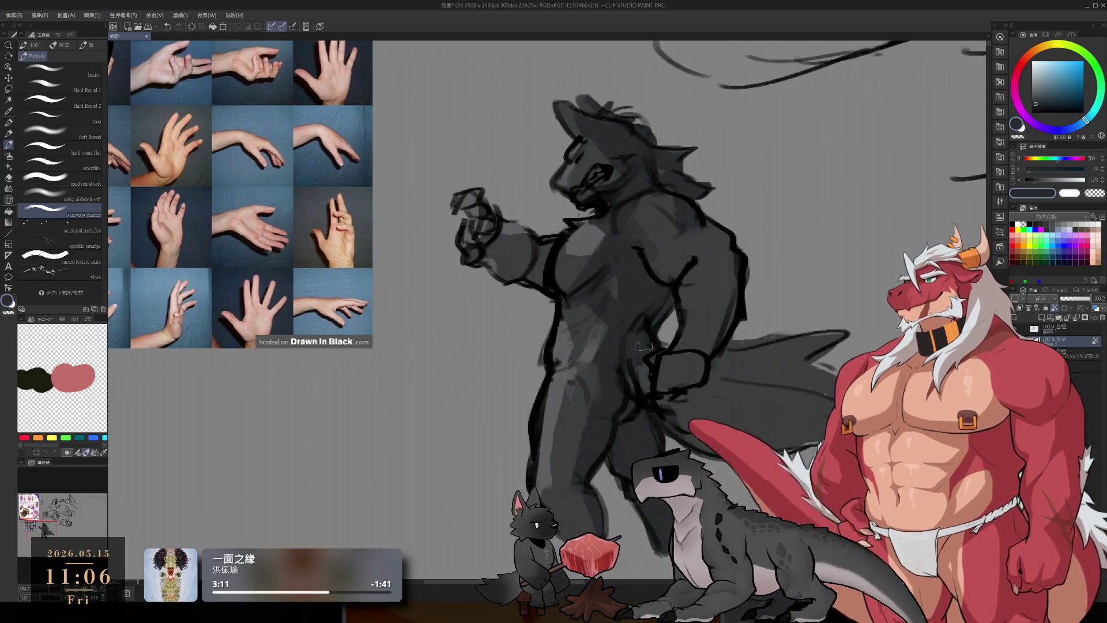
pyautogui.moveTo(548, 271)
pyautogui.mouseDown()
pyautogui.moveTo(496, 253)
pyautogui.moveTo(518, 247)
pyautogui.moveTo(559, 269)
pyautogui.moveTo(611, 323)
pyautogui.moveTo(523, 265)
pyautogui.moveTo(533, 262)
pyautogui.moveTo(540, 284)
pyautogui.mouseUp()
pyautogui.hotkey('ctrl', 'z')
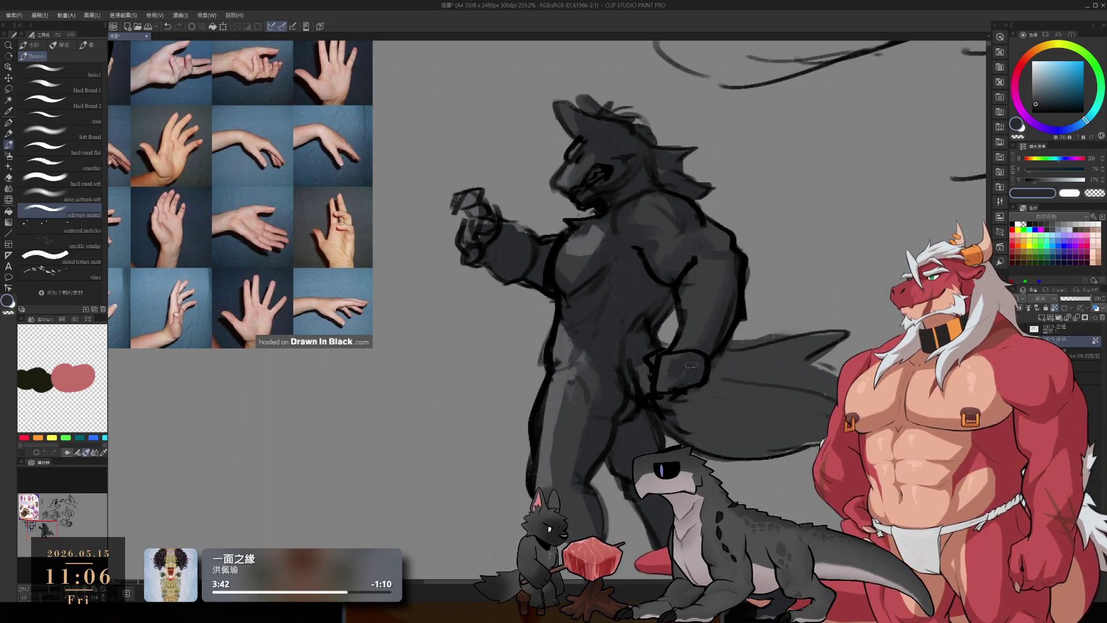
# Step: Sample mid and dark body greys and dab dark paint onto the arm outline
pyautogui.keyDown('alt'); pyautogui.click(701, 278); pyautogui.keyUp('alt')
pyautogui.keyDown('alt'); pyautogui.click(587, 249); pyautogui.keyUp('alt')
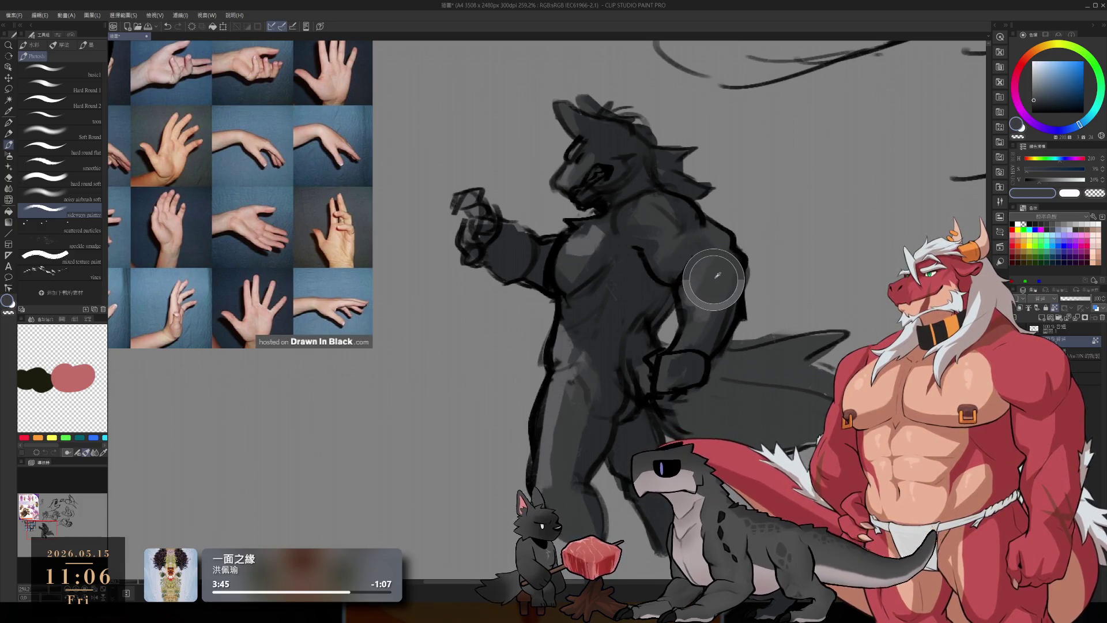
pyautogui.keyDown('alt'); pyautogui.click(691, 297); pyautogui.keyUp('alt')
pyautogui.moveTo(686, 254); pyautogui.dragTo(689, 271)
pyautogui.keyDown('alt'); pyautogui.click(702, 260); pyautogui.keyUp('alt')
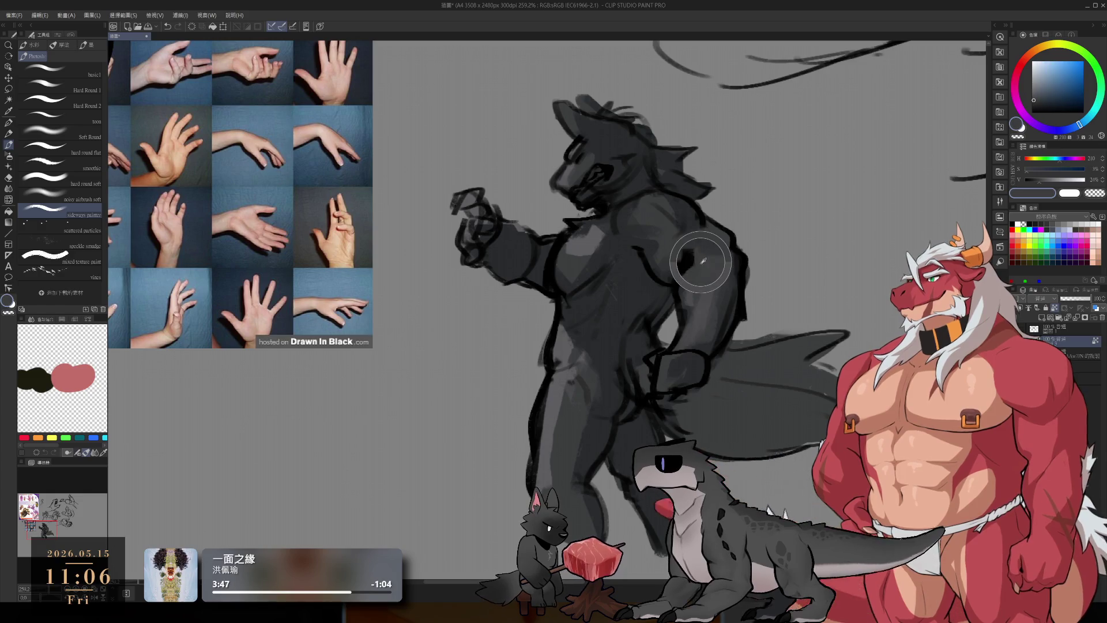
pyautogui.keyDown('alt'); pyautogui.click(709, 285); pyautogui.keyUp('alt')
pyautogui.keyDown('alt'); pyautogui.click(735, 294); pyautogui.keyUp('alt')
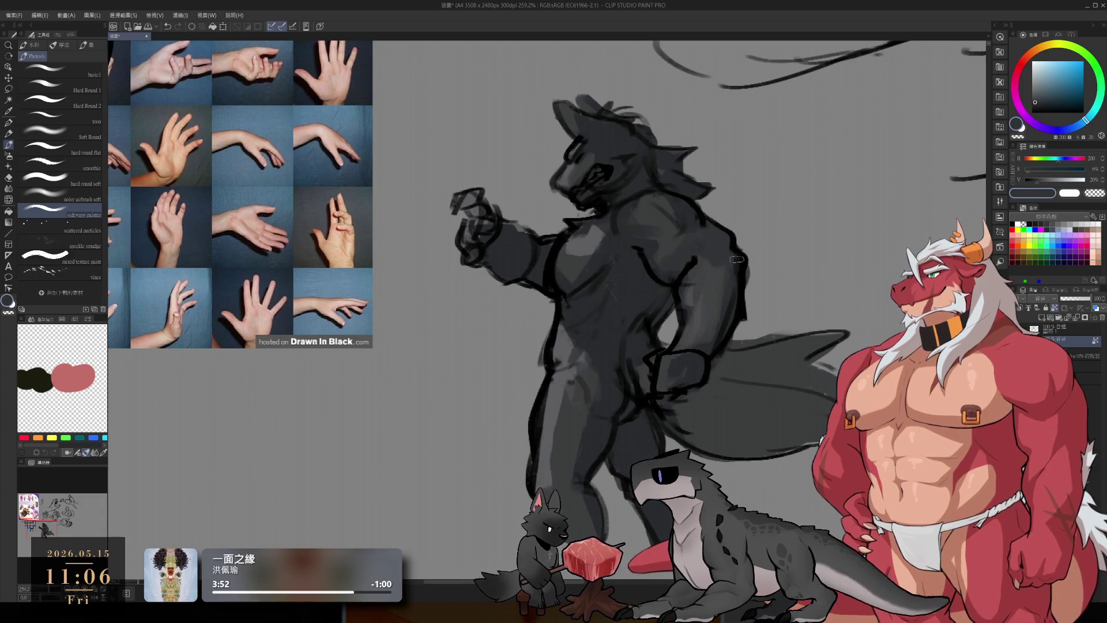
pyautogui.keyDown('alt'); pyautogui.click(626, 187); pyautogui.keyUp('alt')
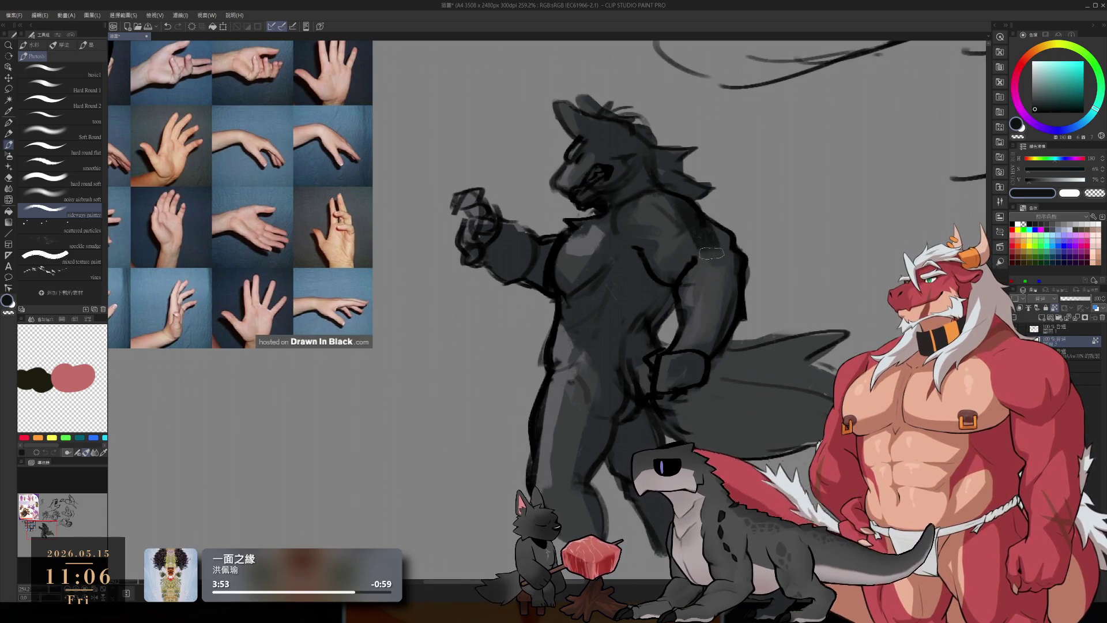
pyautogui.keyDown('alt'); pyautogui.click(706, 231); pyautogui.keyUp('alt')
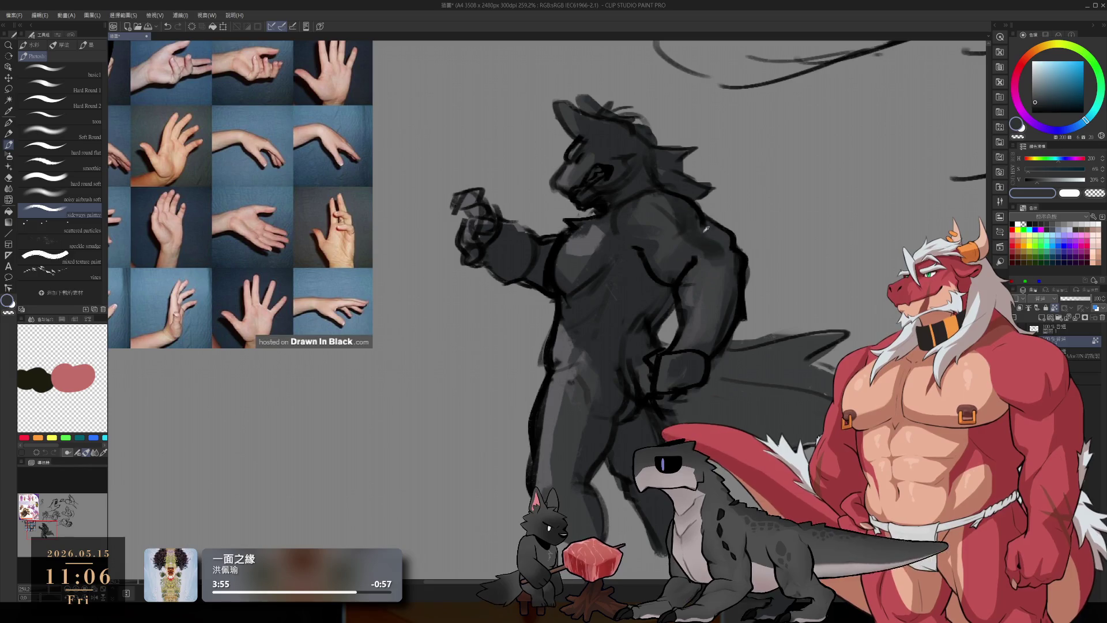
pyautogui.keyDown('alt'); pyautogui.click(689, 234); pyautogui.keyUp('alt')
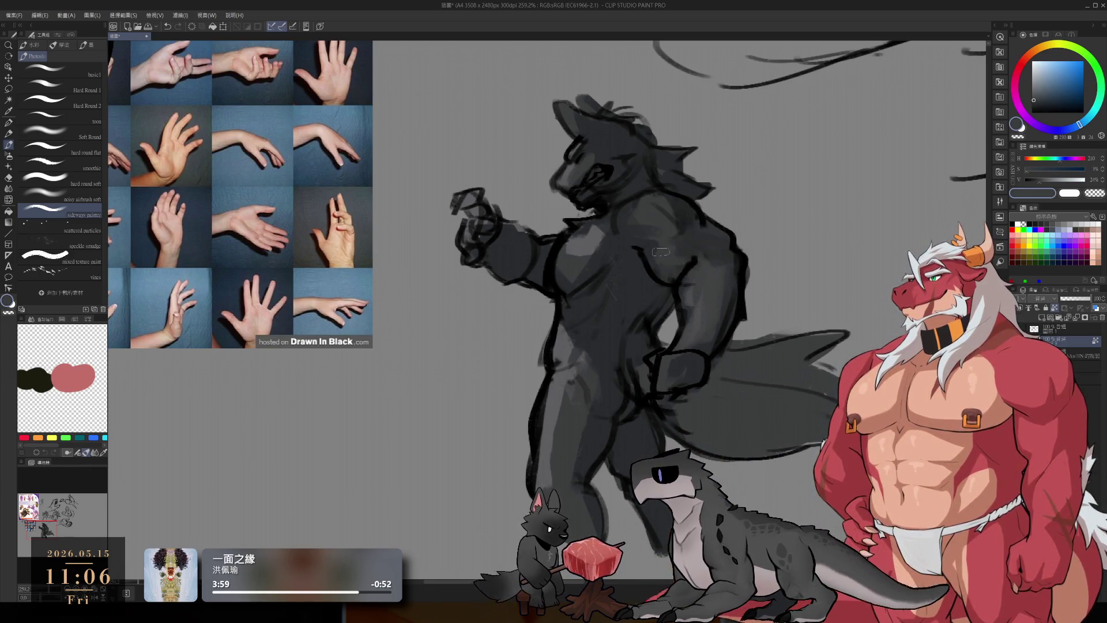
# Step: Sample dark chest shadow tones and the hip's lighter mid grey for torso shading
pyautogui.keyDown('alt'); pyautogui.click(627, 248); pyautogui.keyUp('alt')
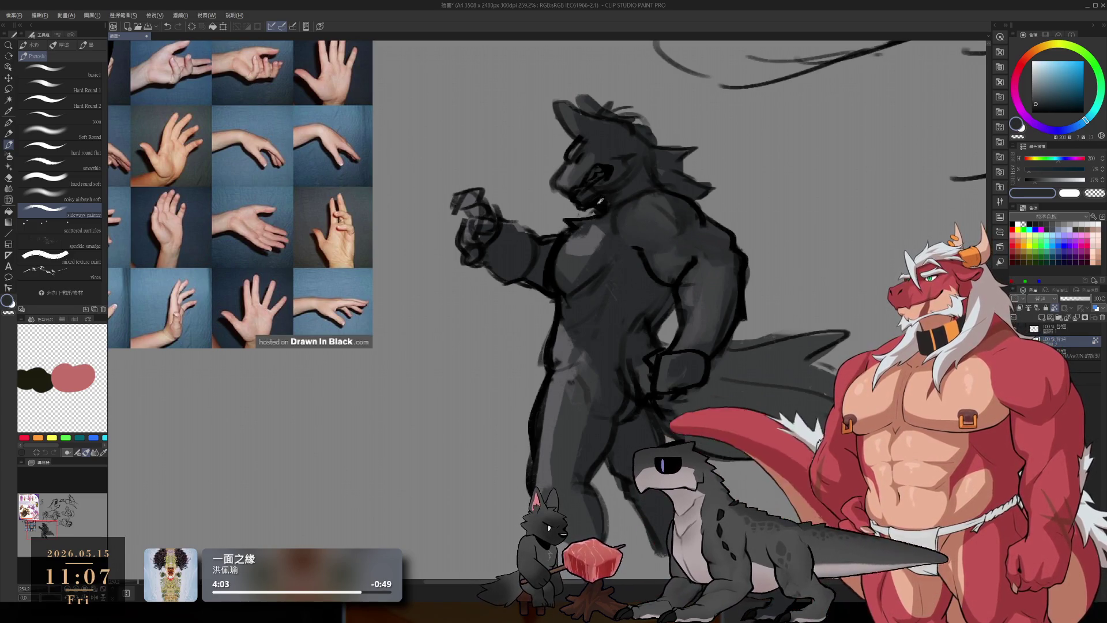
pyautogui.keyDown('alt'); pyautogui.click(603, 199); pyautogui.keyUp('alt')
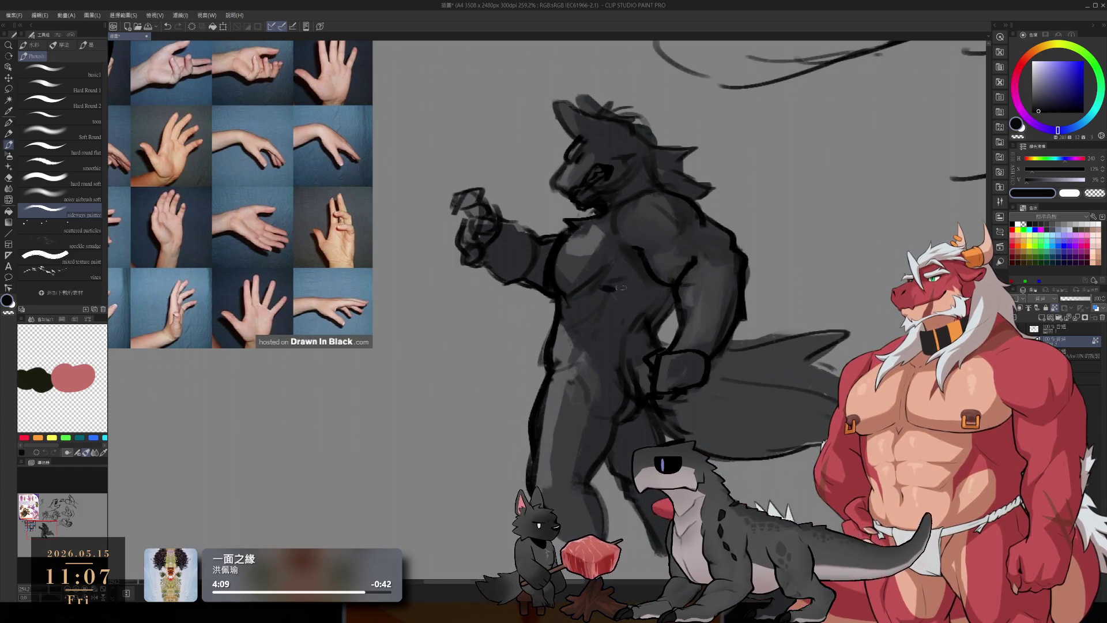
pyautogui.keyDown('alt'); pyautogui.click(602, 311); pyautogui.keyUp('alt')
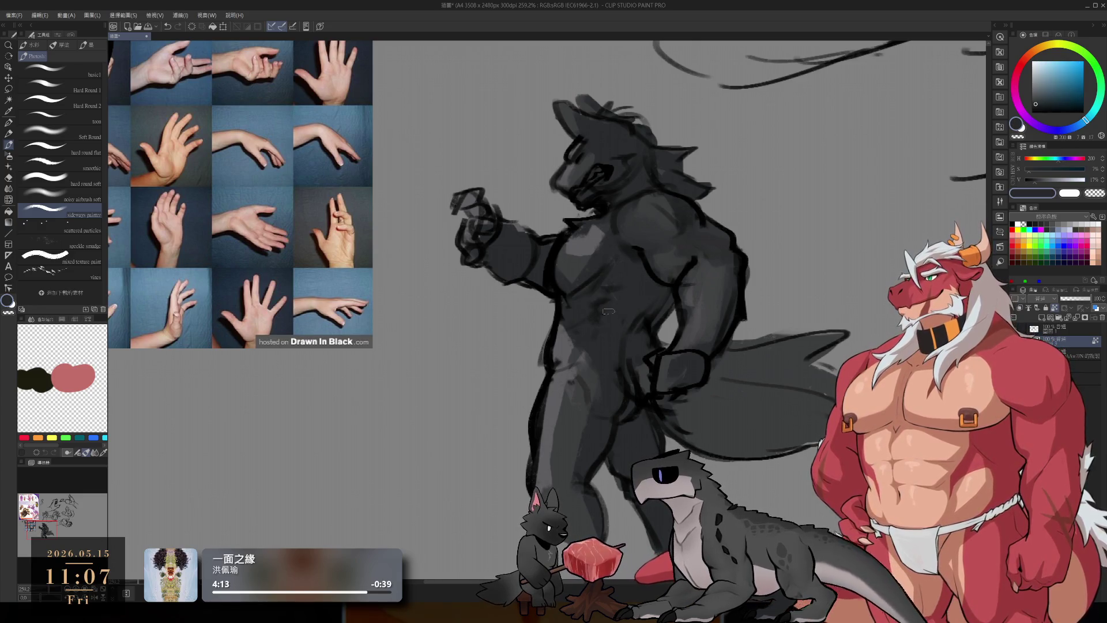
pyautogui.keyDown('alt'); pyautogui.click(598, 317); pyautogui.keyUp('alt')
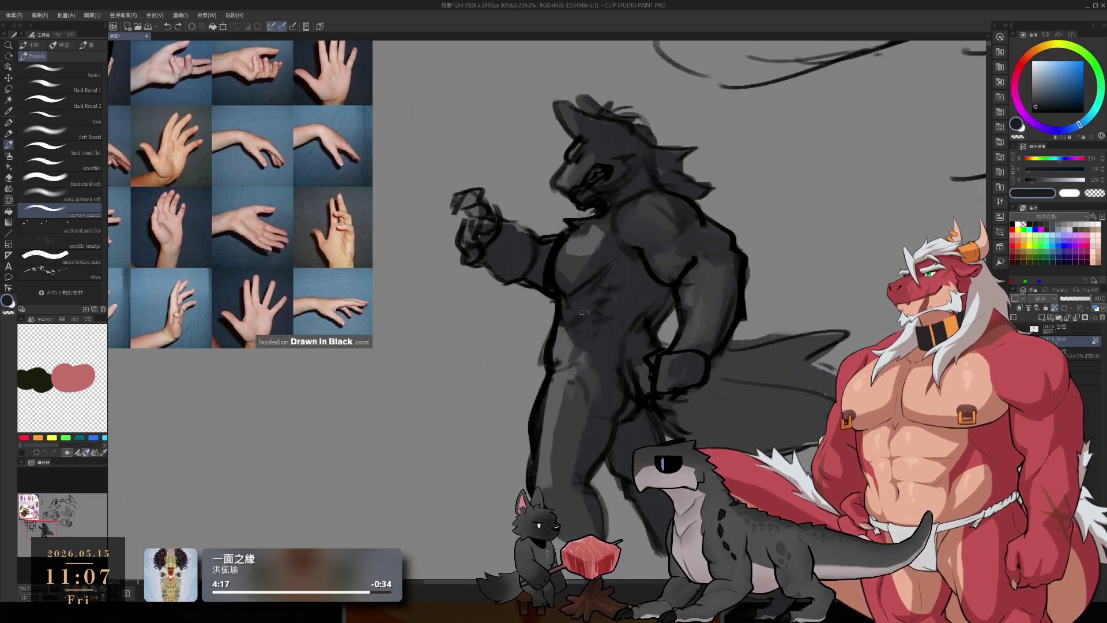
pyautogui.keyDown('alt'); pyautogui.click(583, 333); pyautogui.keyUp('alt')
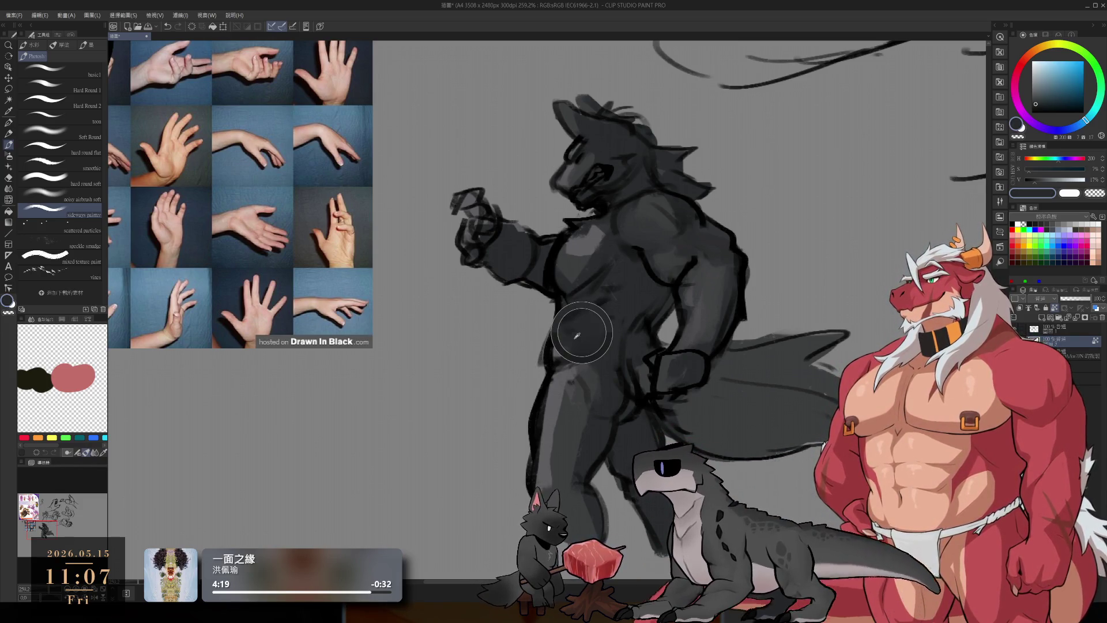
pyautogui.keyDown('alt'); pyautogui.click(591, 385); pyautogui.keyUp('alt')
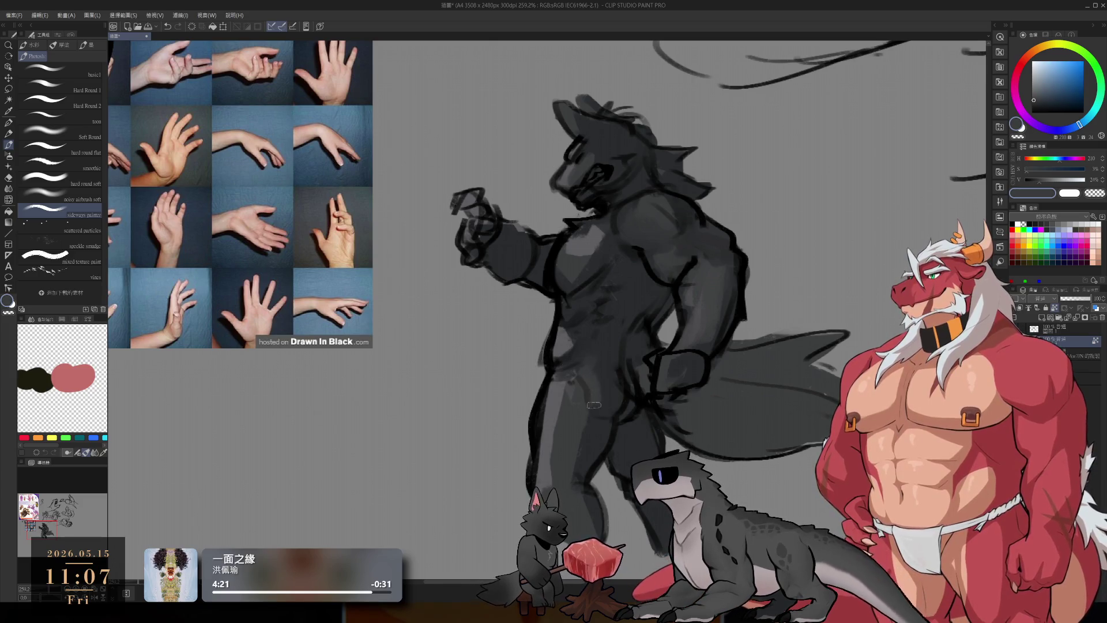
pyautogui.keyDown('alt'); pyautogui.click(595, 396); pyautogui.keyUp('alt')
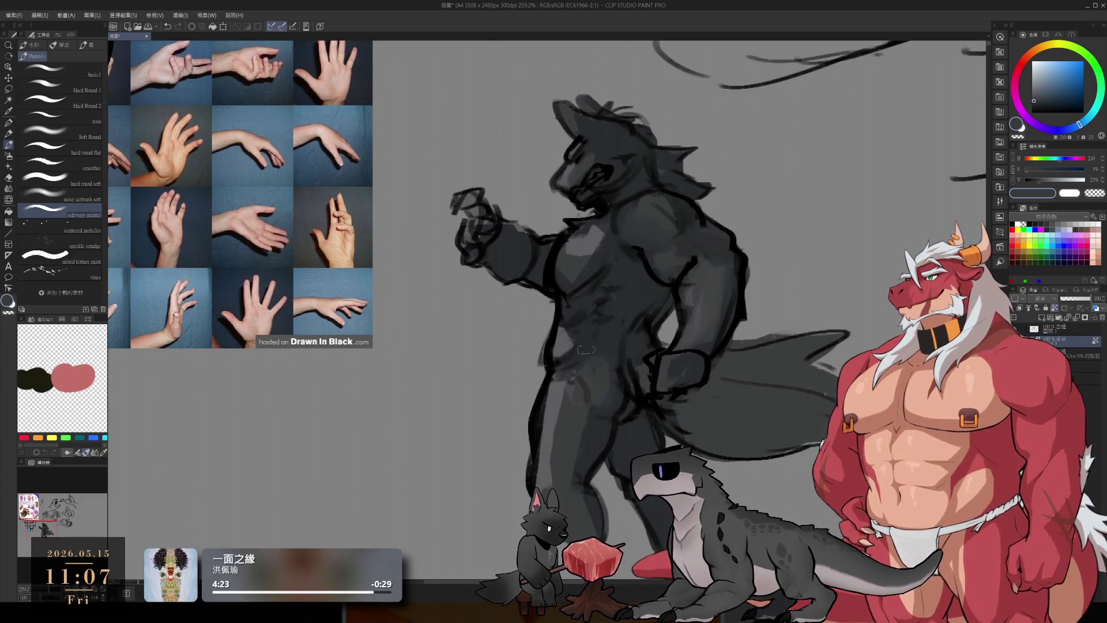
pyautogui.keyDown('alt'); pyautogui.click(600, 271); pyautogui.keyUp('alt')
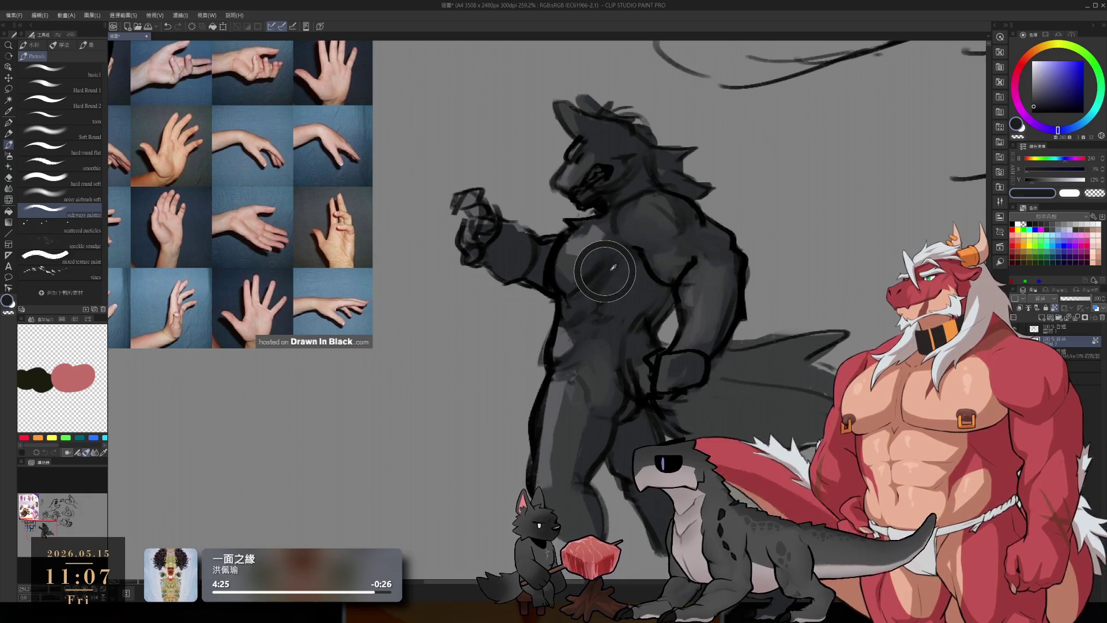
pyautogui.keyDown('alt'); pyautogui.click(641, 327); pyautogui.keyUp('alt')
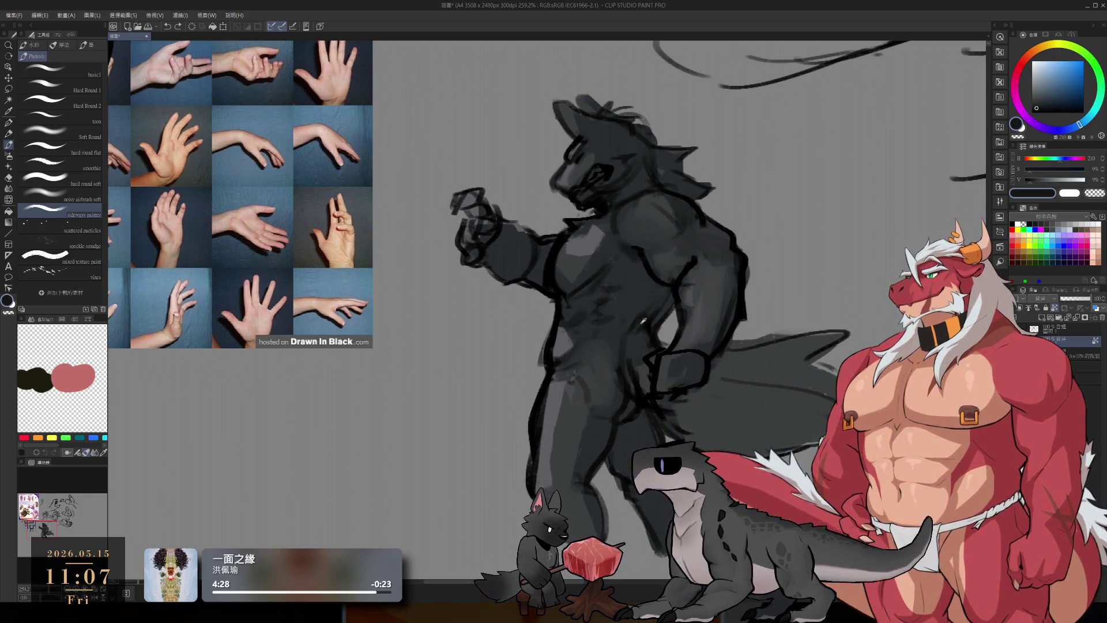
pyautogui.keyDown('alt'); pyautogui.click(646, 283); pyautogui.keyUp('alt')
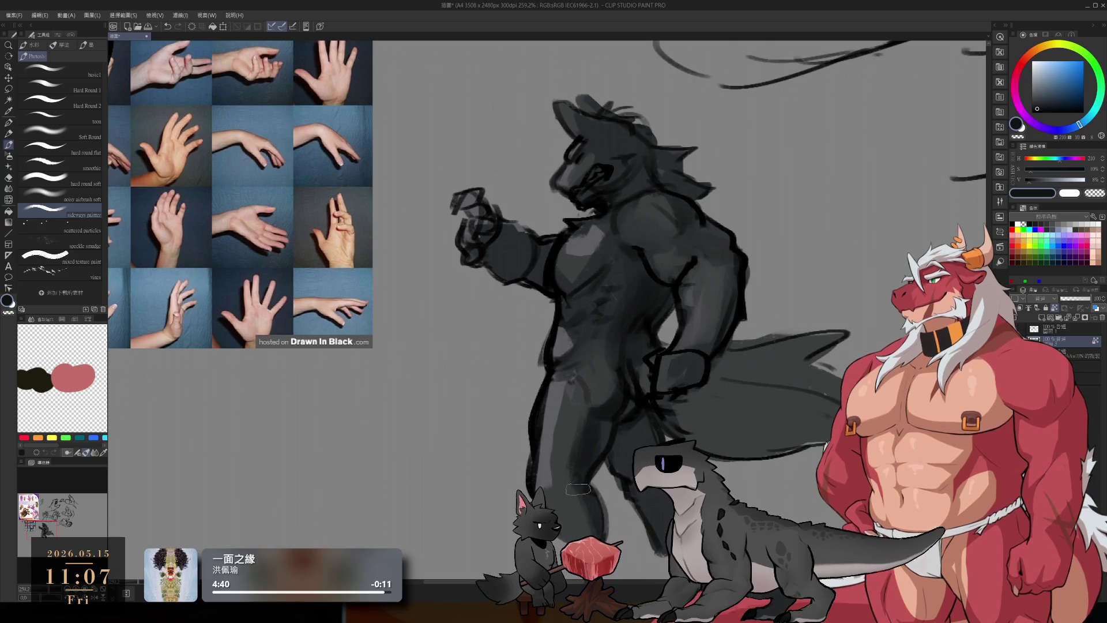
# Step: Alternate between dark grey and a lighter bluish highlight grey on the chest
pyautogui.keyDown('alt'); pyautogui.click(558, 398); pyautogui.keyUp('alt')
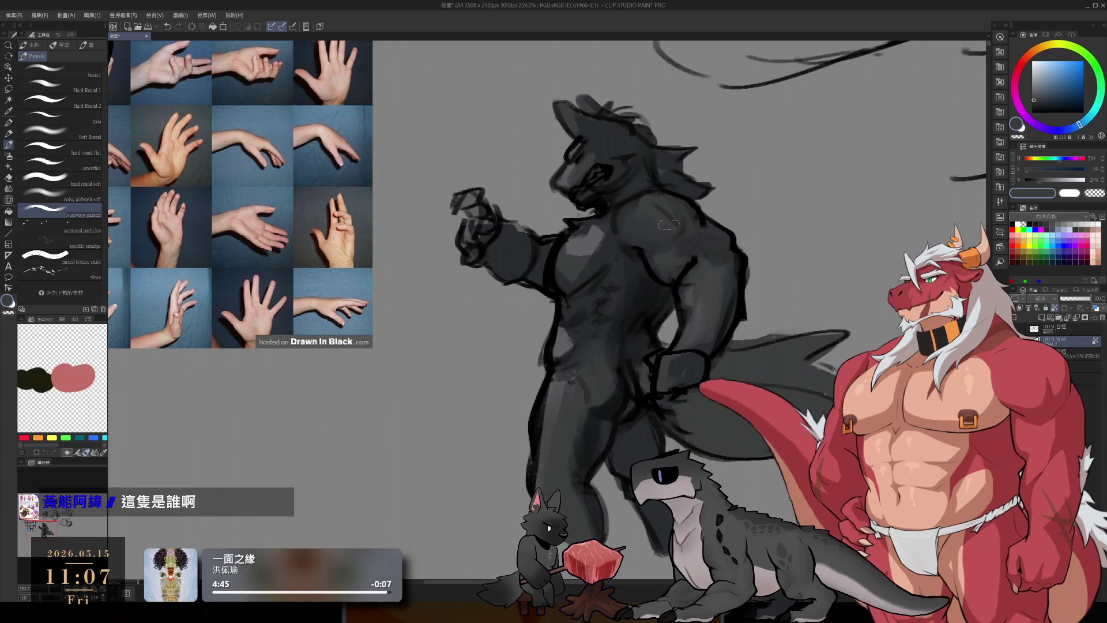
pyautogui.keyDown('alt'); pyautogui.click(579, 242); pyautogui.keyUp('alt')
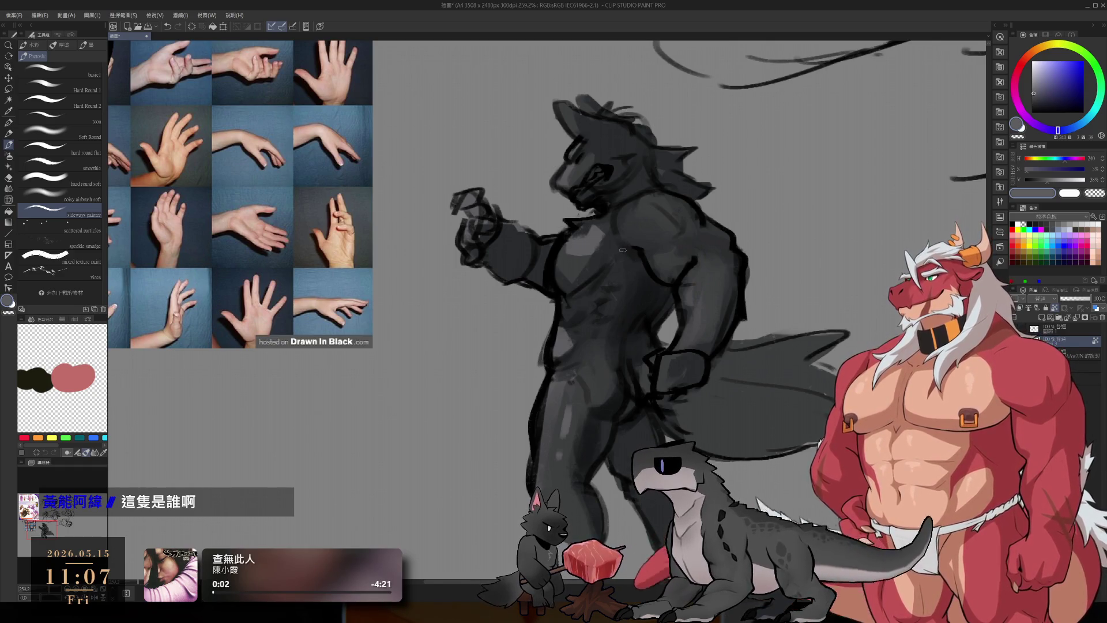
pyautogui.keyDown('alt'); pyautogui.click(573, 264); pyautogui.keyUp('alt')
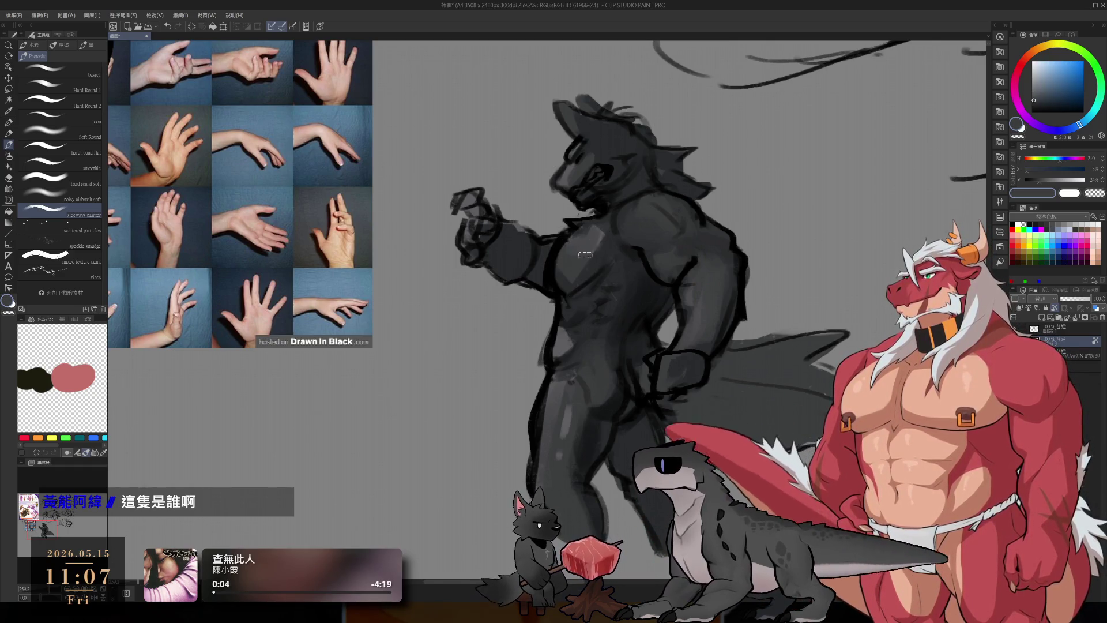
pyautogui.keyDown('alt'); pyautogui.click(604, 234); pyautogui.keyUp('alt')
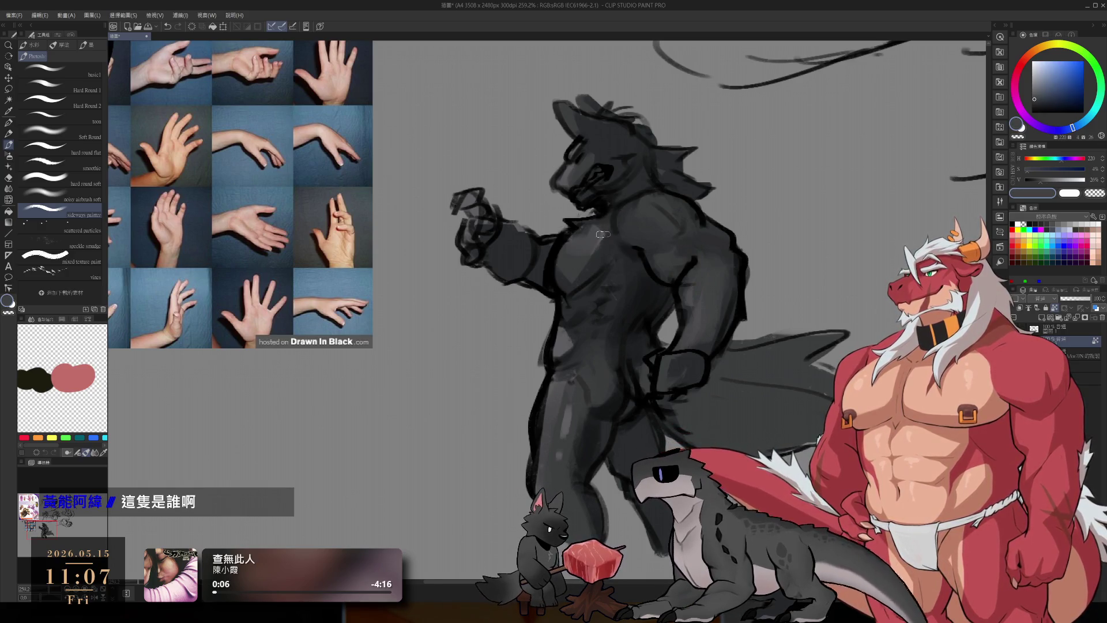
pyautogui.keyDown('alt'); pyautogui.click(606, 247); pyautogui.keyUp('alt')
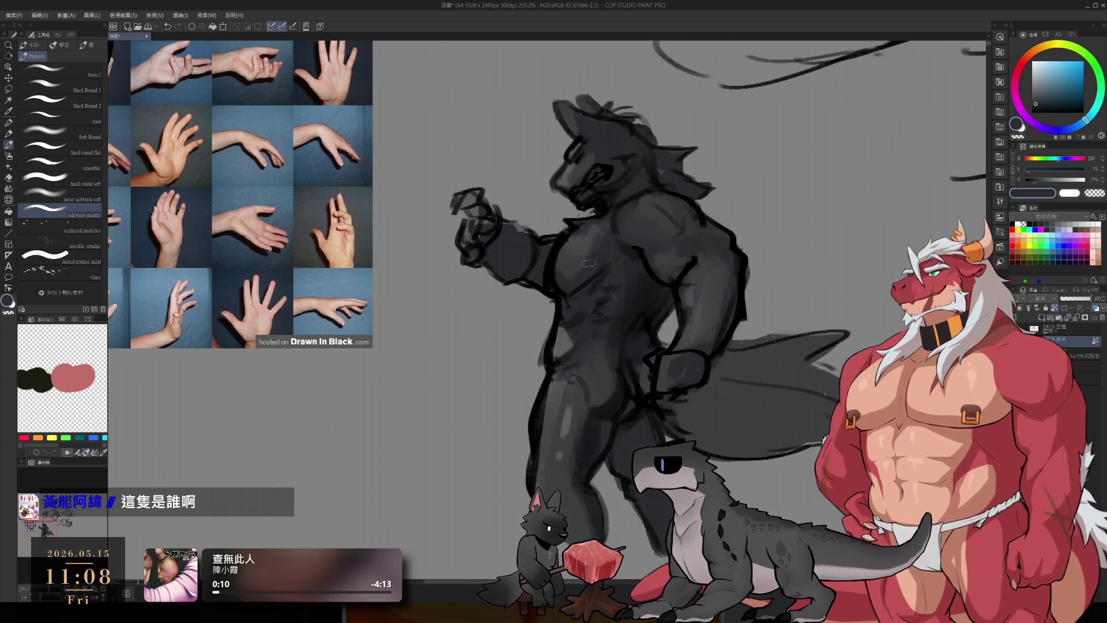
pyautogui.keyDown('alt'); pyautogui.click(574, 260); pyautogui.keyUp('alt')
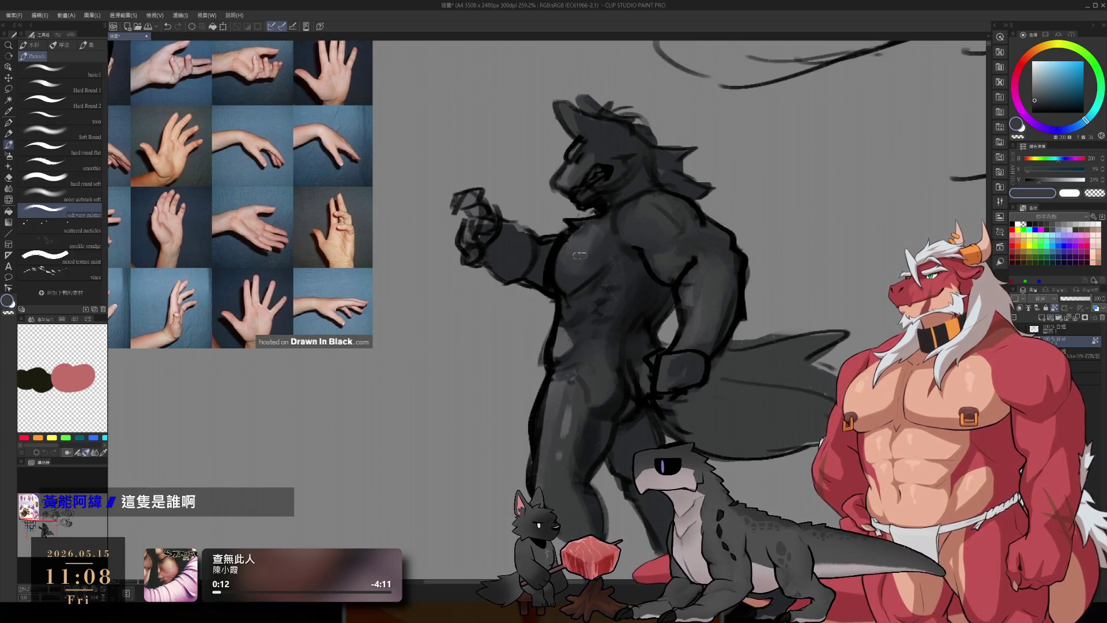
pyautogui.scroll(-5, 680, 257)
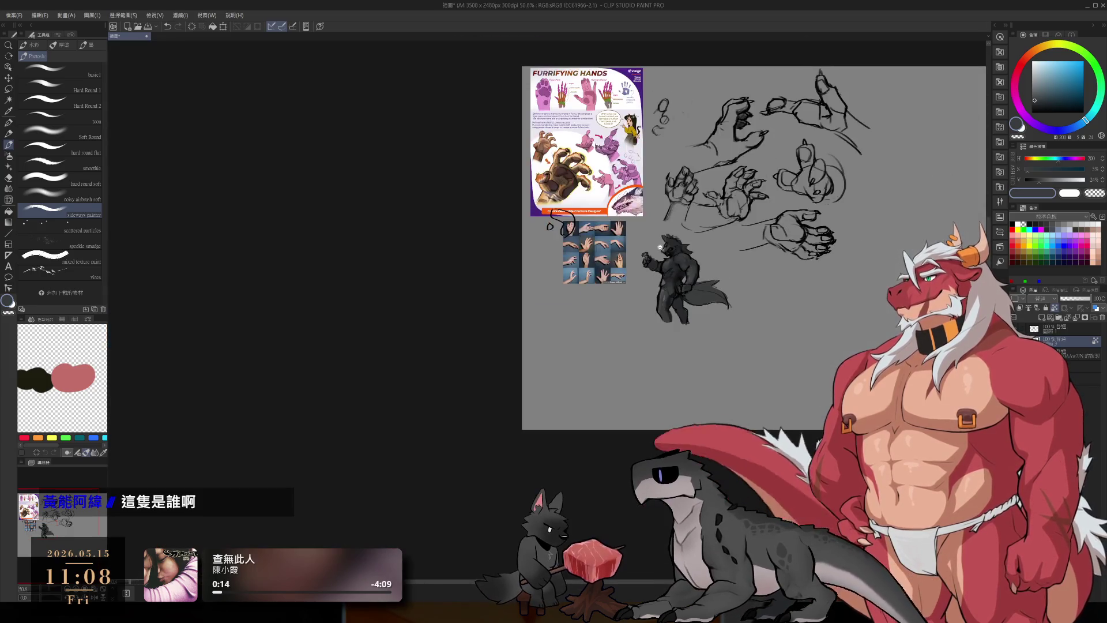
pyautogui.scroll(2, 681, 257)
# Step: Sample dark and lighter greys from the tail and legs, ending on pure black
pyautogui.keyDown('alt'); pyautogui.click(697, 357); pyautogui.keyUp('alt')
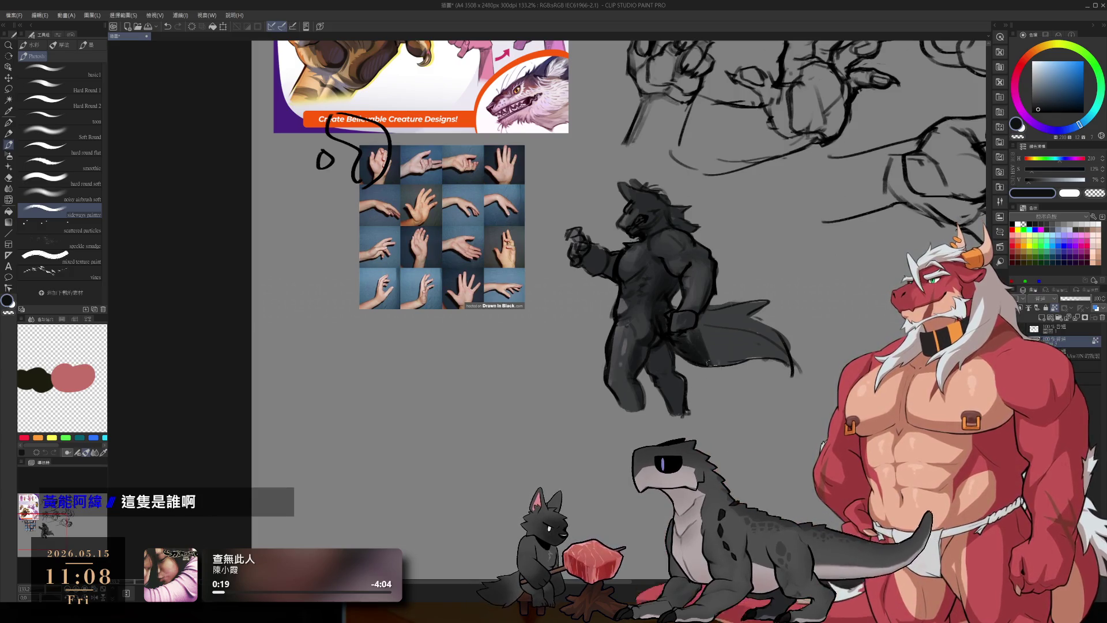
pyautogui.keyDown('alt'); pyautogui.click(714, 346); pyautogui.keyUp('alt')
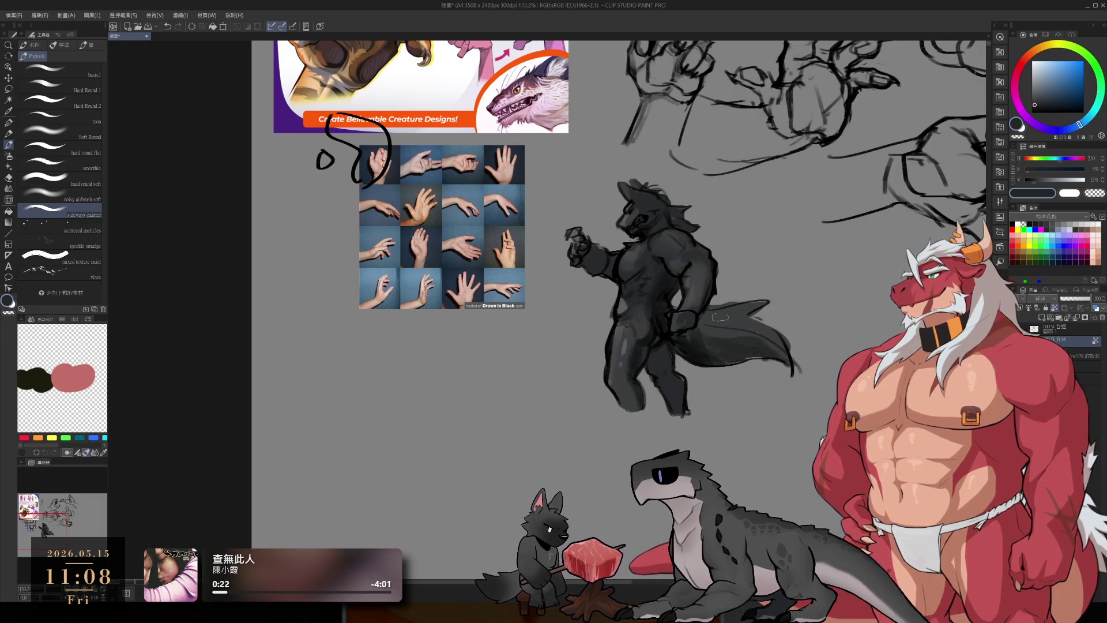
pyautogui.keyDown('alt'); pyautogui.click(719, 318); pyautogui.keyUp('alt')
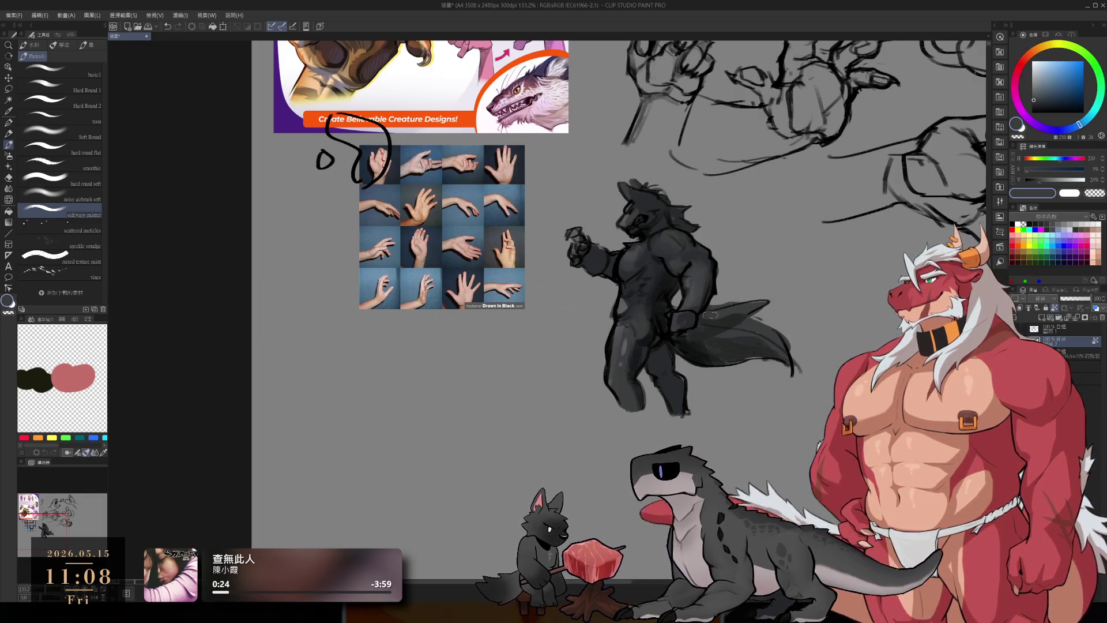
pyautogui.keyDown('alt'); pyautogui.click(735, 311); pyautogui.keyUp('alt')
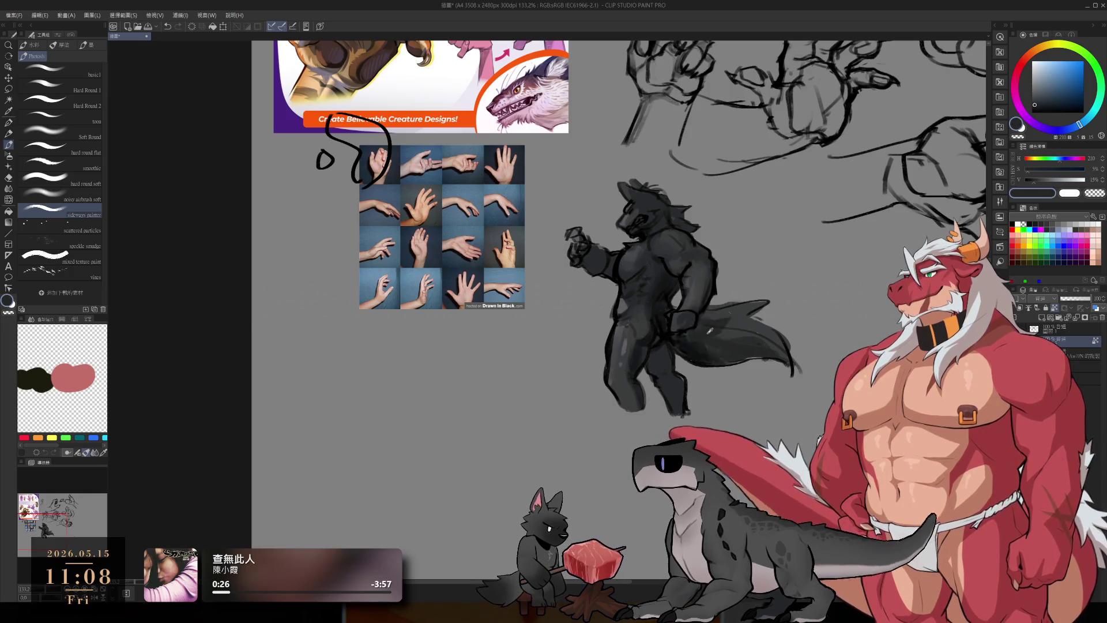
pyautogui.scroll(4, 737, 322)
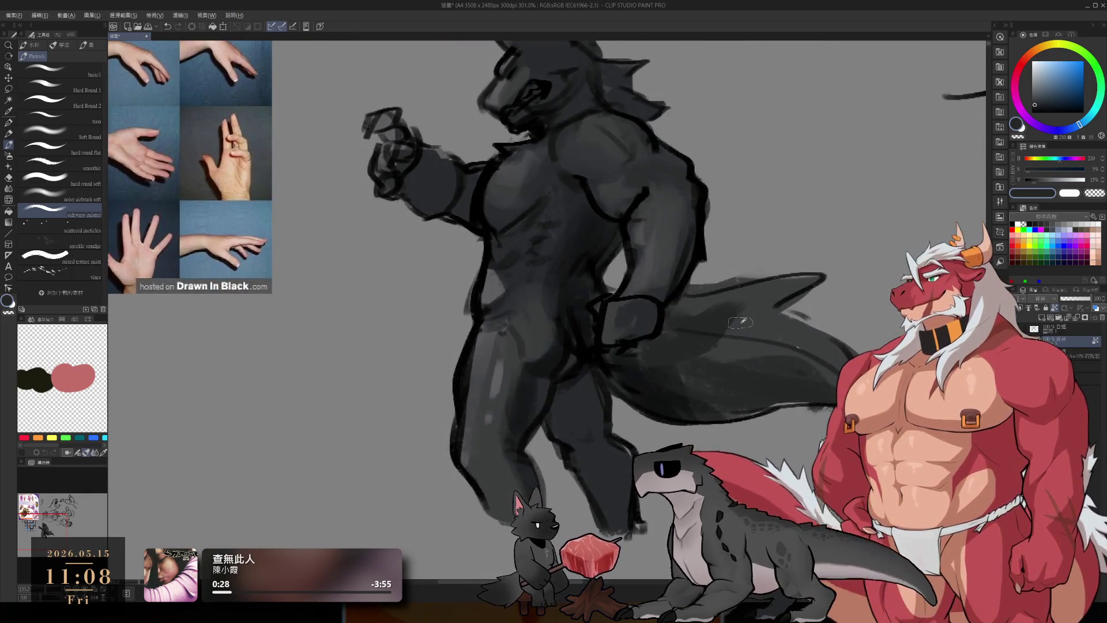
pyautogui.keyDown('alt'); pyautogui.click(730, 327); pyautogui.keyUp('alt')
pyautogui.keyDown('alt'); pyautogui.click(763, 306); pyautogui.keyUp('alt')
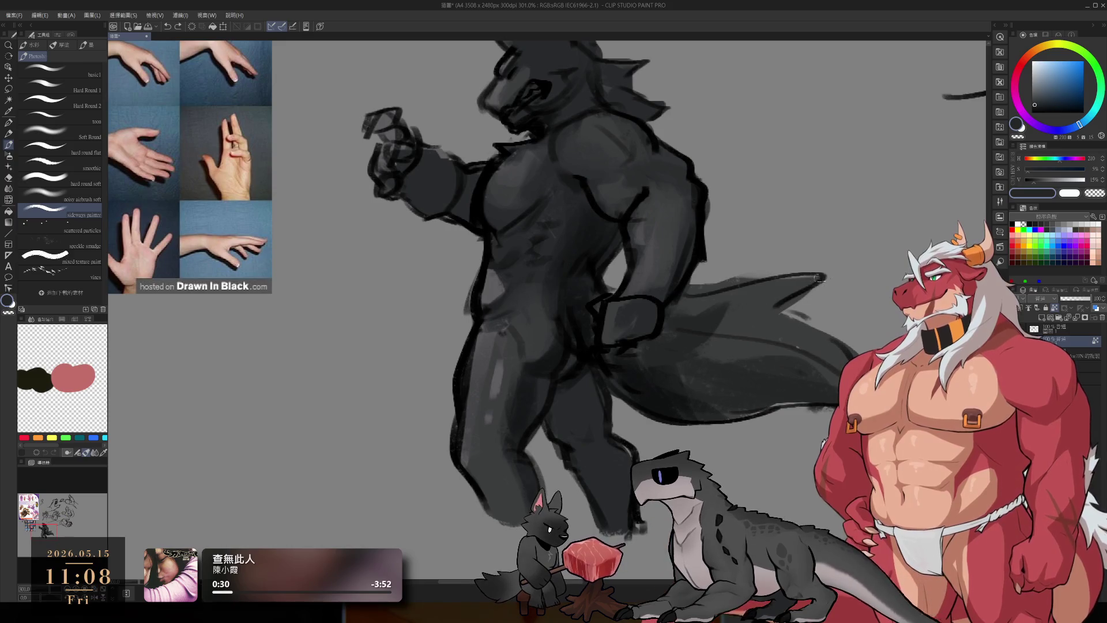
pyautogui.keyDown('alt'); pyautogui.click(766, 283); pyautogui.keyUp('alt')
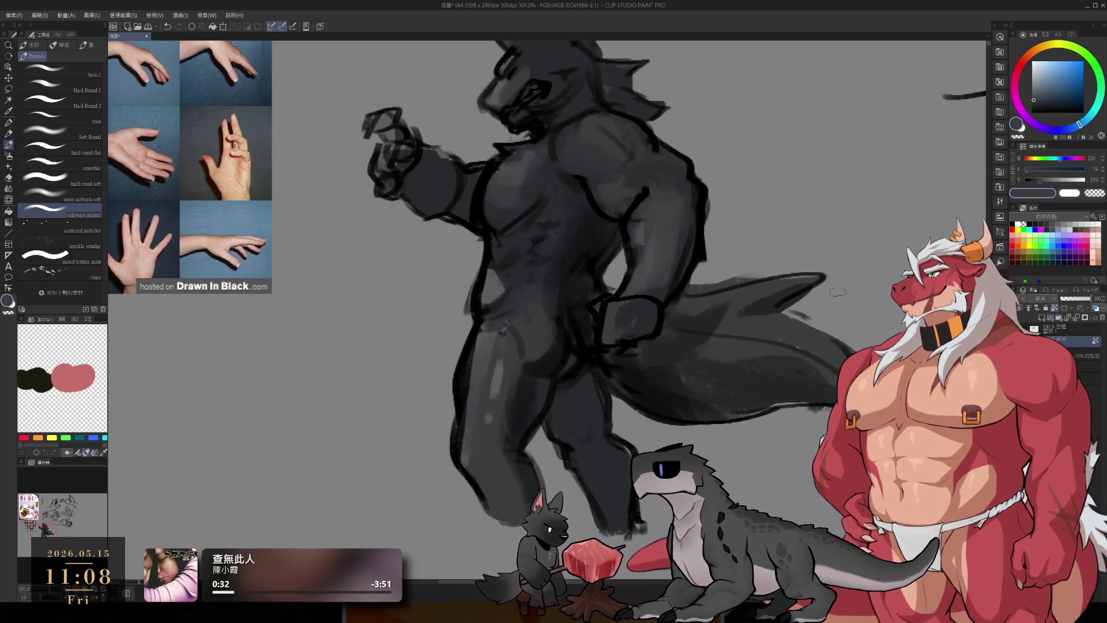
pyautogui.moveTo(766, 283); pyautogui.dragTo(709, 253)
pyautogui.keyDown('alt'); pyautogui.click(725, 340); pyautogui.keyUp('alt')
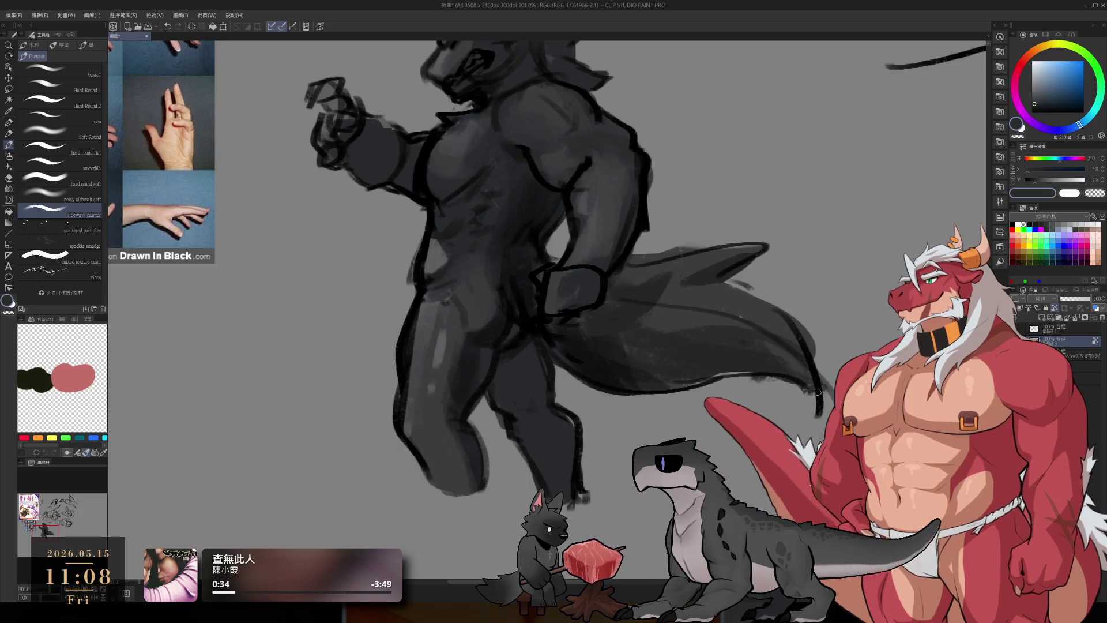
pyautogui.moveTo(610, 128); pyautogui.dragTo(703, 220)
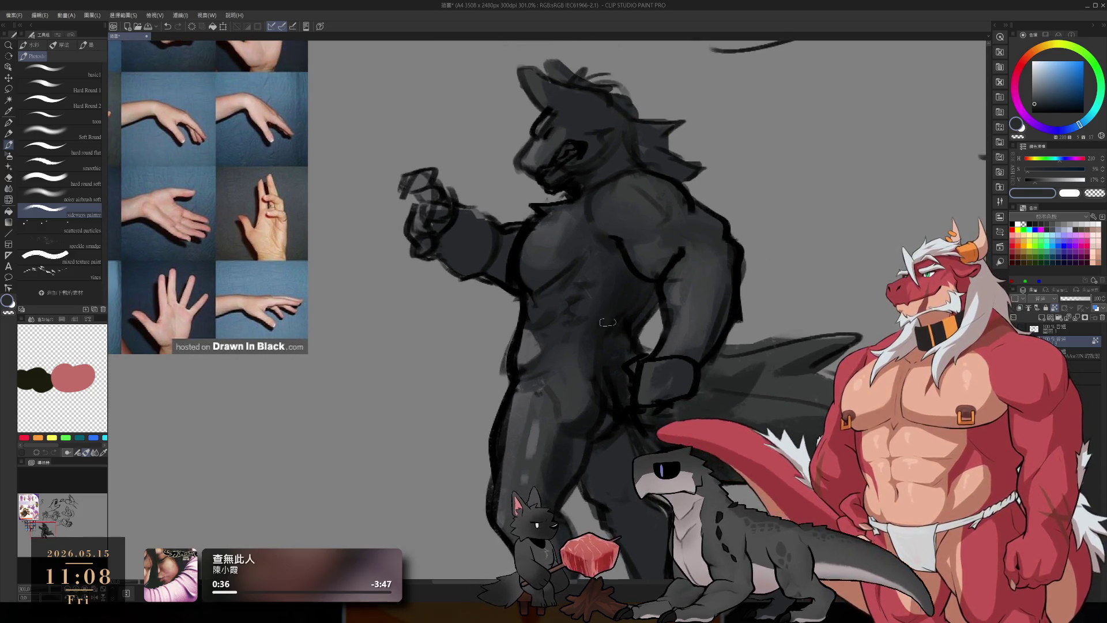
pyautogui.keyDown('alt'); pyautogui.click(519, 282); pyautogui.keyUp('alt')
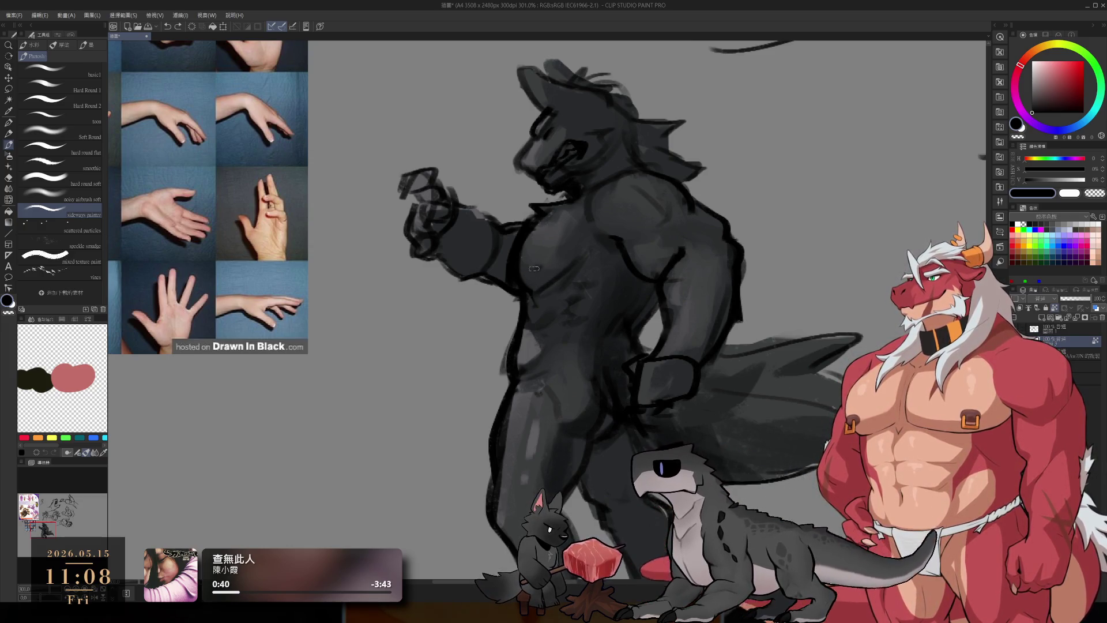
pyautogui.scroll(-10, 563, 308)
# Step: Recentre on the figure and sample background and dark bluish greys for torso shading
pyautogui.scroll(12, 601, 285)
pyautogui.moveTo(591, 177); pyautogui.dragTo(617, 261)
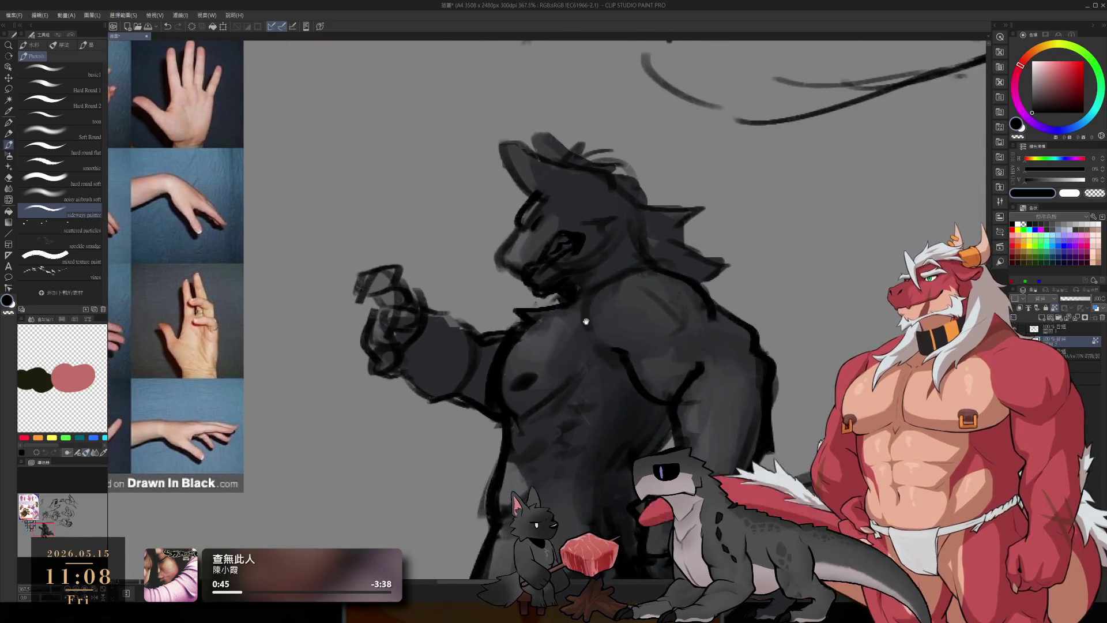
pyautogui.keyDown('alt'); pyautogui.click(778, 178); pyautogui.keyUp('alt')
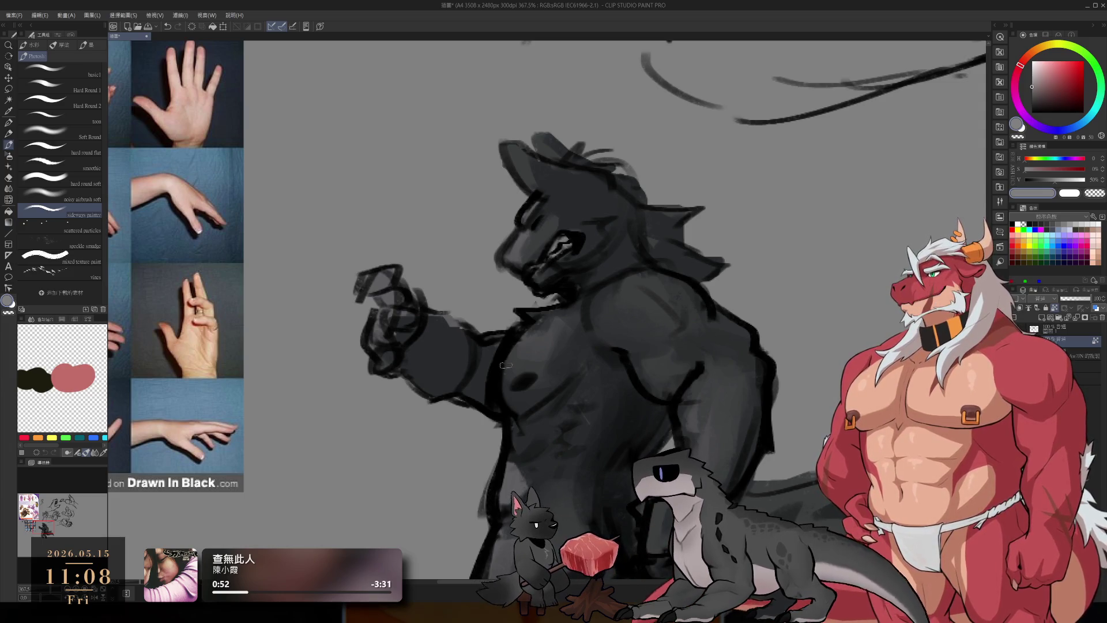
pyautogui.scroll(-2, 573, 287)
pyautogui.scroll(-2, 634, 346)
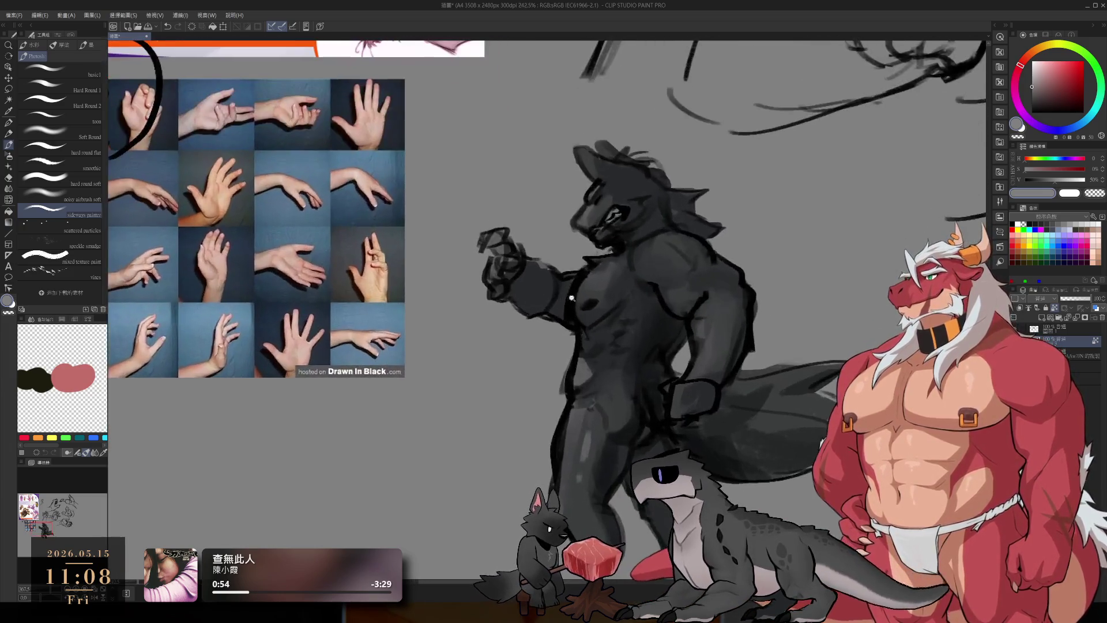
pyautogui.moveTo(659, 367); pyautogui.dragTo(650, 372)
pyautogui.keyDown('alt'); pyautogui.click(695, 324); pyautogui.keyUp('alt')
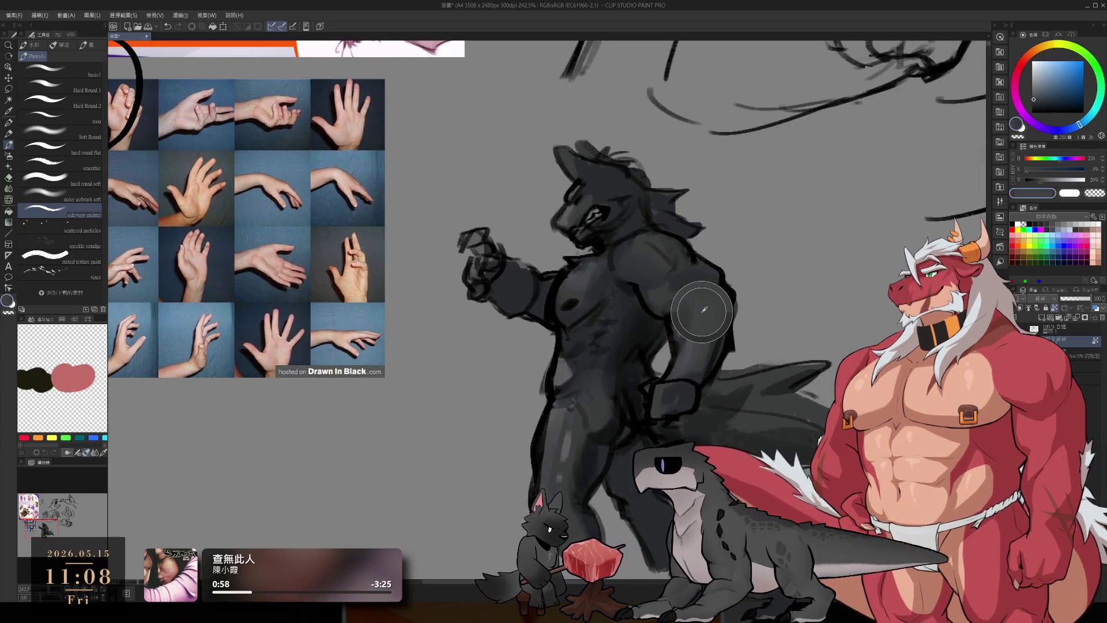
pyautogui.keyDown('alt'); pyautogui.click(719, 331); pyautogui.keyUp('alt')
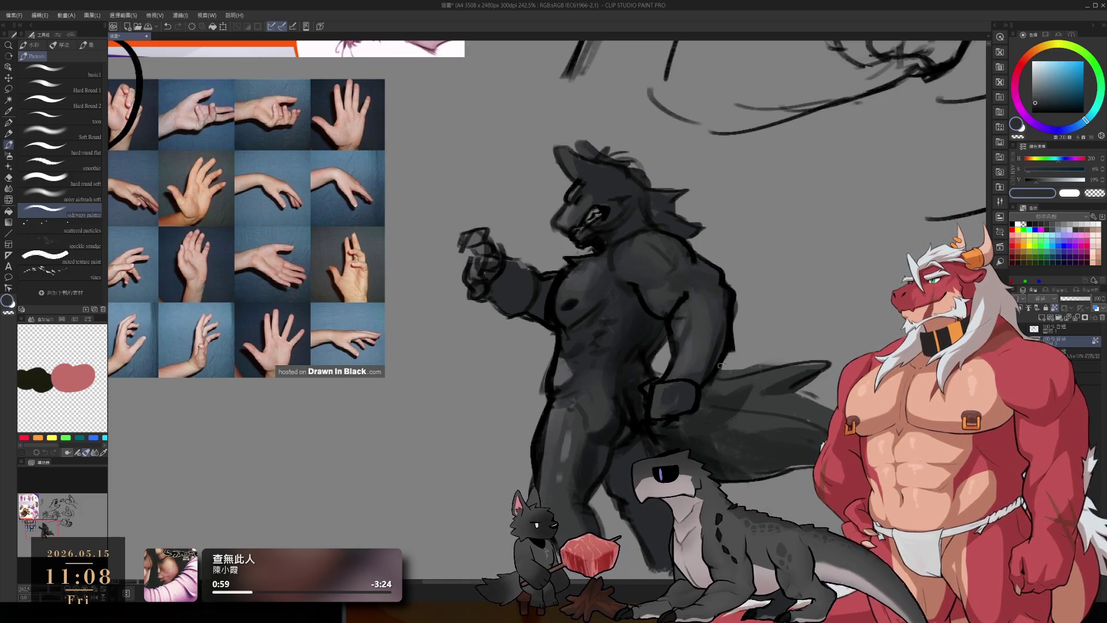
pyautogui.keyDown('alt'); pyautogui.click(691, 283); pyautogui.keyUp('alt')
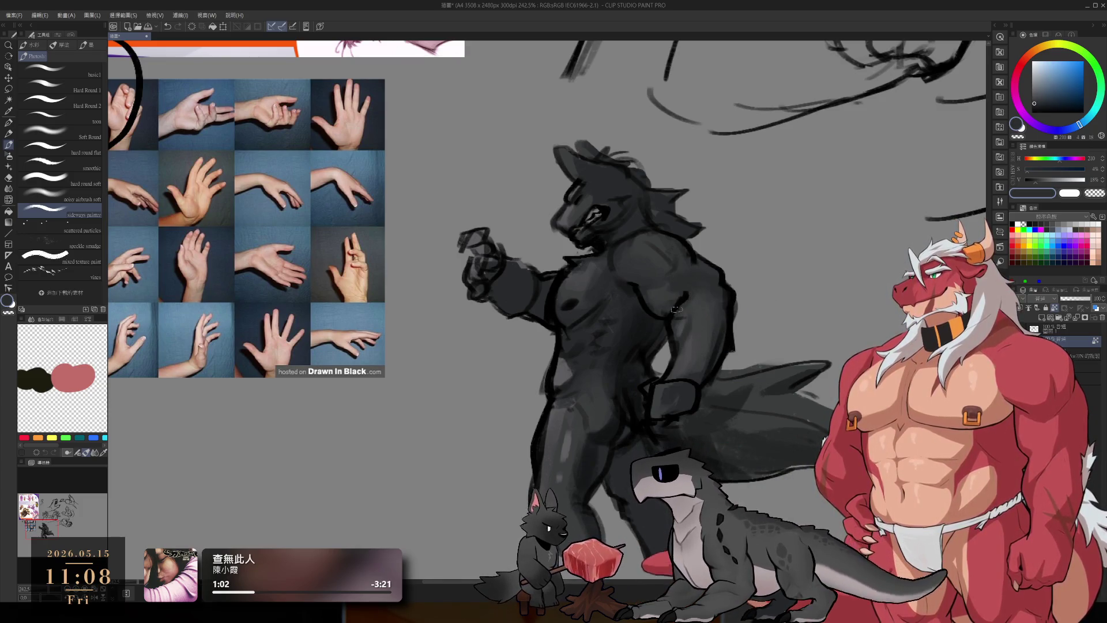
pyautogui.keyDown('alt'); pyautogui.click(695, 289); pyautogui.keyUp('alt')
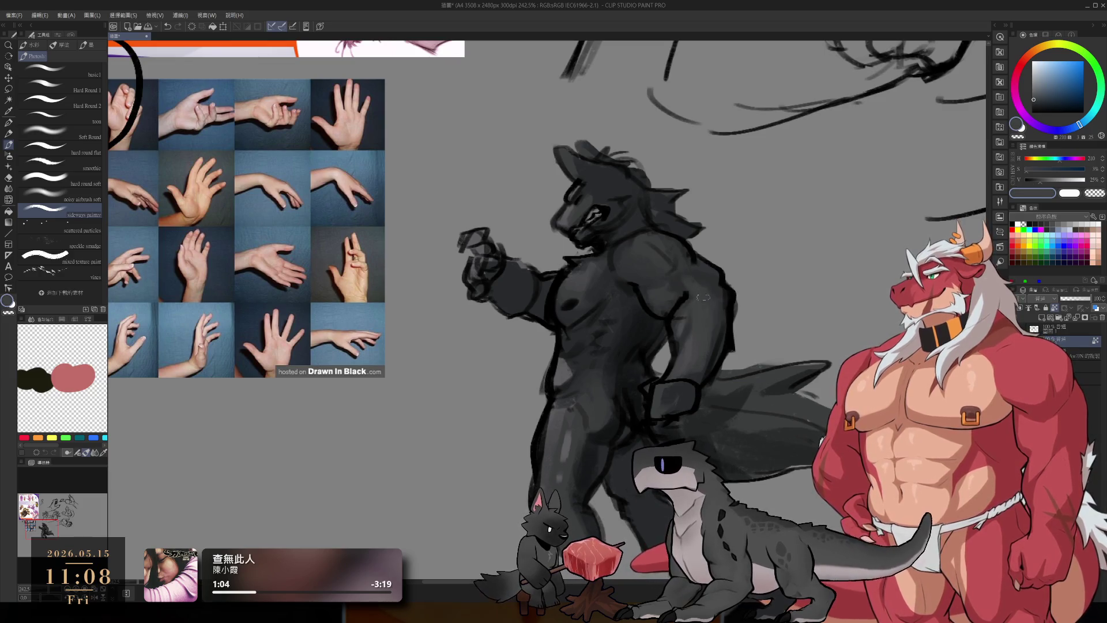
pyautogui.keyDown('alt'); pyautogui.click(717, 316); pyautogui.keyUp('alt')
# Step: Sample mid greys, light highlights and near-black shadow tones across the lower torso
pyautogui.keyDown('alt'); pyautogui.click(715, 294); pyautogui.keyUp('alt')
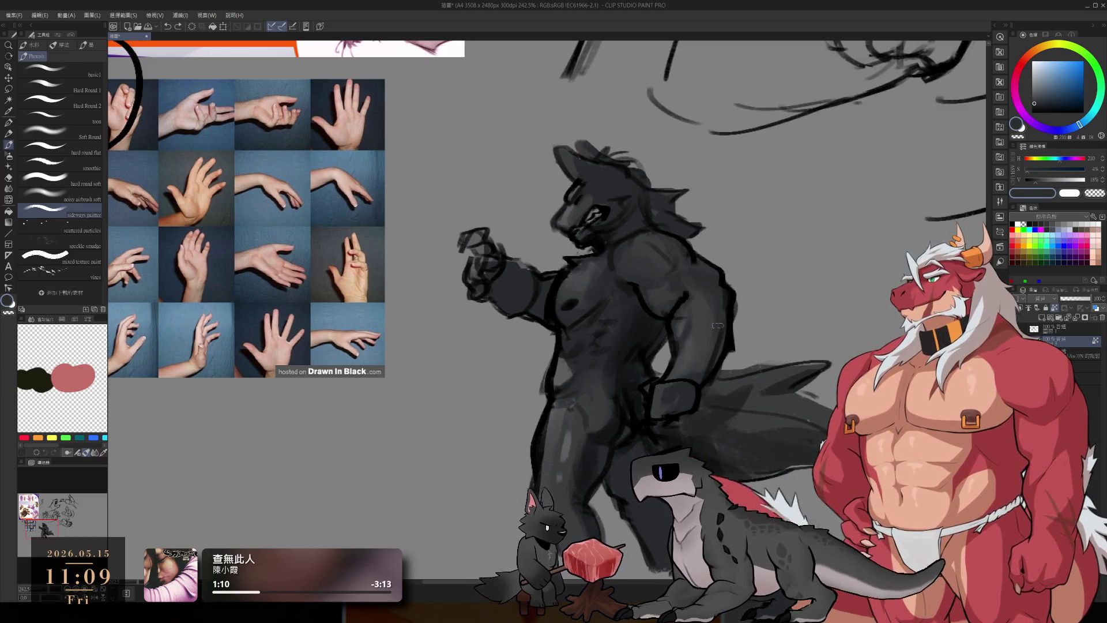
pyautogui.keyDown('alt'); pyautogui.click(699, 343); pyautogui.keyUp('alt')
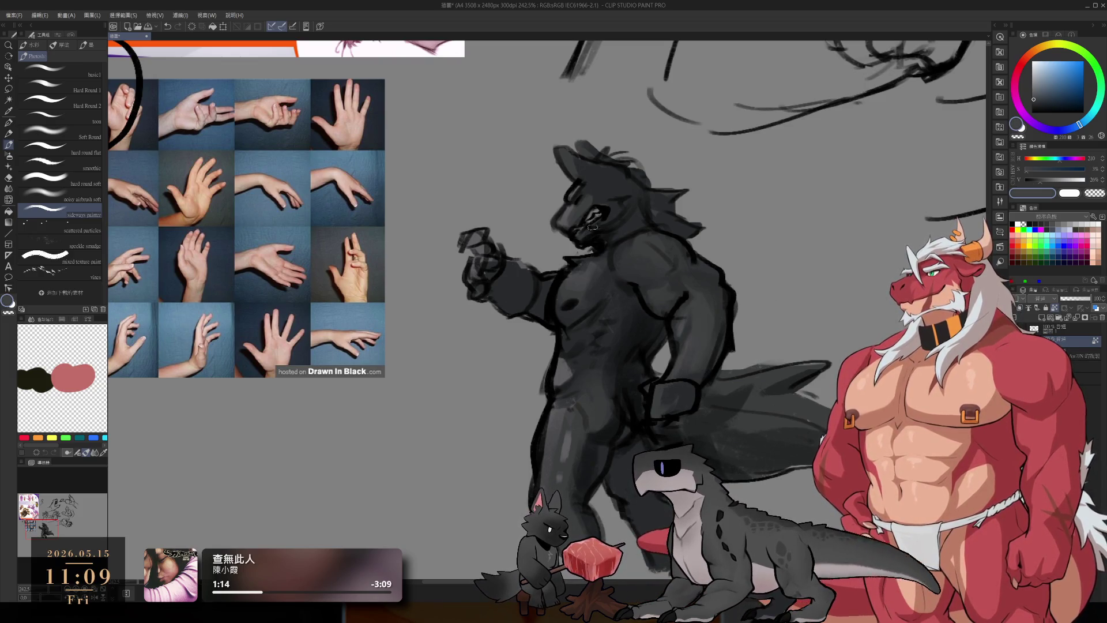
pyautogui.keyDown('alt'); pyautogui.click(567, 381); pyautogui.keyUp('alt')
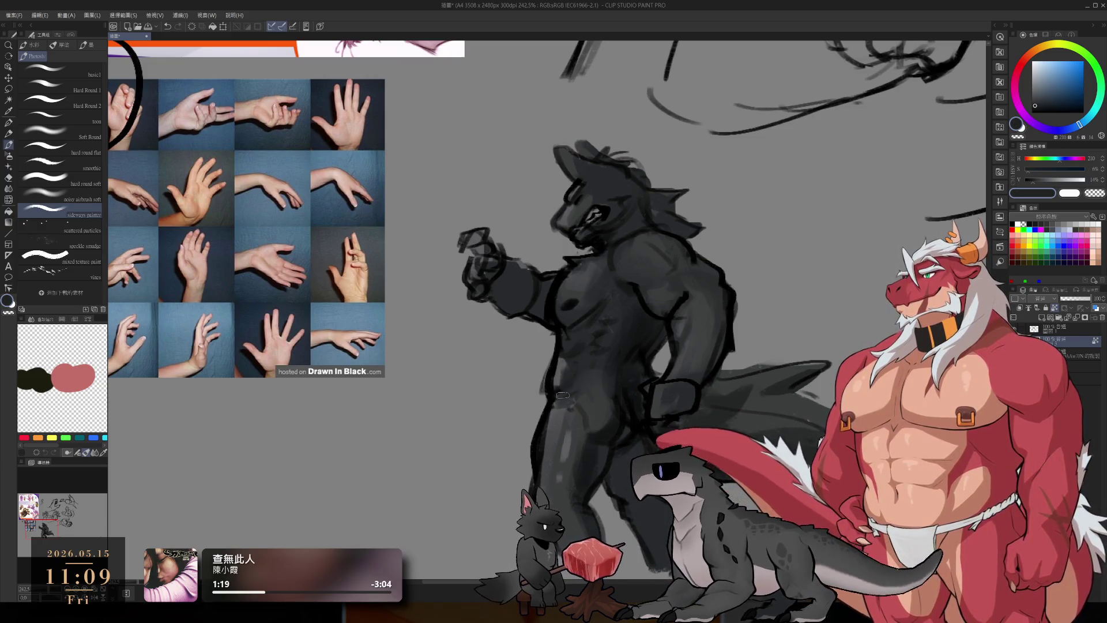
pyautogui.keyDown('alt'); pyautogui.click(561, 369); pyautogui.keyUp('alt')
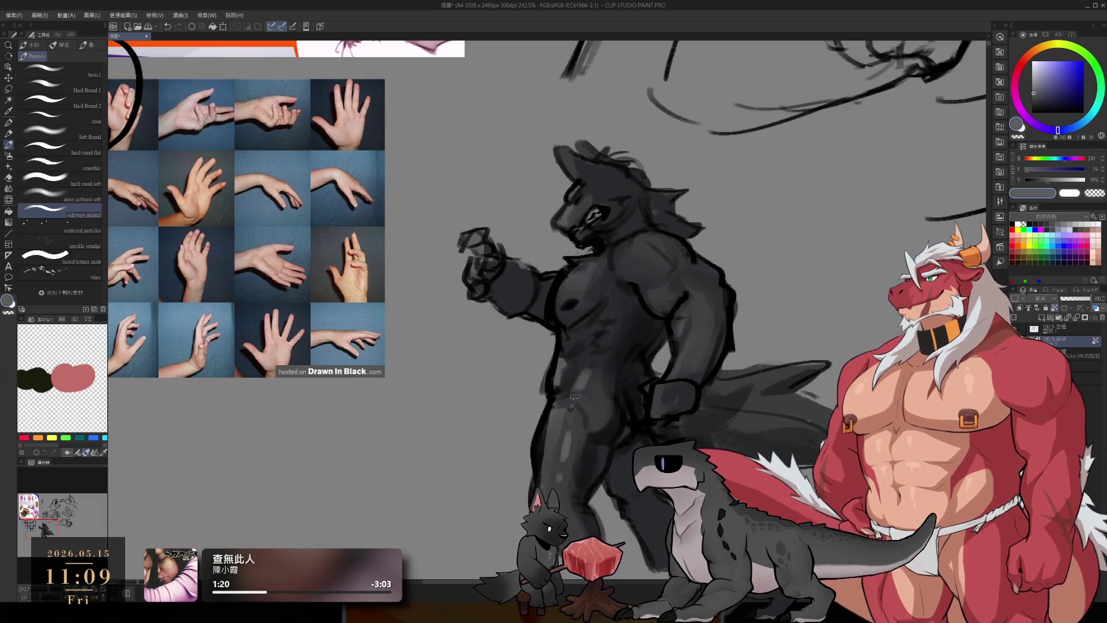
pyautogui.keyDown('alt'); pyautogui.click(587, 378); pyautogui.keyUp('alt')
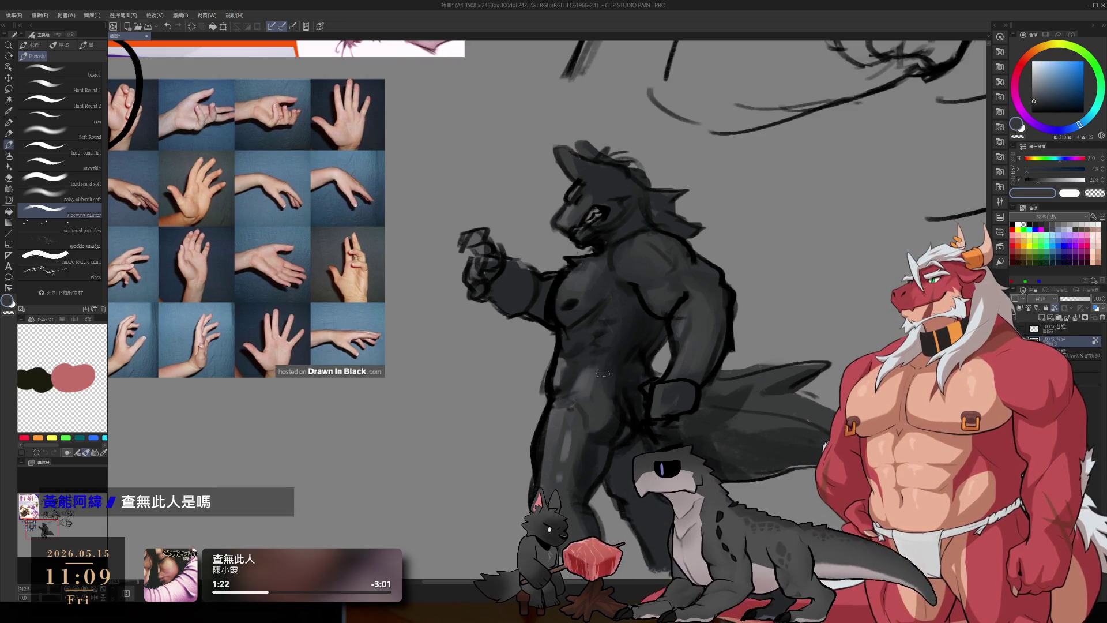
pyautogui.keyDown('alt'); pyautogui.click(623, 347); pyautogui.keyUp('alt')
pyautogui.keyDown('alt'); pyautogui.click(620, 354); pyautogui.keyUp('alt')
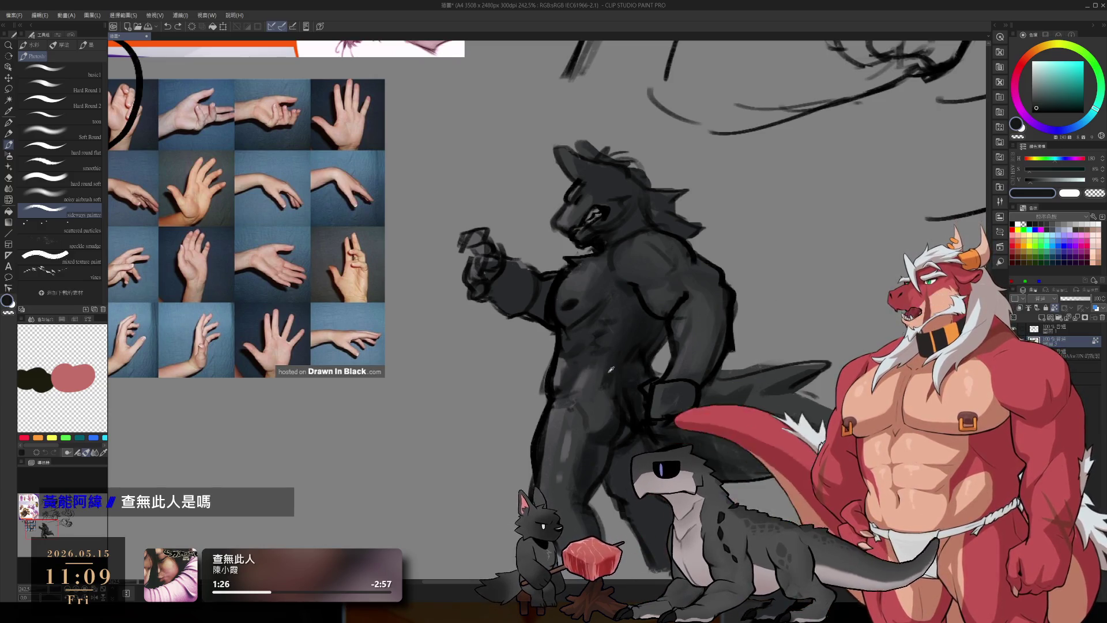
pyautogui.keyDown('alt'); pyautogui.click(599, 398); pyautogui.keyUp('alt')
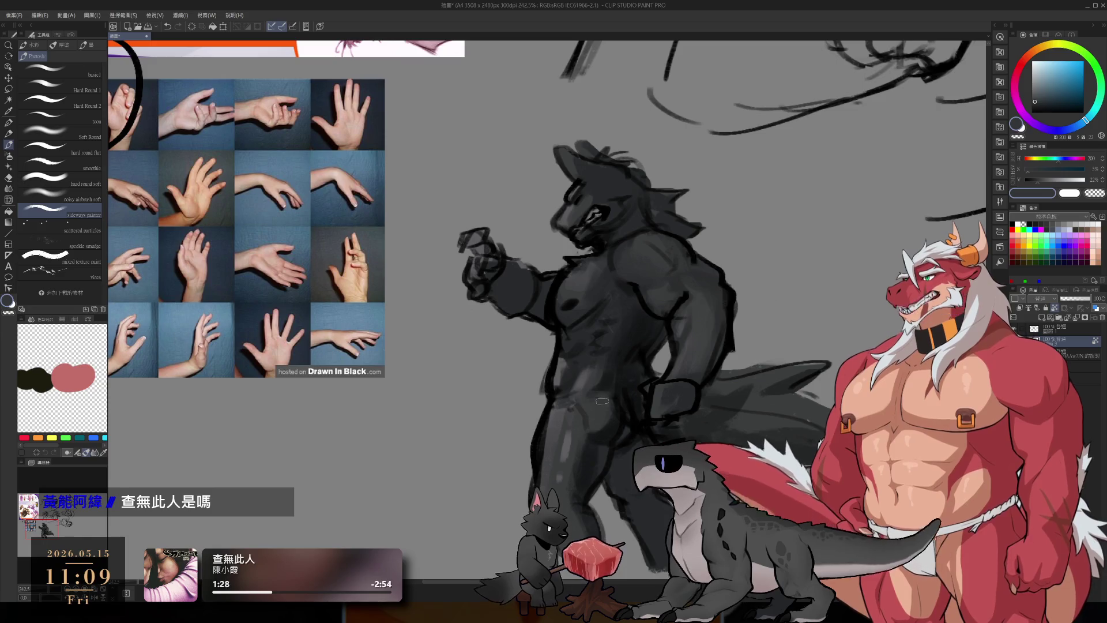
pyautogui.keyDown('alt'); pyautogui.click(565, 398); pyautogui.keyUp('alt')
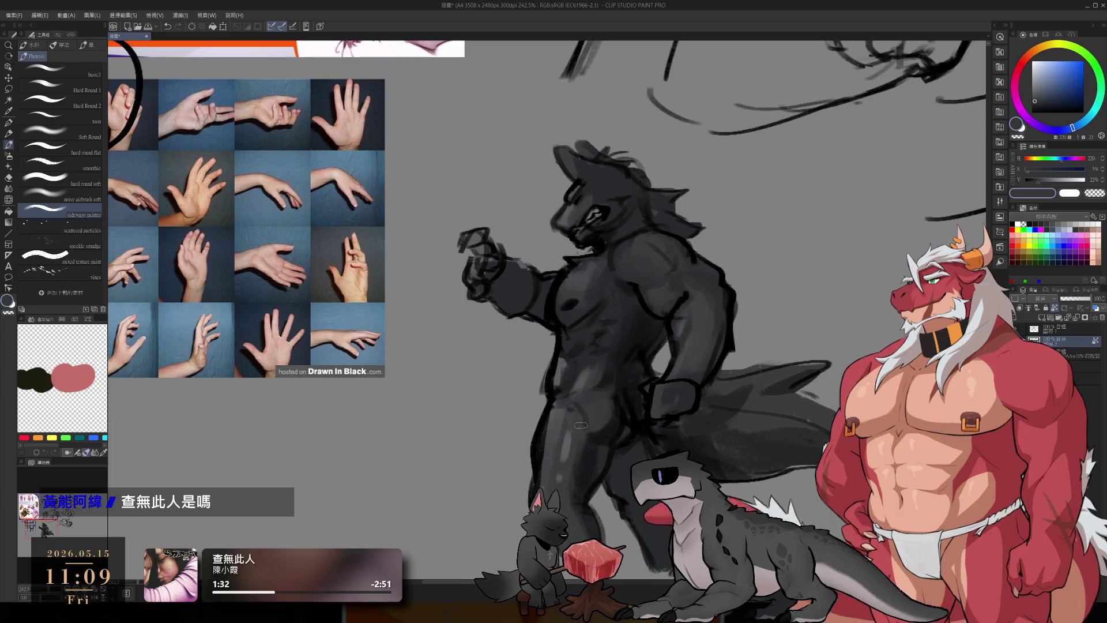
pyautogui.keyDown('alt'); pyautogui.click(591, 458); pyautogui.keyUp('alt')
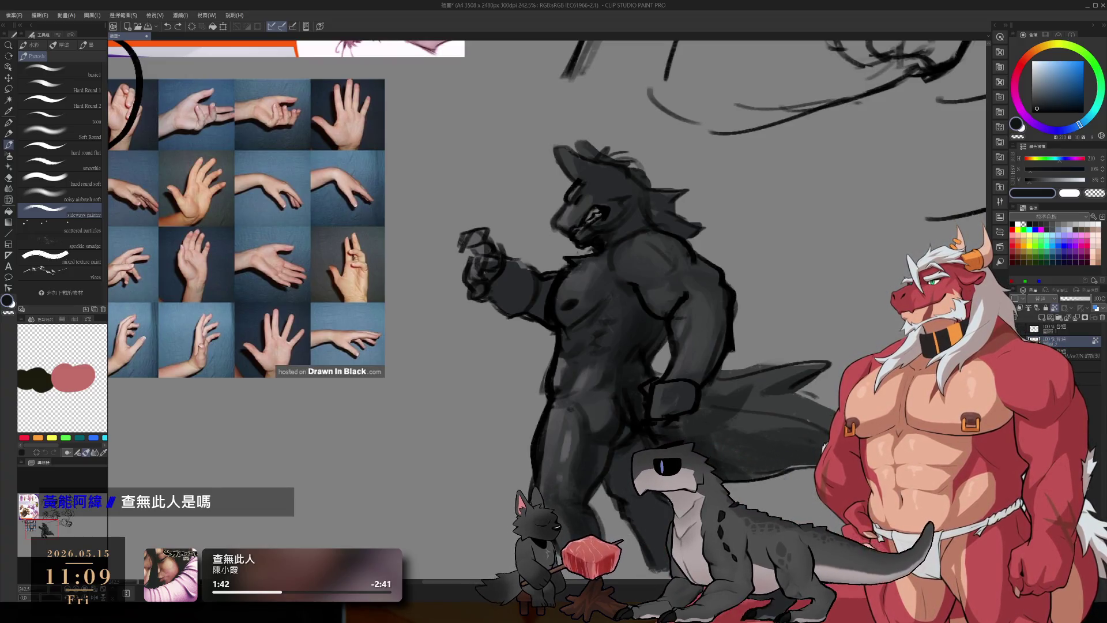
# Step: Sample mid, dark and lighter greys from the creature to refine its shading
pyautogui.scroll(-1, 548, 317)
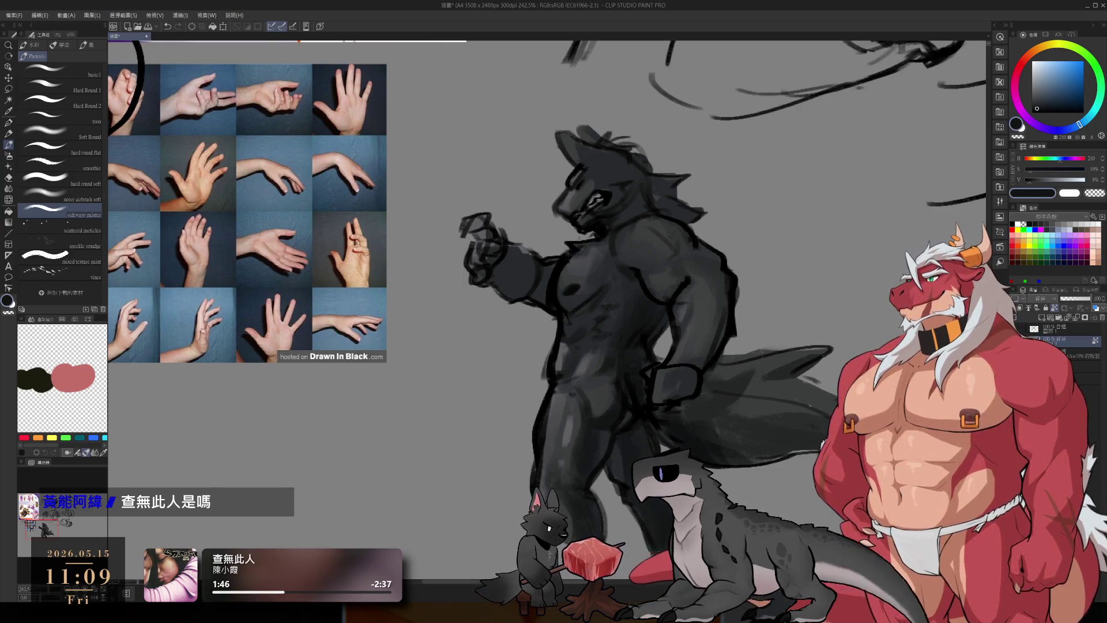
pyautogui.keyDown('alt'); pyautogui.click(568, 431); pyautogui.keyUp('alt')
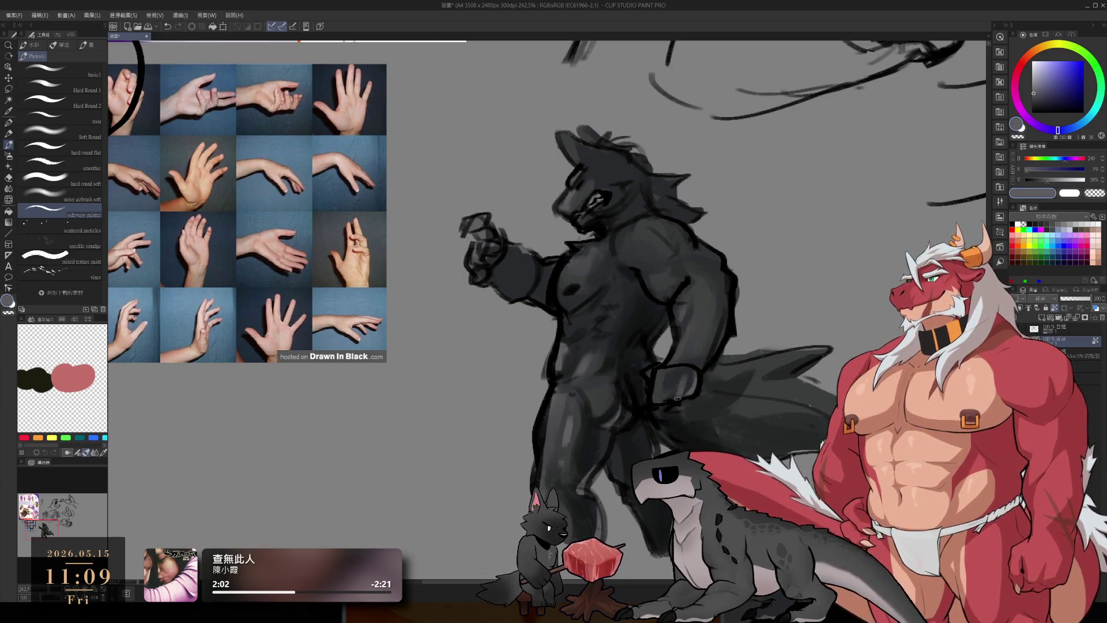
pyautogui.keyDown('alt'); pyautogui.click(683, 392); pyautogui.keyUp('alt')
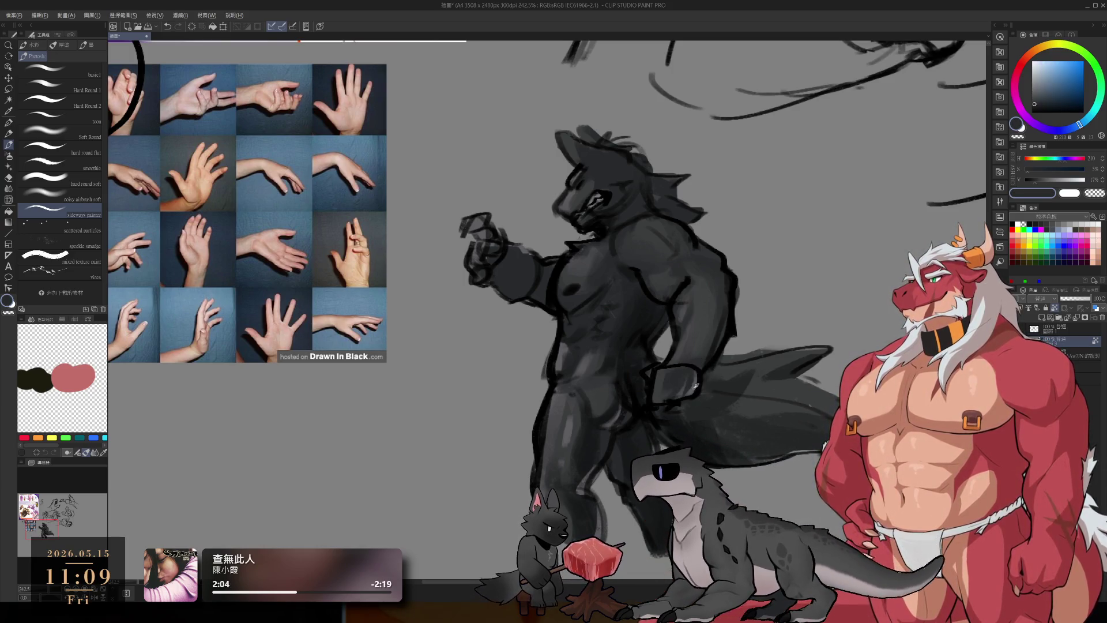
pyautogui.keyDown('alt'); pyautogui.click(706, 359); pyautogui.keyUp('alt')
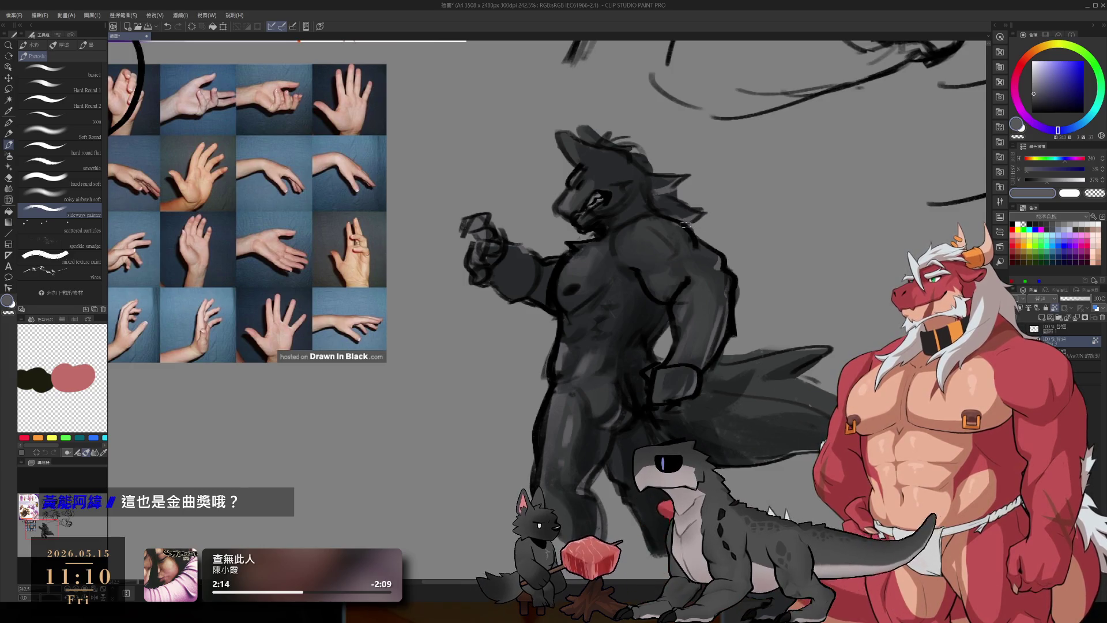
pyautogui.keyDown('alt'); pyautogui.click(634, 185); pyautogui.keyUp('alt')
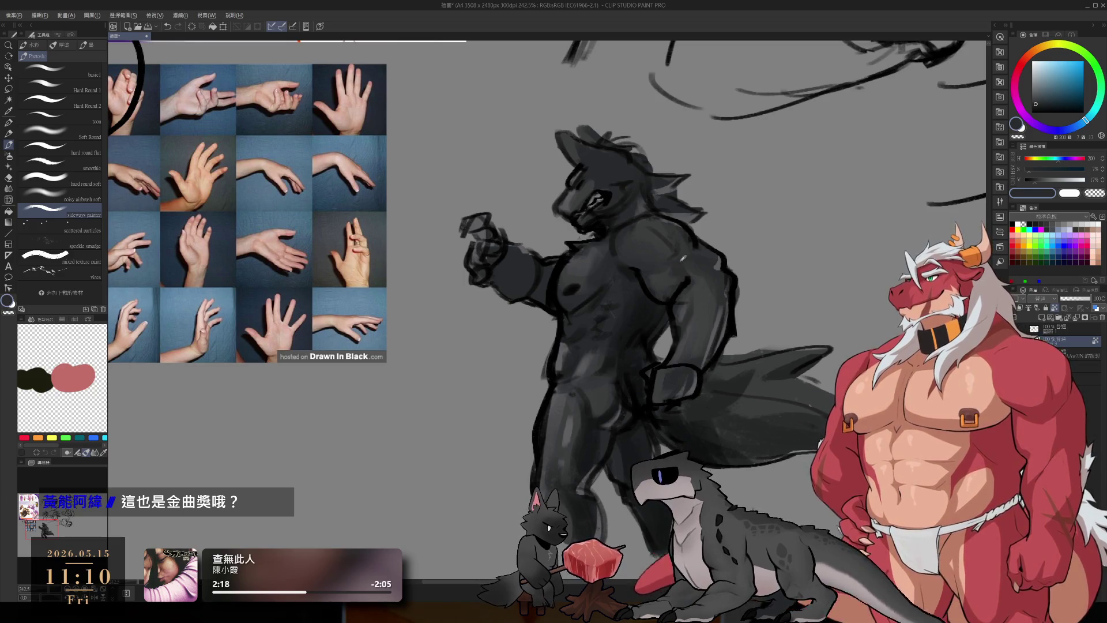
pyautogui.scroll(-5, 600, 308)
pyautogui.scroll(6, 600, 308)
# Step: Alternate lighter greys with dark blue-grey tones while recentring the torso
pyautogui.keyDown('alt'); pyautogui.click(742, 252); pyautogui.keyUp('alt')
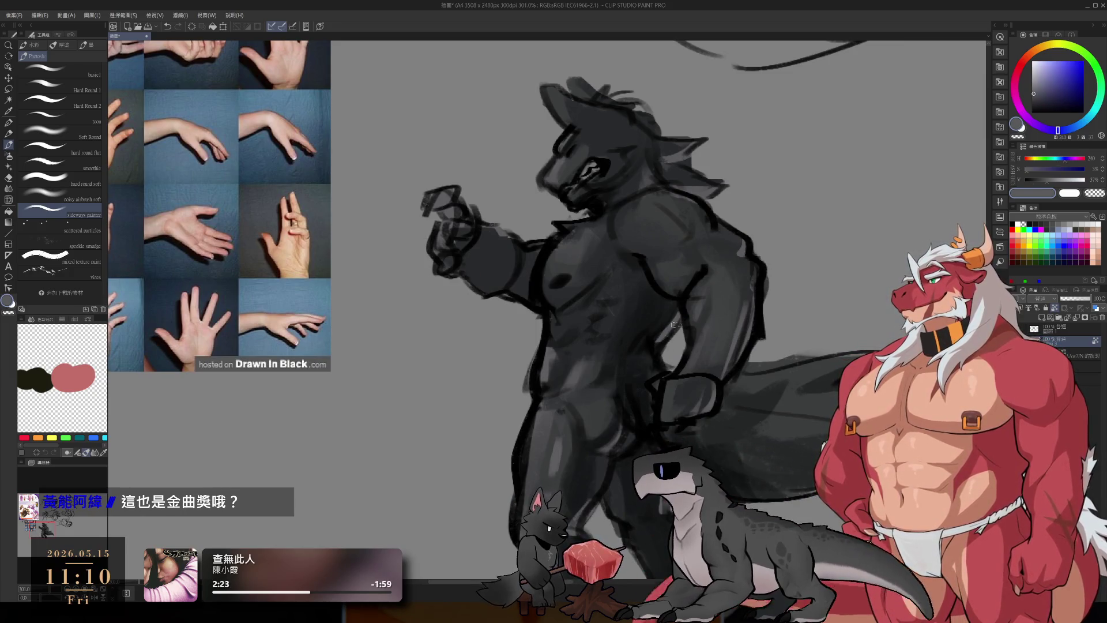
pyautogui.keyDown('alt'); pyautogui.click(657, 303); pyautogui.keyUp('alt')
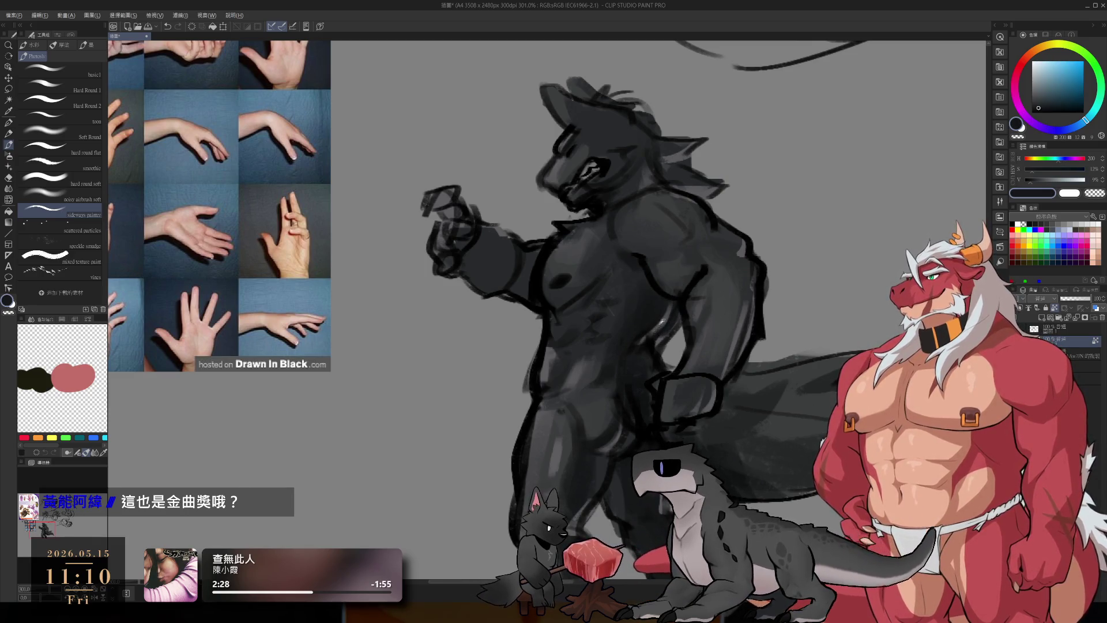
pyautogui.keyDown('alt'); pyautogui.click(659, 324); pyautogui.keyUp('alt')
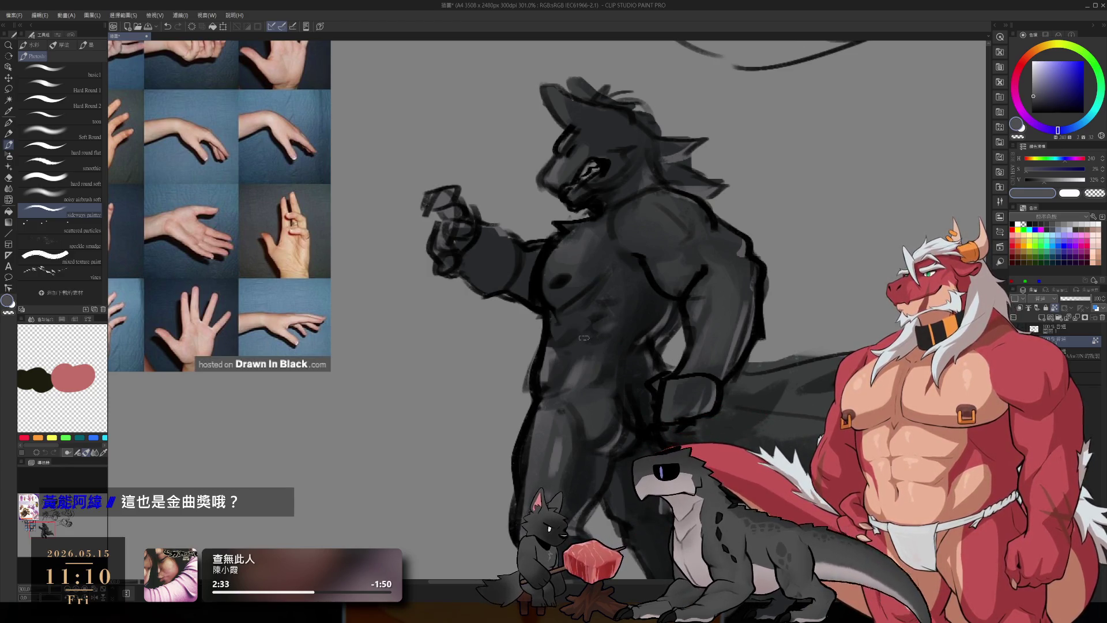
pyautogui.keyDown('alt'); pyautogui.click(621, 335); pyautogui.keyUp('alt')
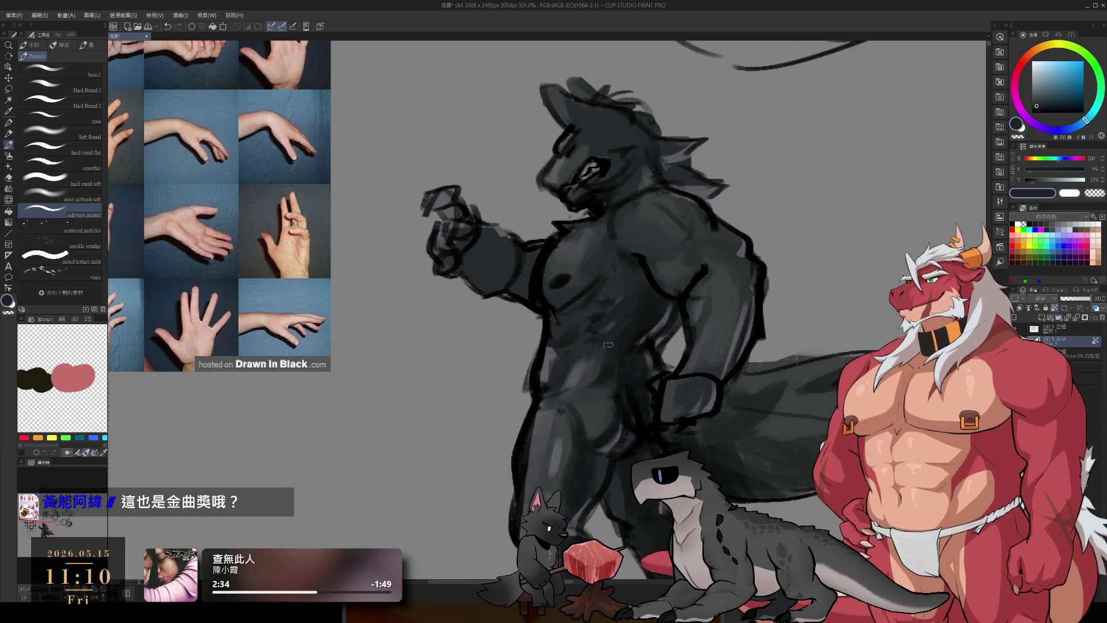
pyautogui.moveTo(609, 277); pyautogui.dragTo(597, 347)
pyautogui.keyDown('alt'); pyautogui.click(637, 390); pyautogui.keyUp('alt')
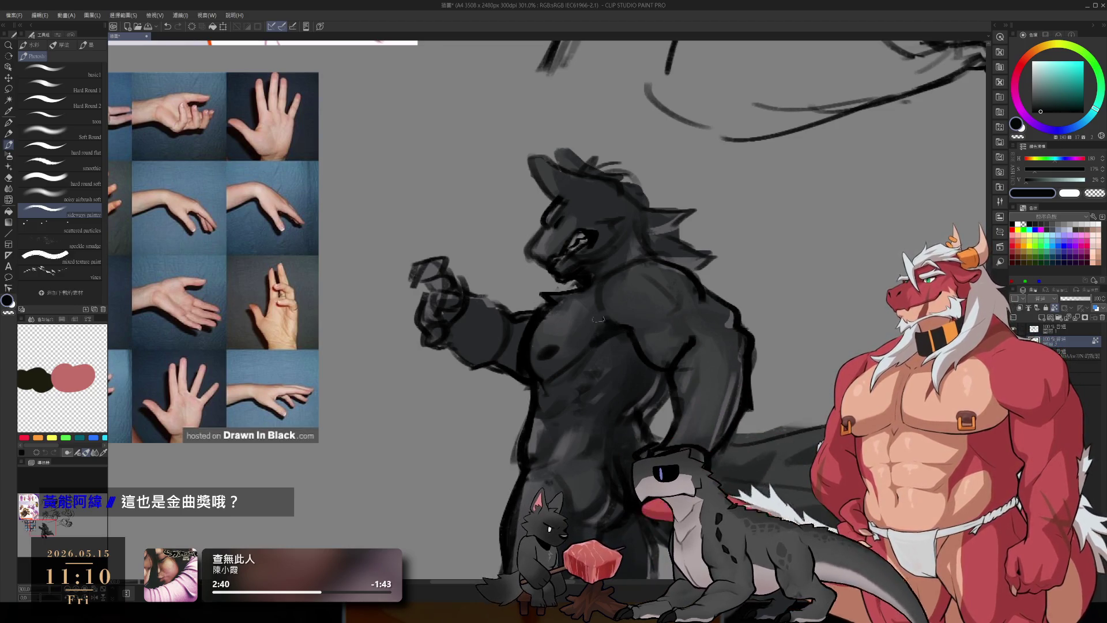
# Step: Sample near-black torso tones, dark shoulder grey and a lighter arm grey
pyautogui.keyDown('alt'); pyautogui.click(582, 329); pyautogui.keyUp('alt')
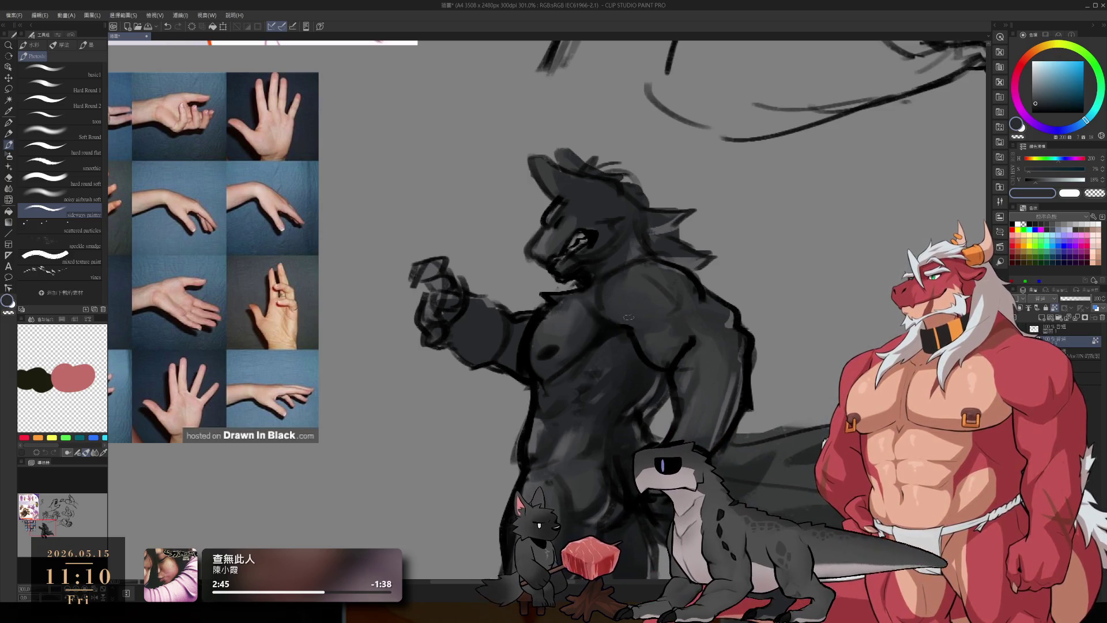
pyautogui.keyDown('alt'); pyautogui.click(610, 315); pyautogui.keyUp('alt')
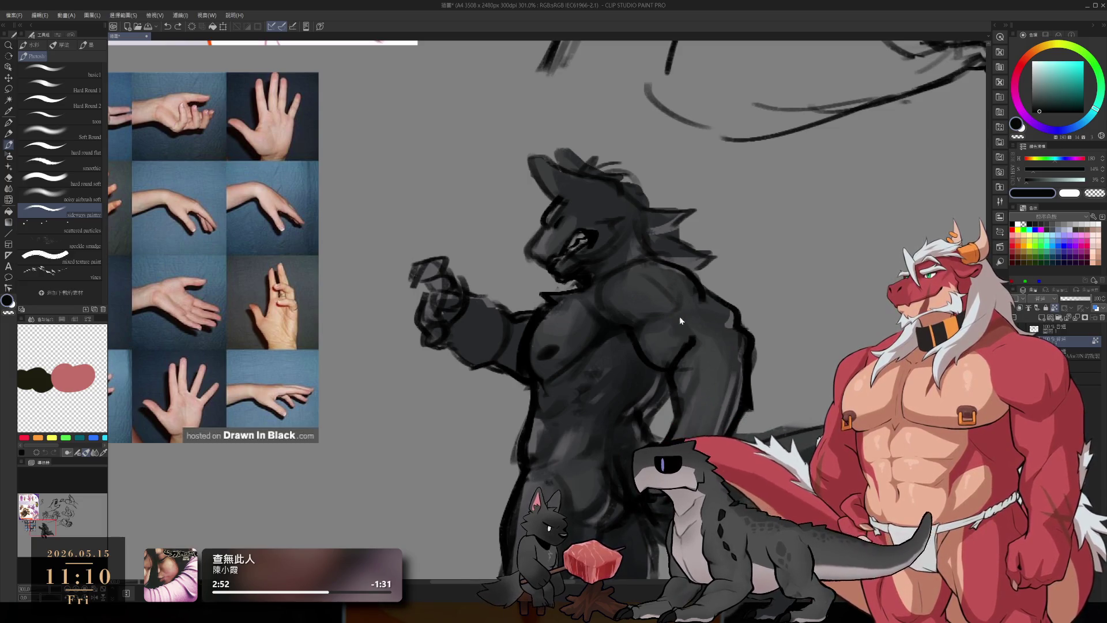
pyautogui.keyDown('alt'); pyautogui.click(672, 288); pyautogui.keyUp('alt')
pyautogui.keyDown('alt'); pyautogui.click(671, 287); pyautogui.keyUp('alt')
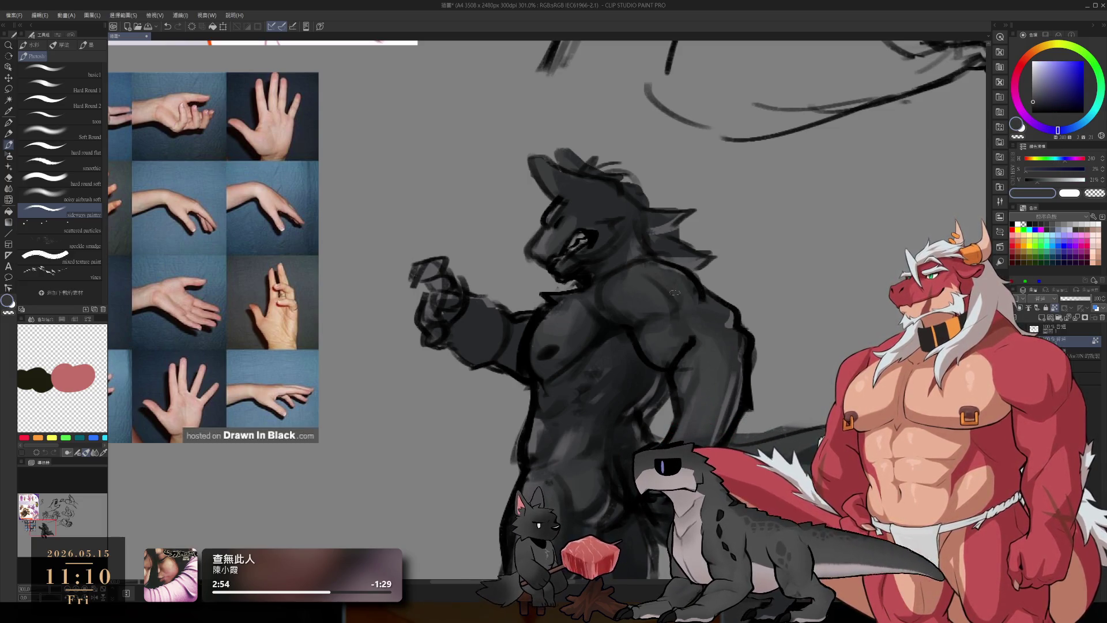
pyautogui.keyDown('alt'); pyautogui.click(725, 313); pyautogui.keyUp('alt')
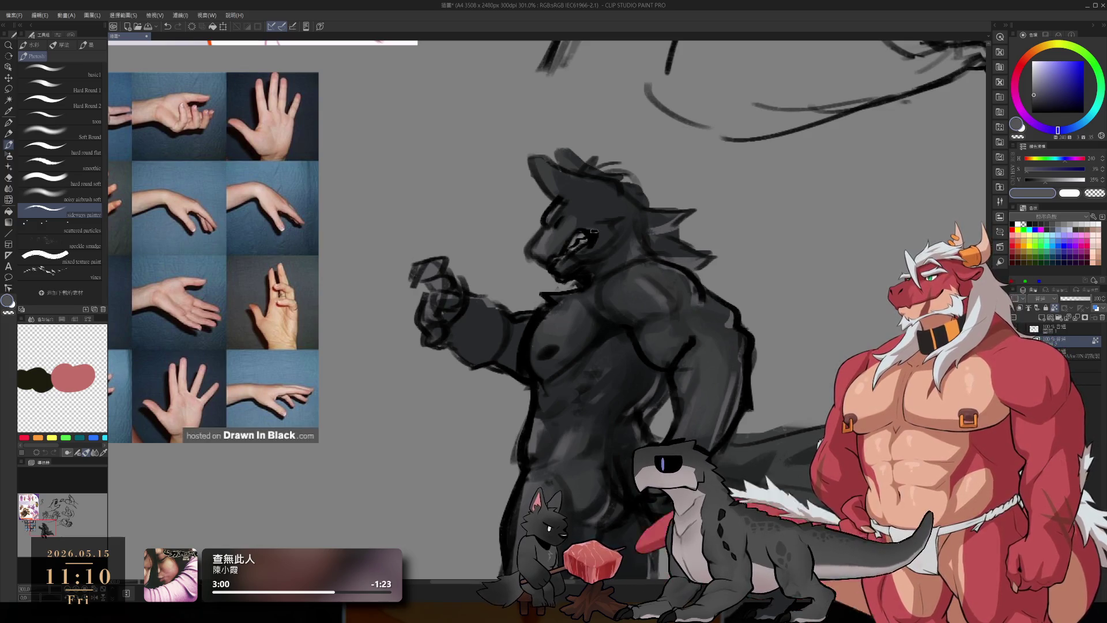
pyautogui.scroll(-5, 625, 334)
pyautogui.scroll(4, 631, 289)
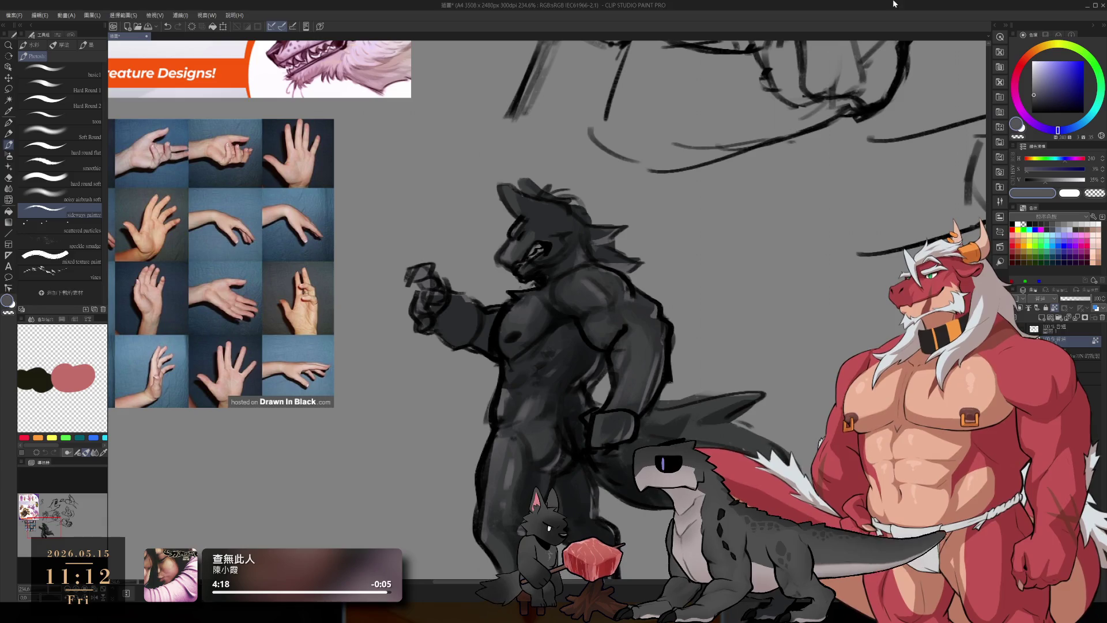
pyautogui.scroll(-5, 768, 221)
pyautogui.moveTo(741, 217)
pyautogui.mouseDown()
pyautogui.moveTo(558, 366)
pyautogui.moveTo(632, 300)
pyautogui.mouseUp()
pyautogui.scroll(2, 633, 300)
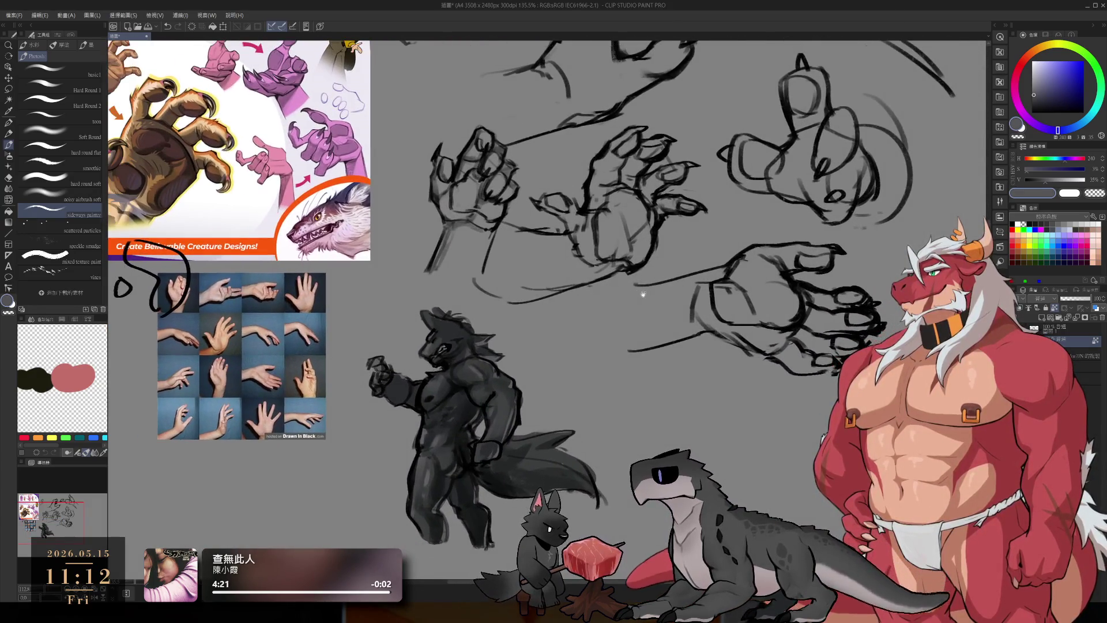
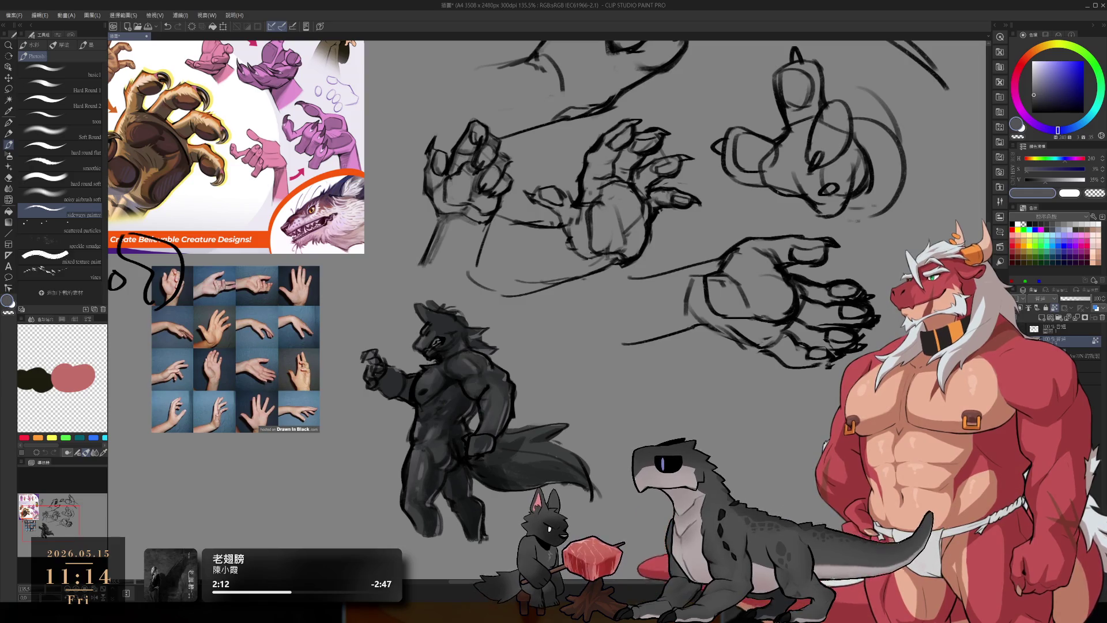
# Step: Pan and zoom the Clip Studio canvas over the reference sheet and sketches, then return to Figma
pyautogui.click(777, 8)
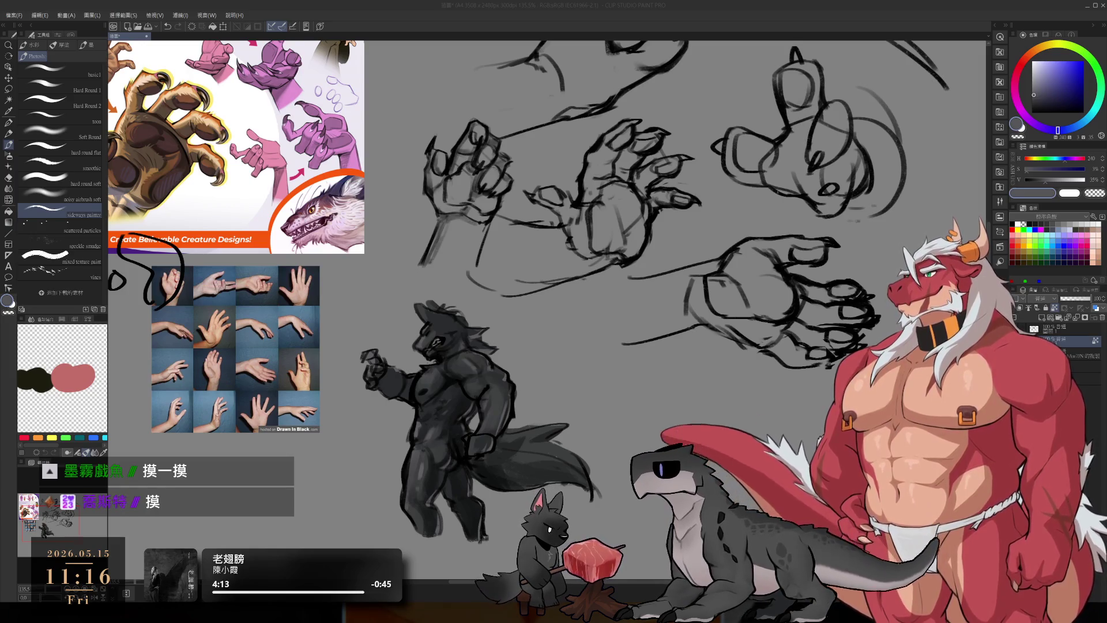
pyautogui.click(829, 7)
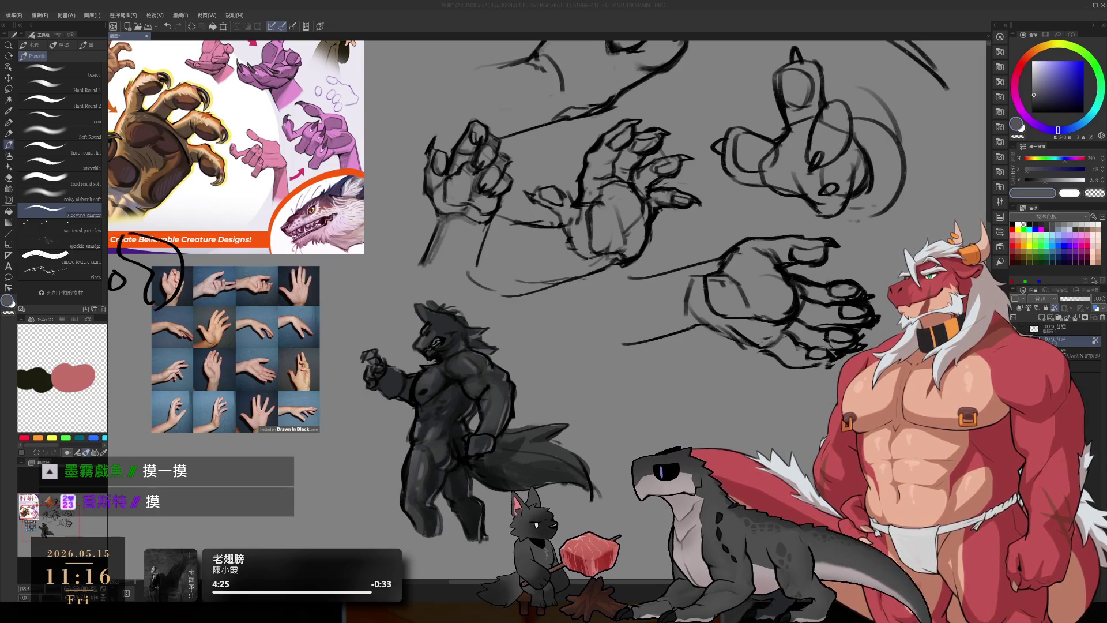
pyautogui.scroll(-3, 752, 280)
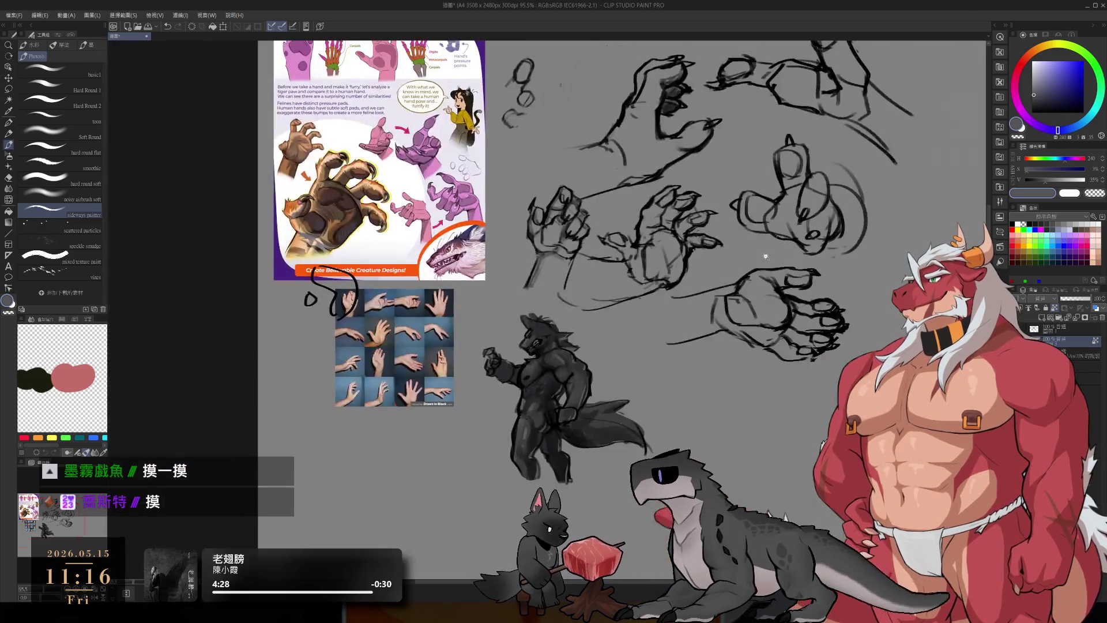
pyautogui.moveTo(752, 281); pyautogui.dragTo(708, 328)
pyautogui.scroll(-1, 707, 328)
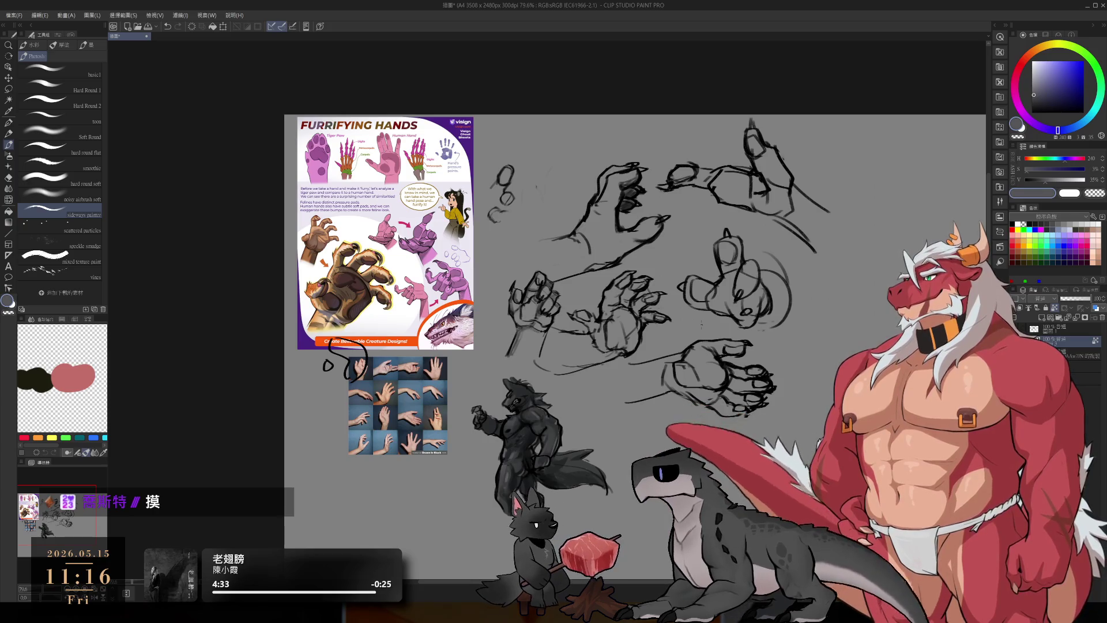
pyautogui.scroll(2, 657, 543)
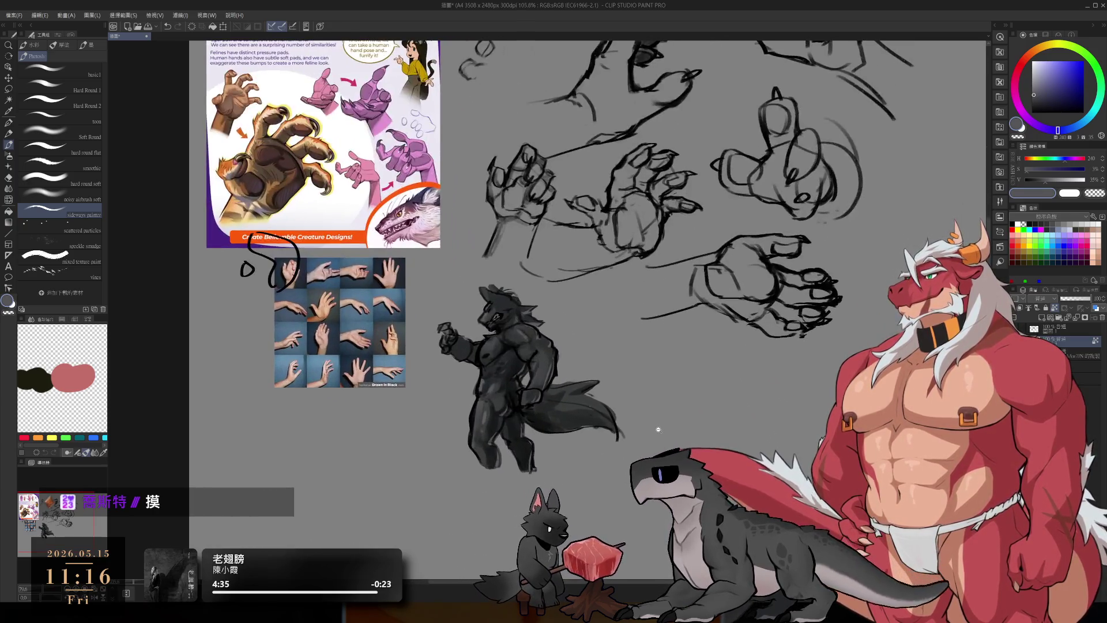
pyautogui.scroll(2, 724, 378)
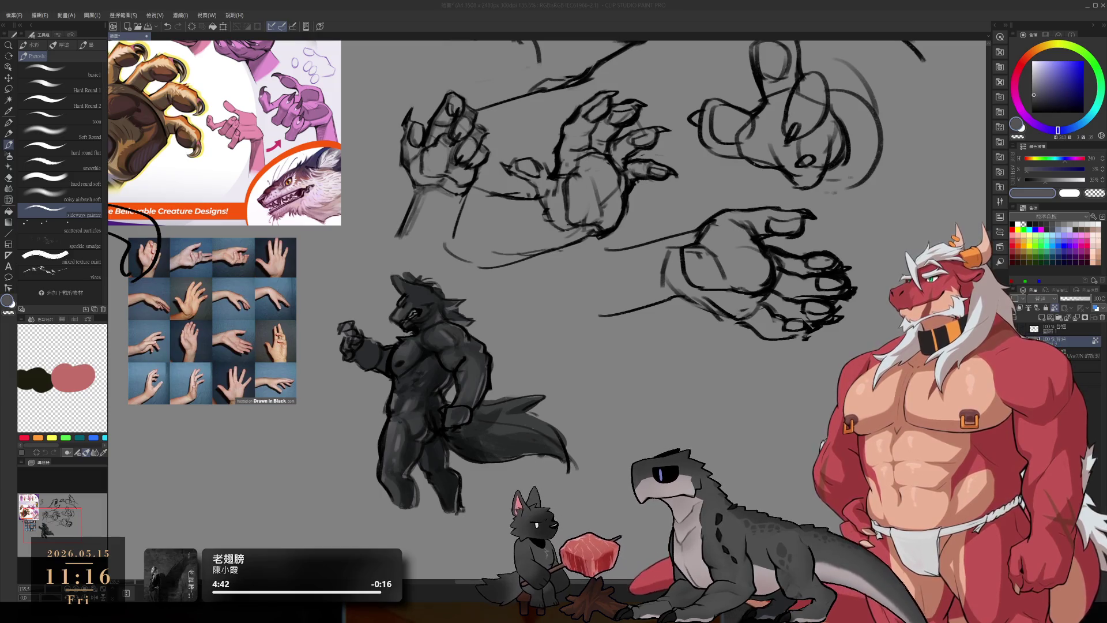
pyautogui.click(781, 11)
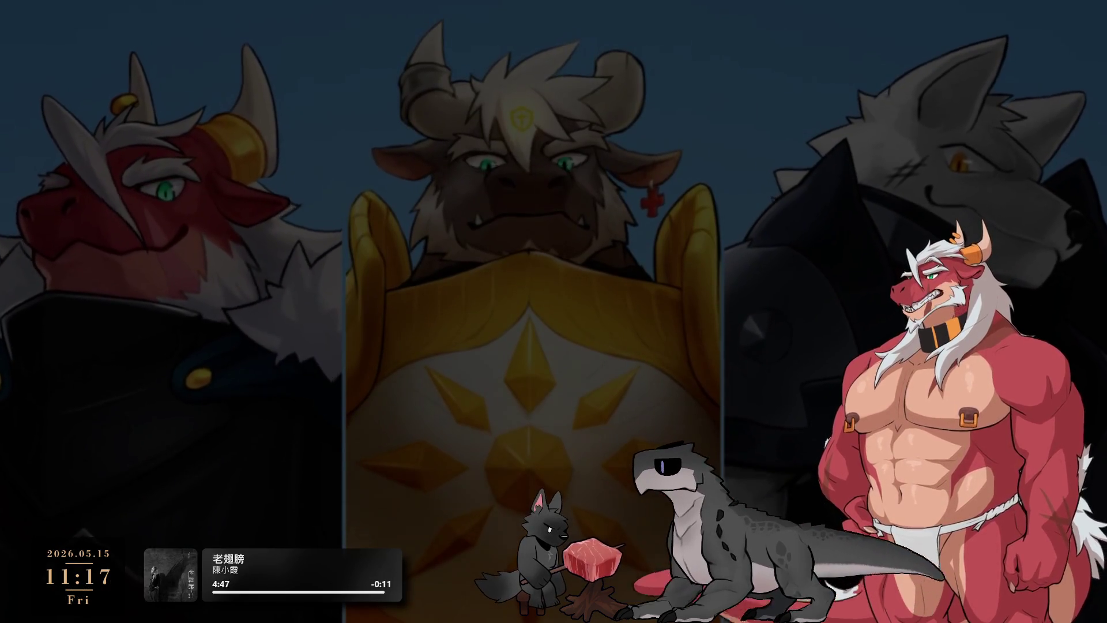
pyautogui.hotkey('alt', 'Tab')
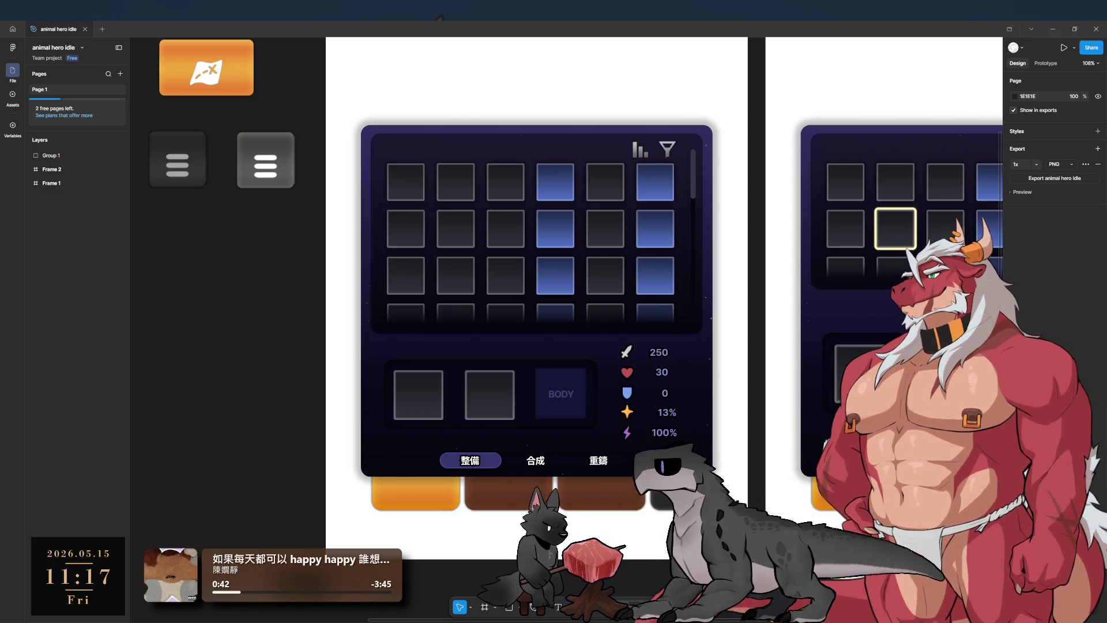
# Step: Select the BODY label, then the Group 8 tab bar, and expand its layers
pyautogui.hscroll(3, 494, 432)
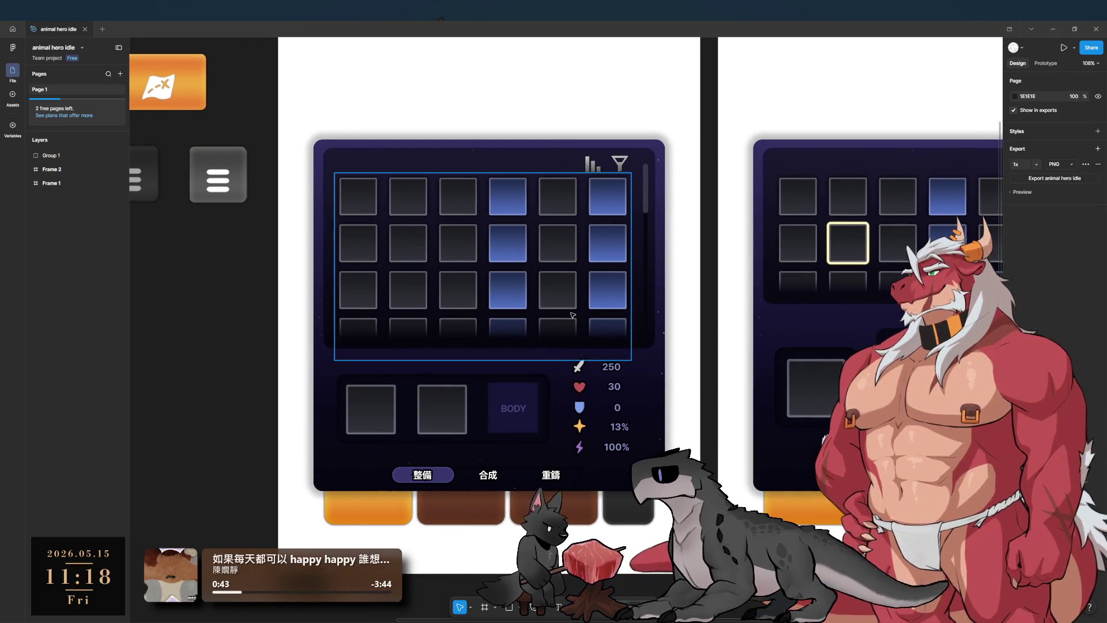
pyautogui.click(506, 421)
pyautogui.click(507, 410)
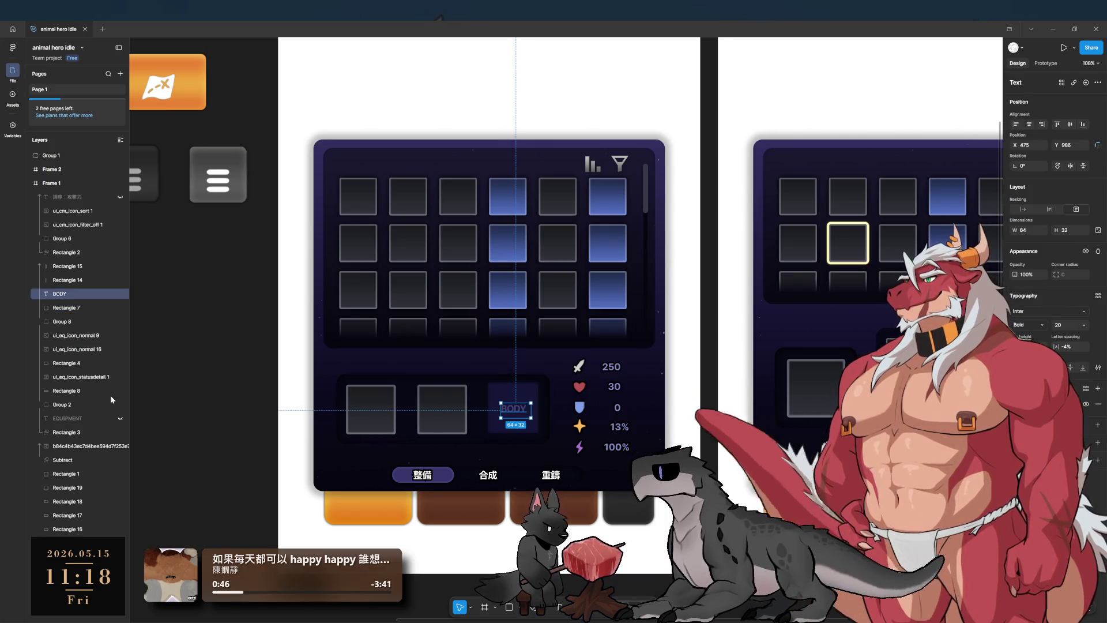
pyautogui.scroll(-3, 612, 398)
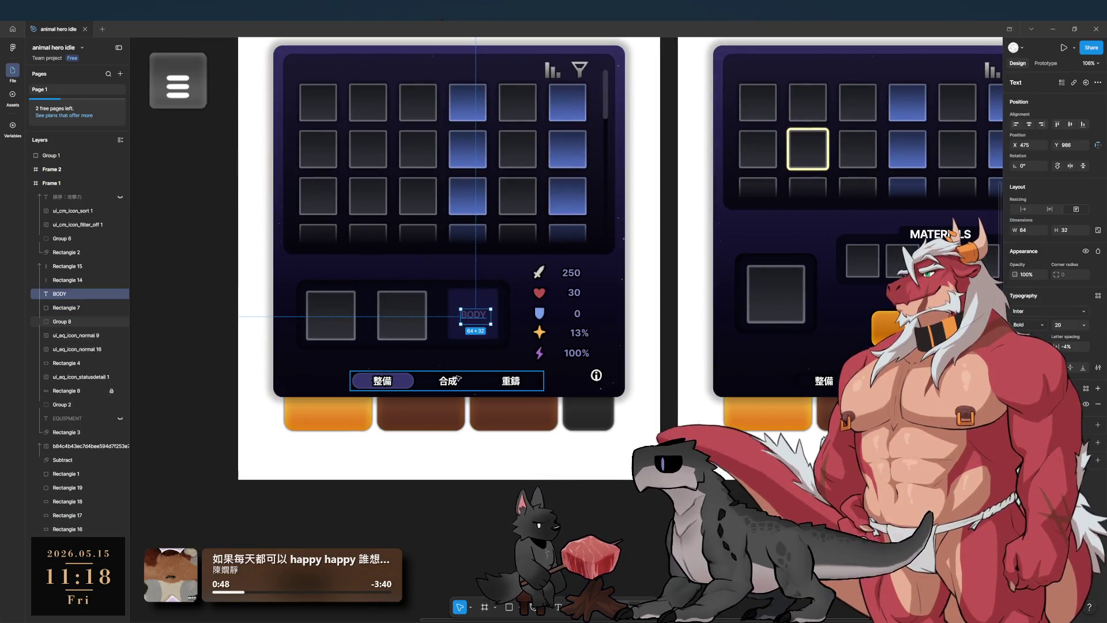
pyautogui.scroll(2, 612, 380)
pyautogui.hscroll(5, 612, 379)
pyautogui.hscroll(-5, 607, 326)
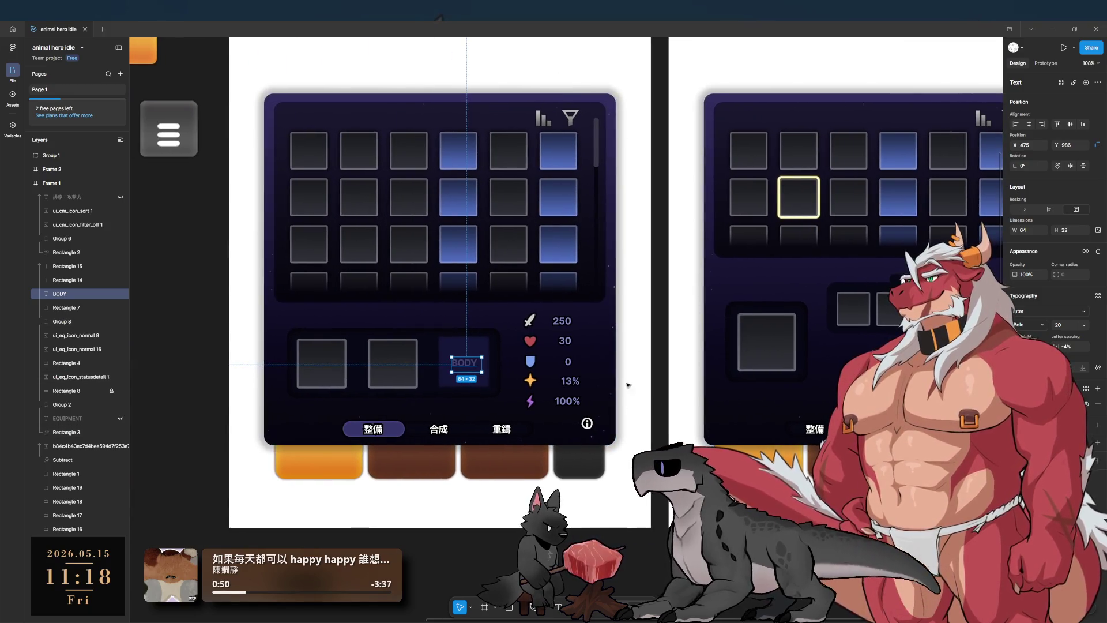
pyautogui.click(467, 429)
pyautogui.scroll(-1, 459, 457)
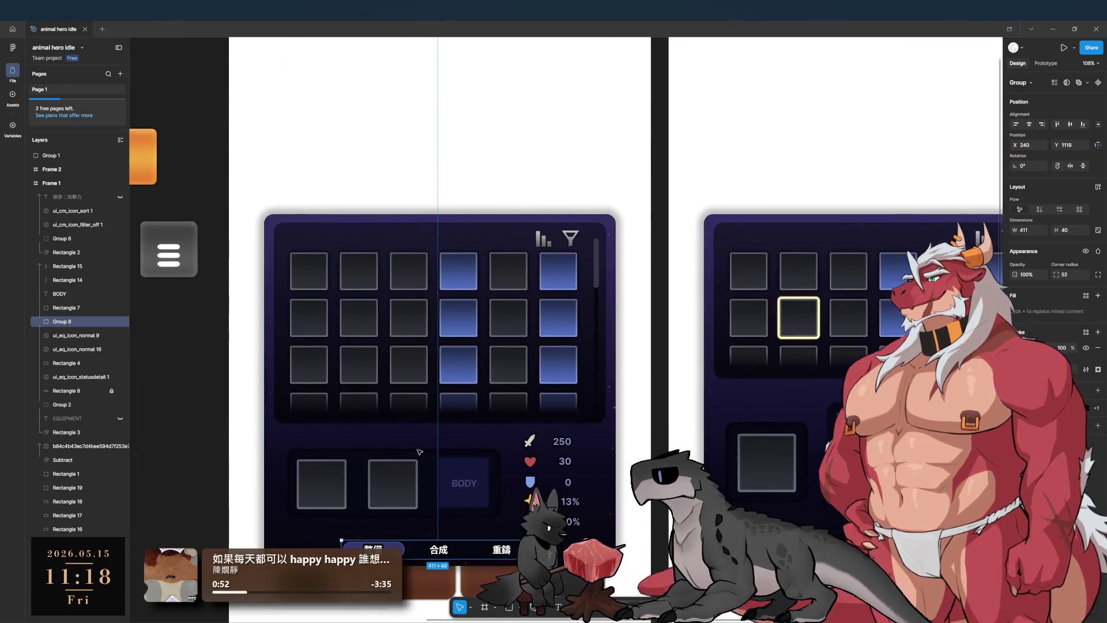
pyautogui.keyDown('ctrl'); pyautogui.scroll(5, 310, 344); pyautogui.keyUp('ctrl')
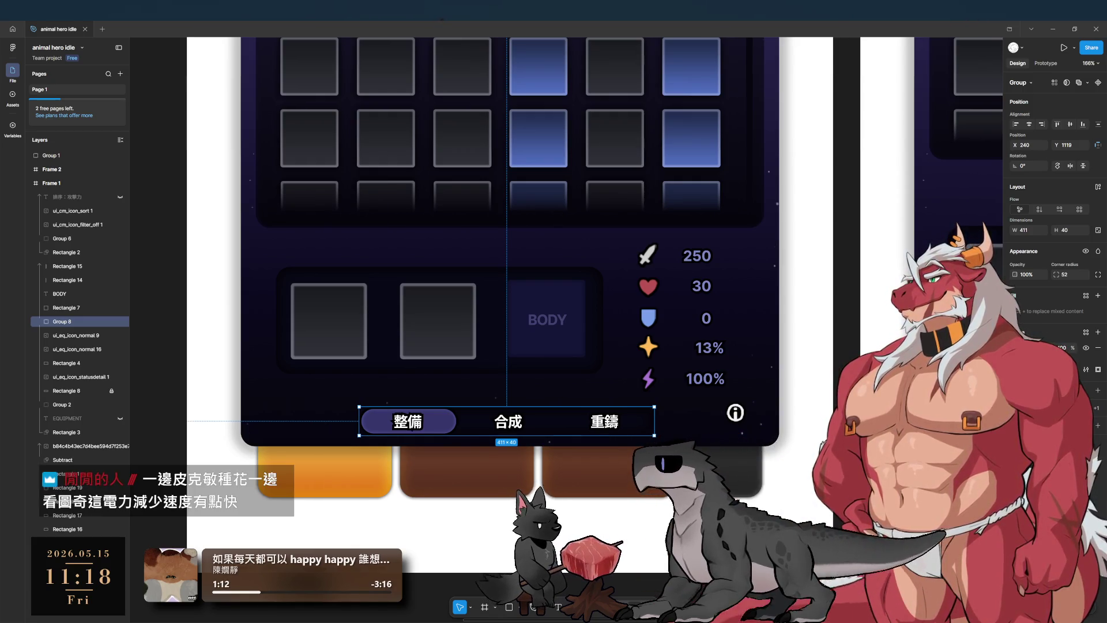
pyautogui.click(38, 322)
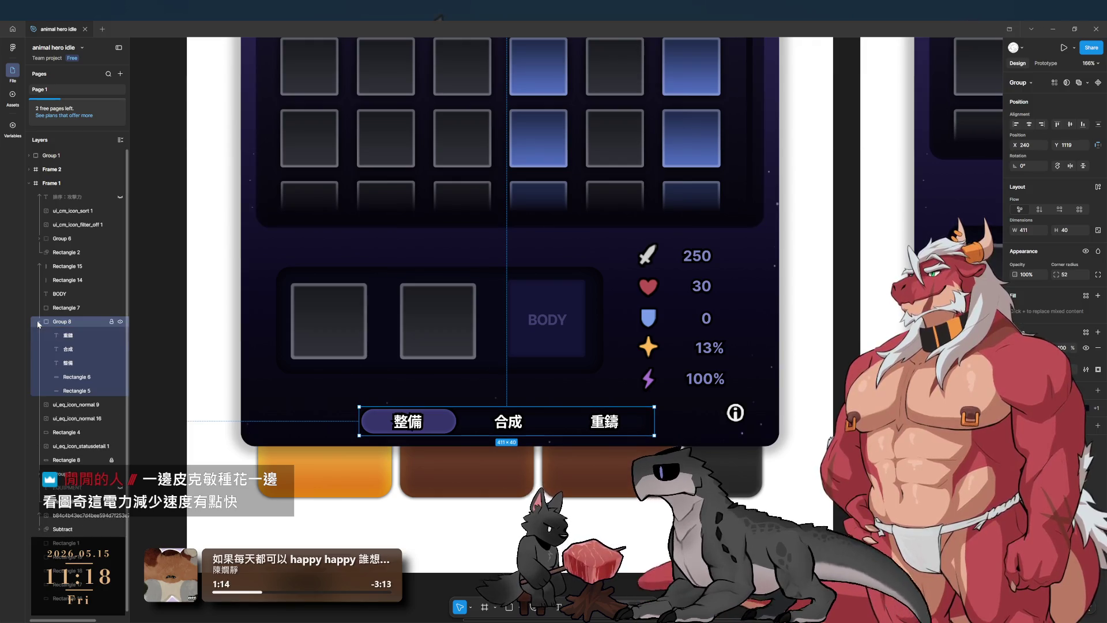
# Step: Select the tabs' long background bar and try fills 111131, 2B2B36 and 202028
pyautogui.click(78, 378)
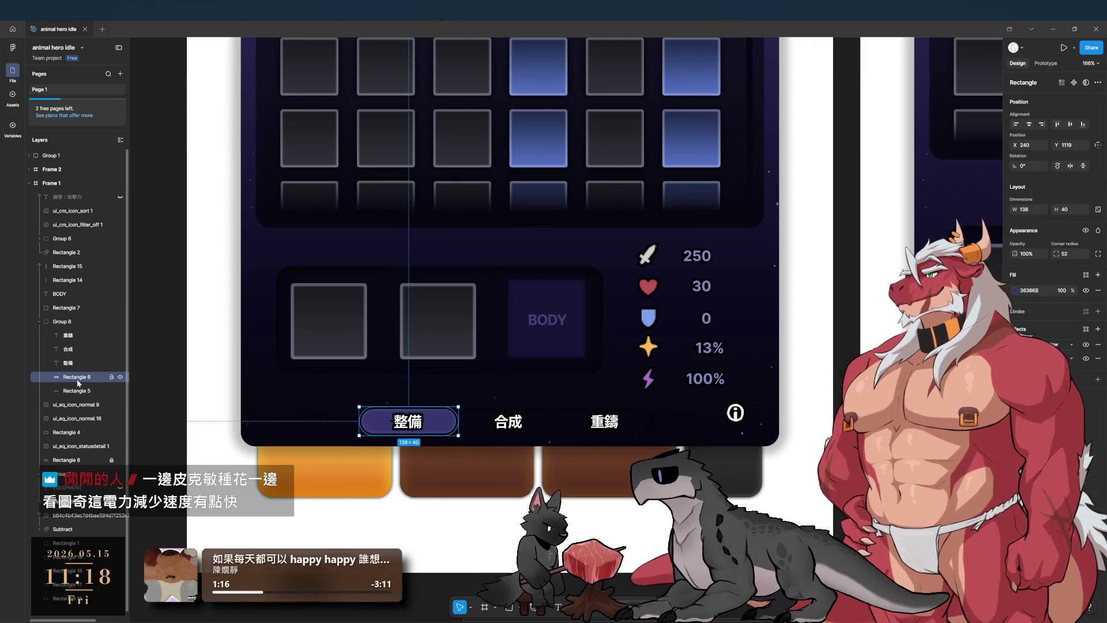
pyautogui.click(77, 390)
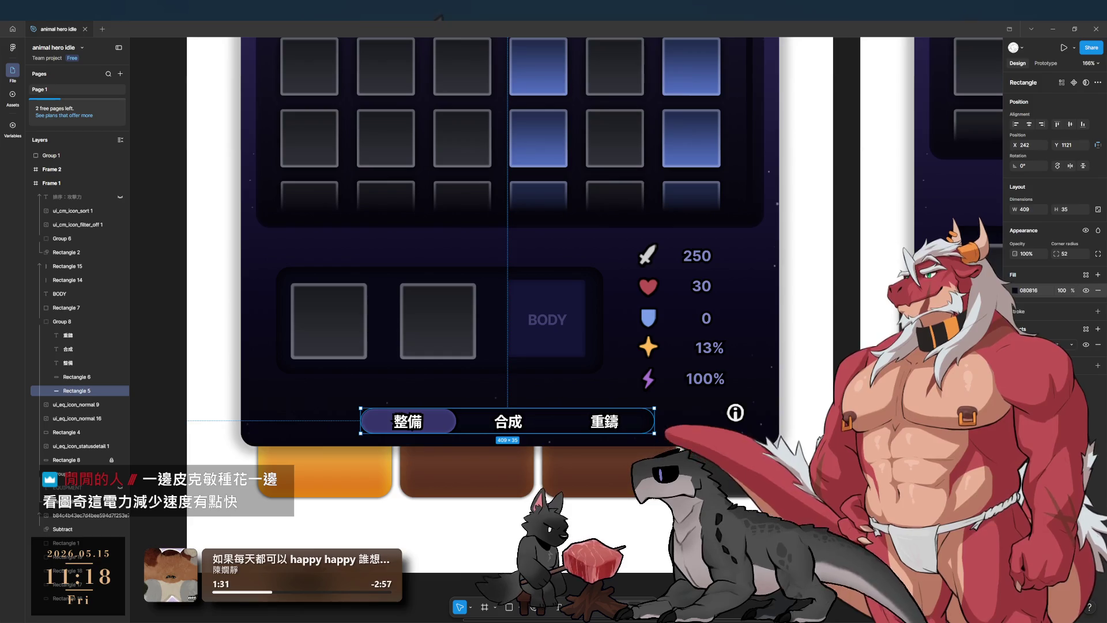
pyautogui.write('111131')
pyautogui.press('Return')
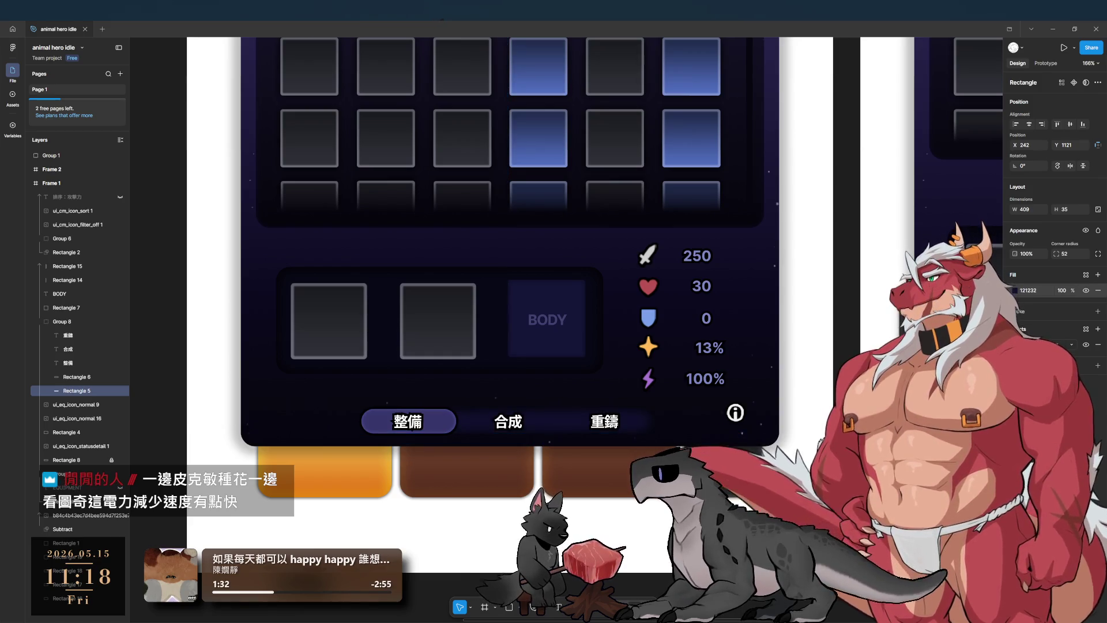
pyautogui.write('2B2B36')
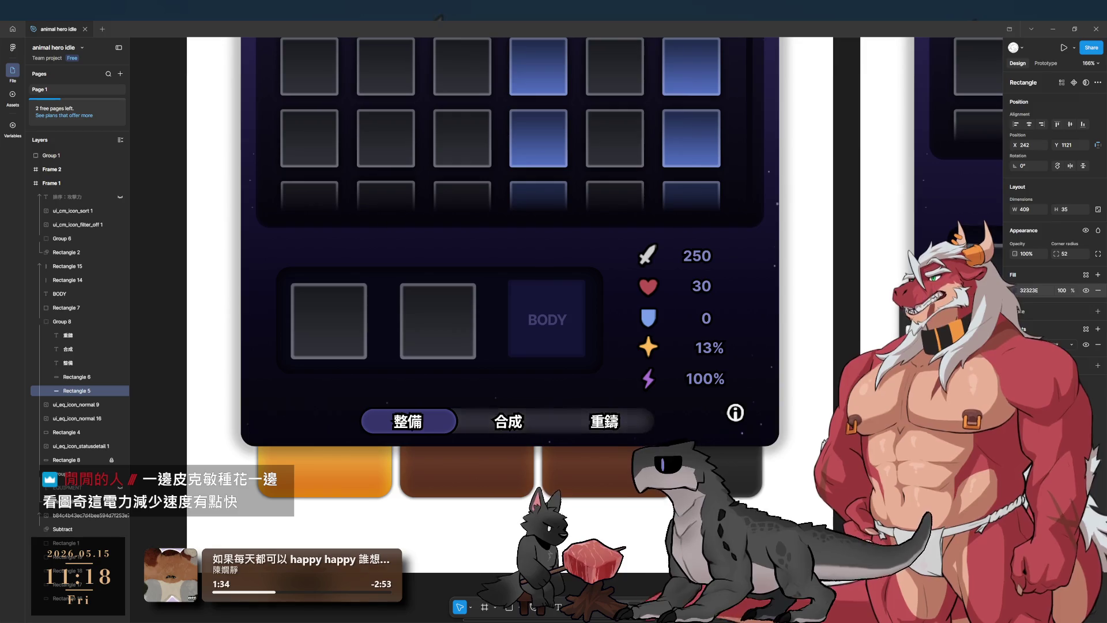
pyautogui.press('Return')
pyautogui.write('202028')
pyautogui.press('Return')
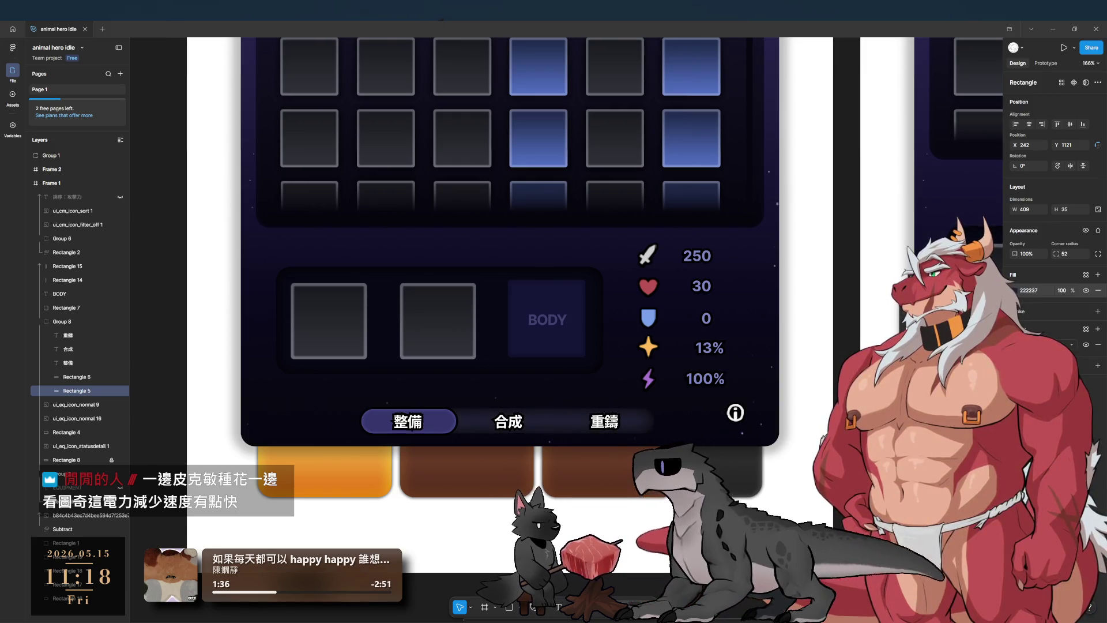
# Step: Continue through fills 1F1F36, 202038, 161631 and 1C1C43, settling on 1B183F
pyautogui.write('1F1F36')
pyautogui.press('Return')
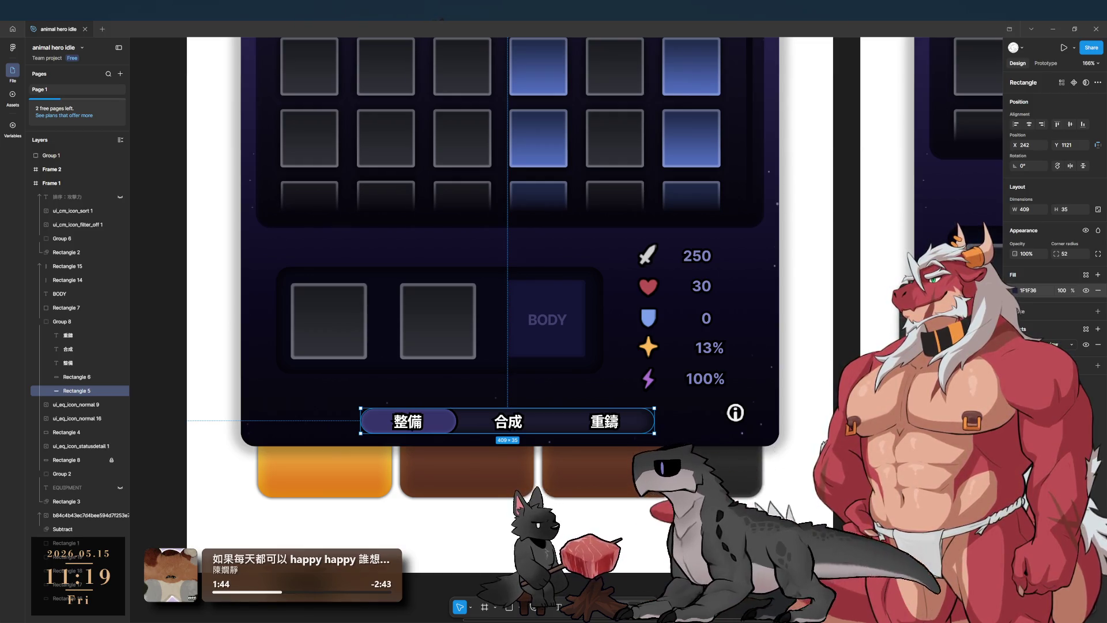
pyautogui.write('202038')
pyautogui.press('Return')
pyautogui.write('161631')
pyautogui.press('Return')
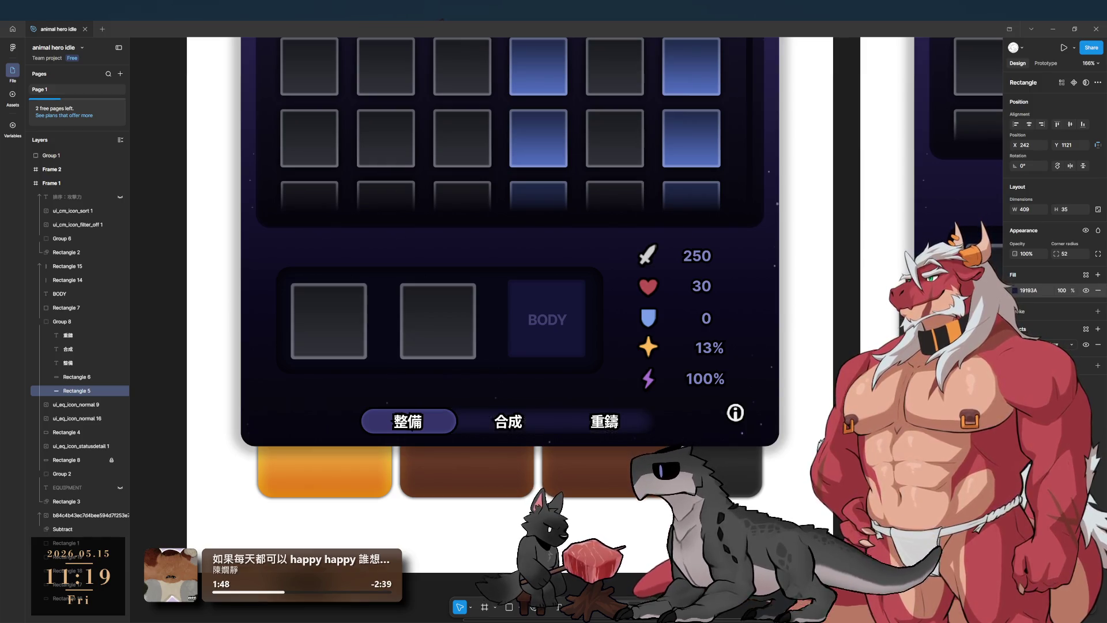
pyautogui.write('1C1C43')
pyautogui.press('Return')
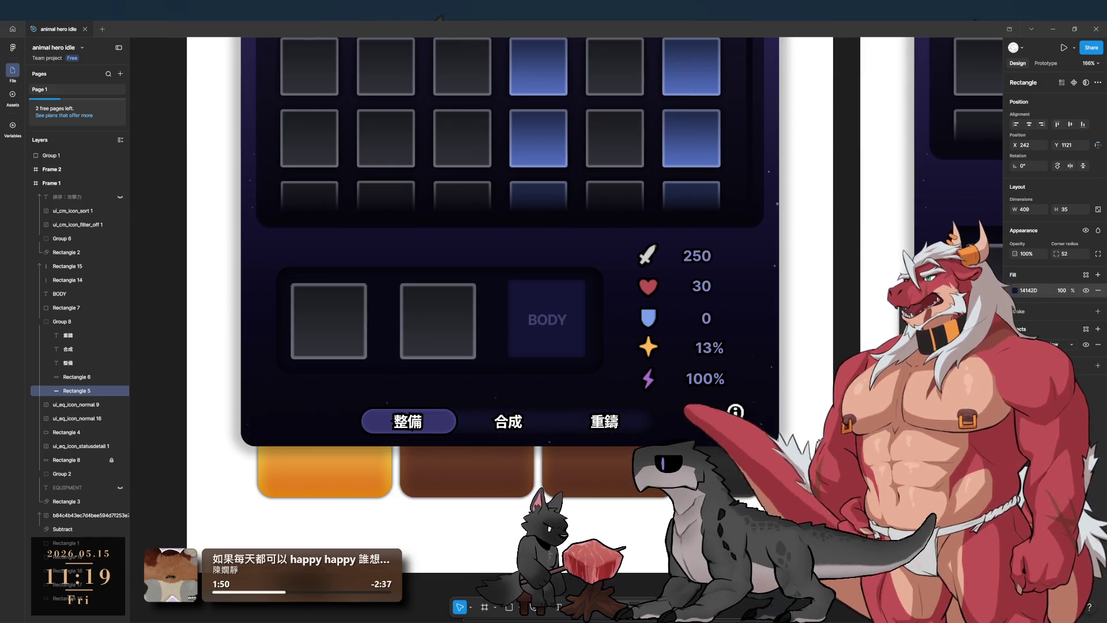
pyautogui.write('1B183F')
pyautogui.press('Return')
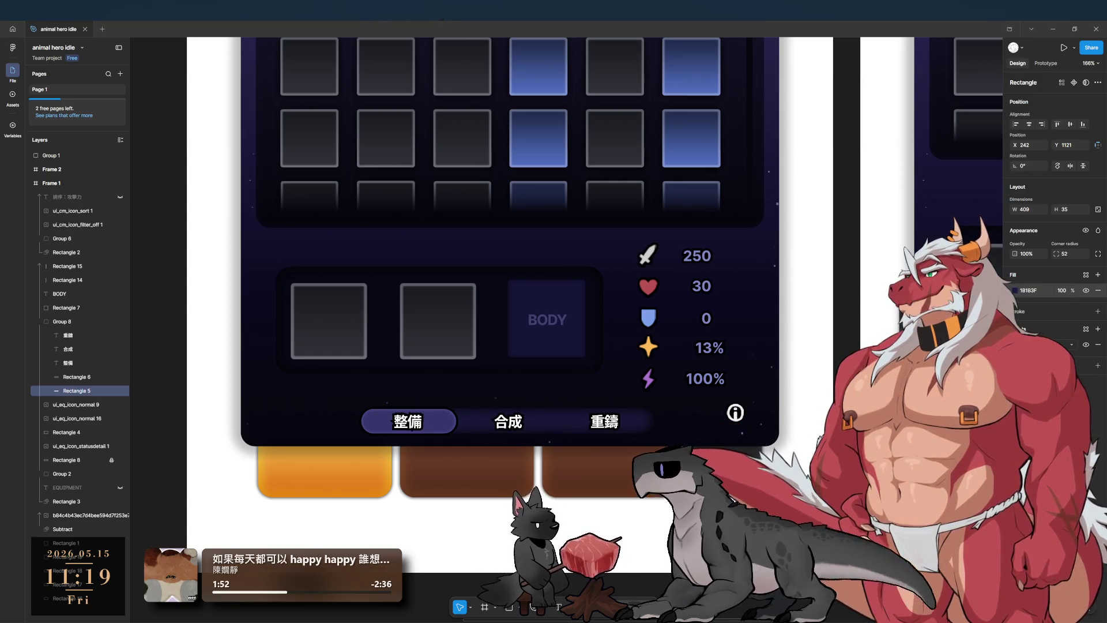
pyautogui.press('Escape')
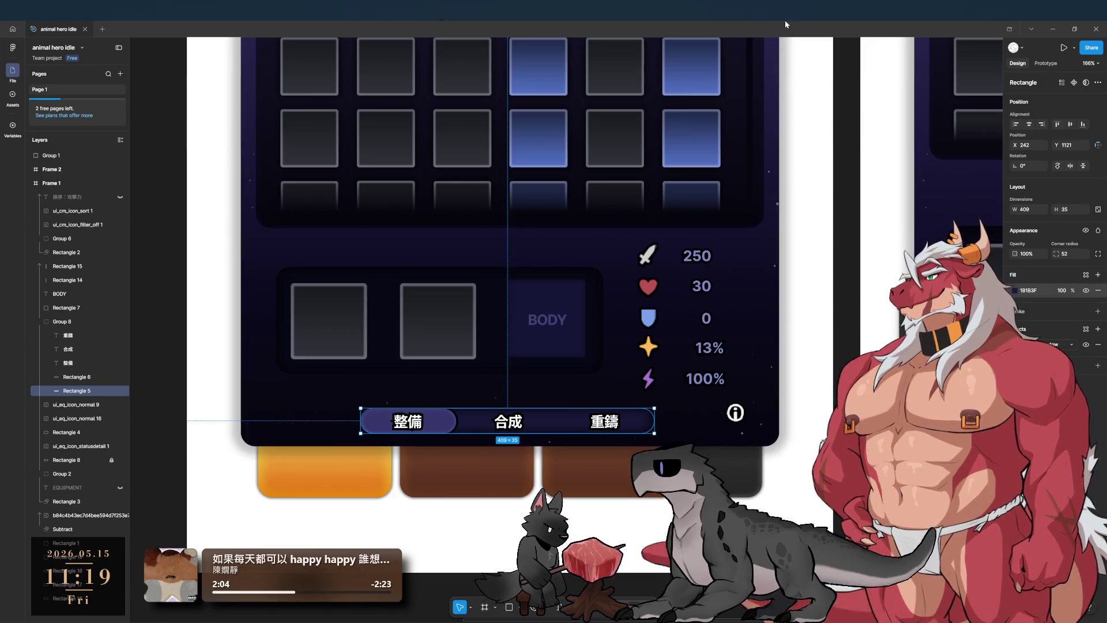
pyautogui.press('Escape')
# Step: Duplicate the stats column group and drag the copy over the equipment slots
pyautogui.hotkey('shift', '0')
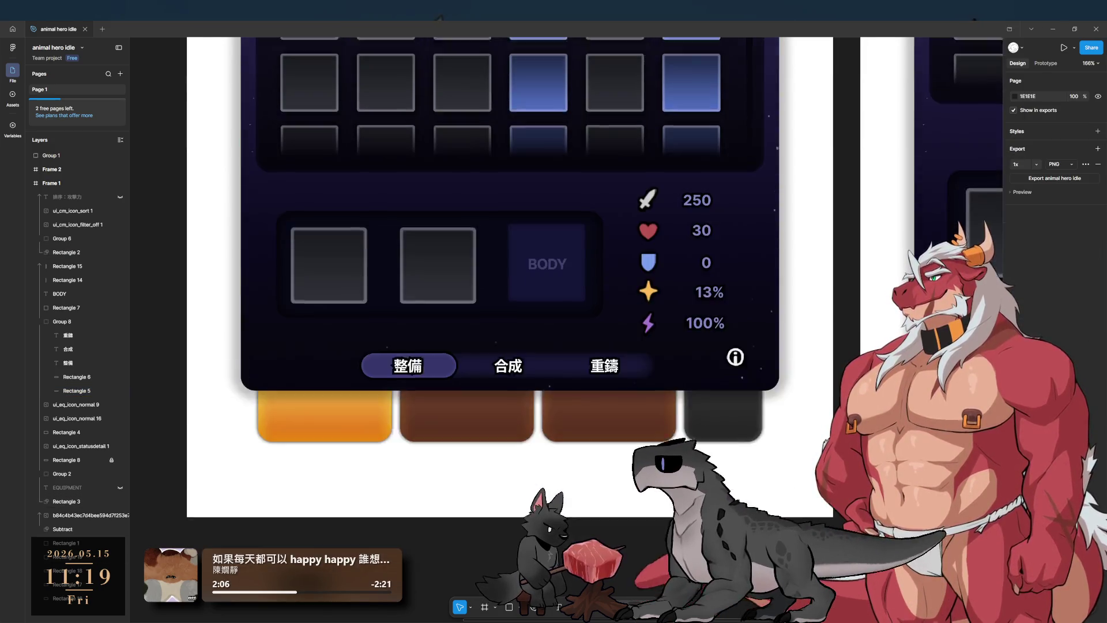
pyautogui.scroll(-3, 557, 476)
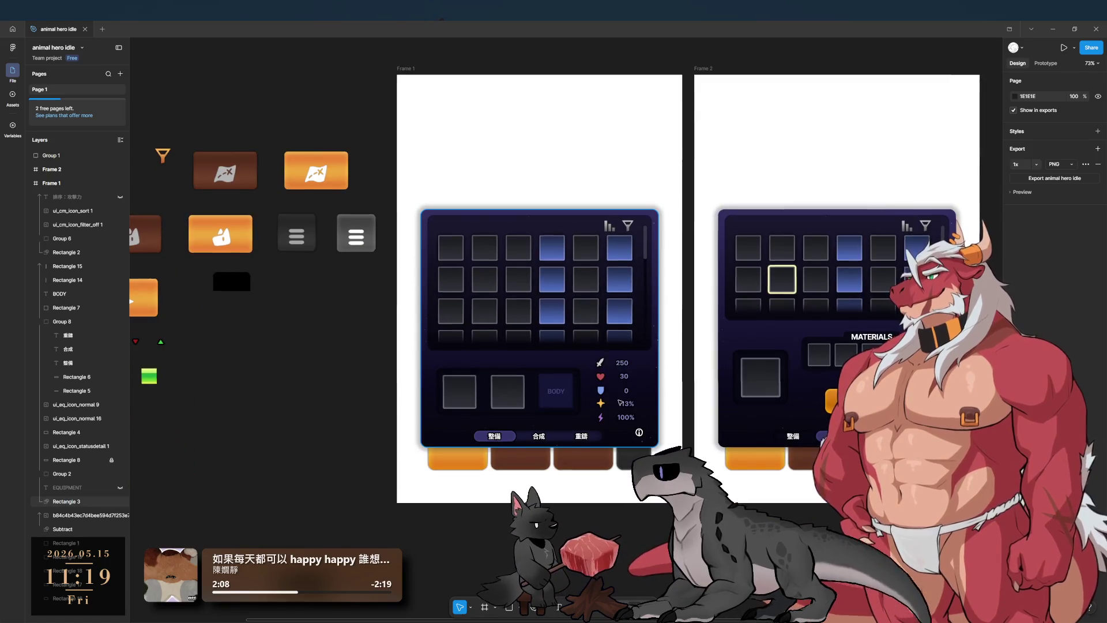
pyautogui.scroll(2, 556, 476)
pyautogui.scroll(2, 556, 476)
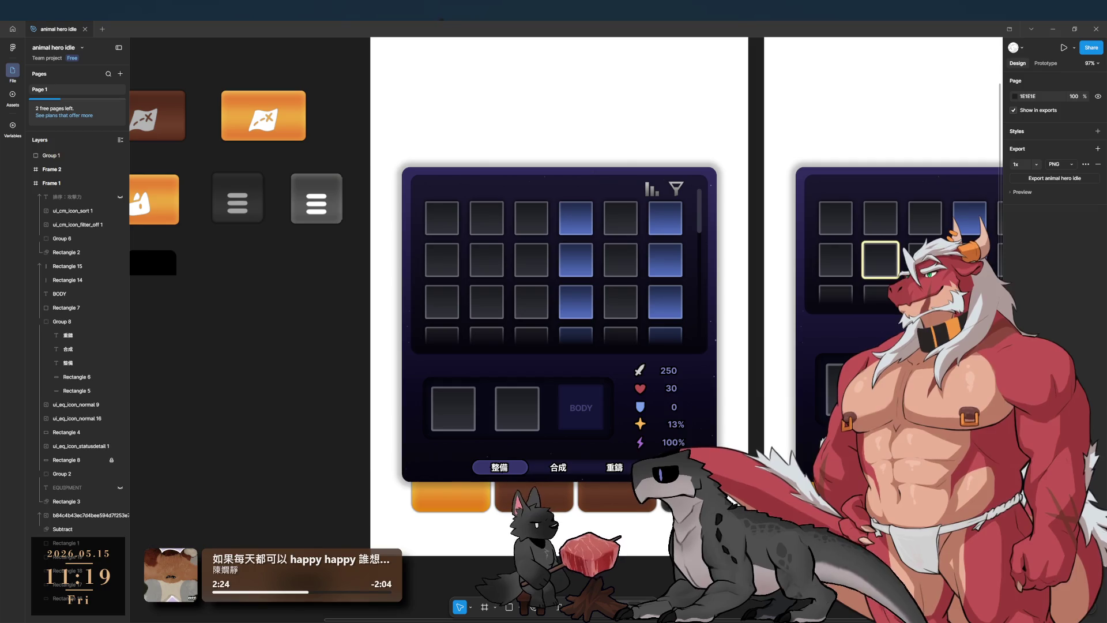
pyautogui.click(660, 403)
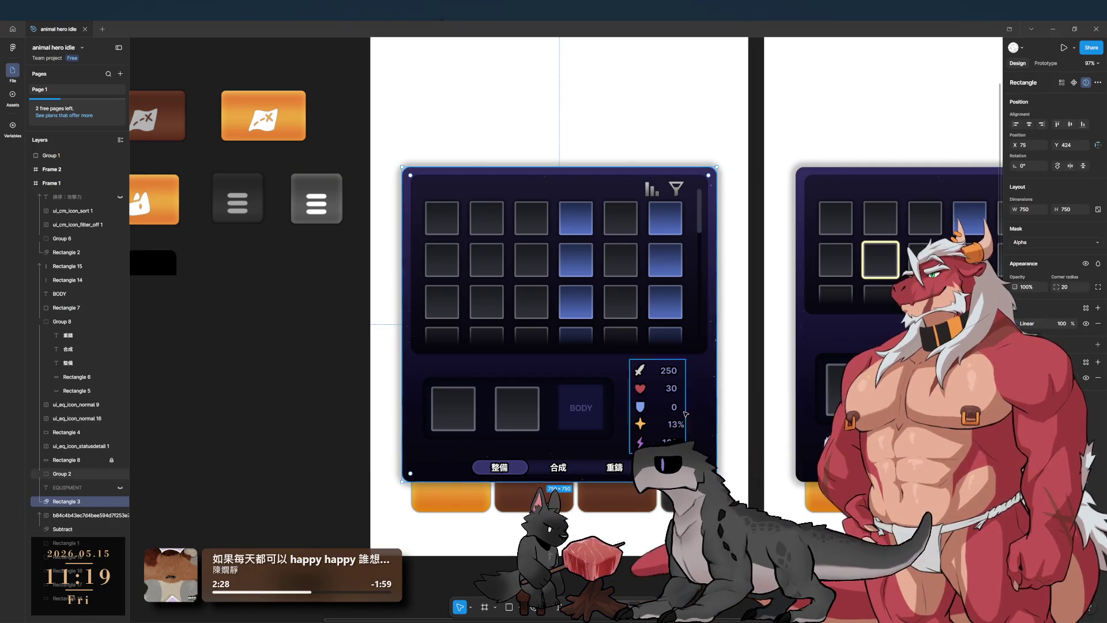
pyautogui.click(662, 398)
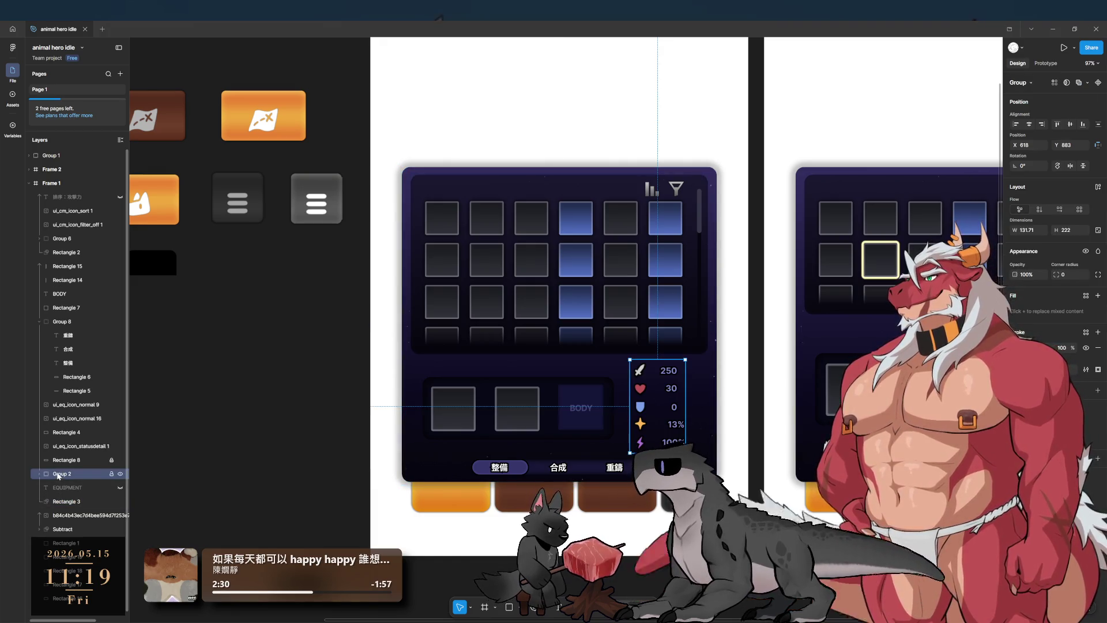
pyautogui.hotkey('ctrl', 'd')
pyautogui.moveTo(650, 392)
pyautogui.mouseDown()
pyautogui.moveTo(482, 441)
pyautogui.moveTo(495, 413)
pyautogui.moveTo(450, 483)
pyautogui.moveTo(467, 410)
pyautogui.moveTo(483, 418)
pyautogui.mouseUp()
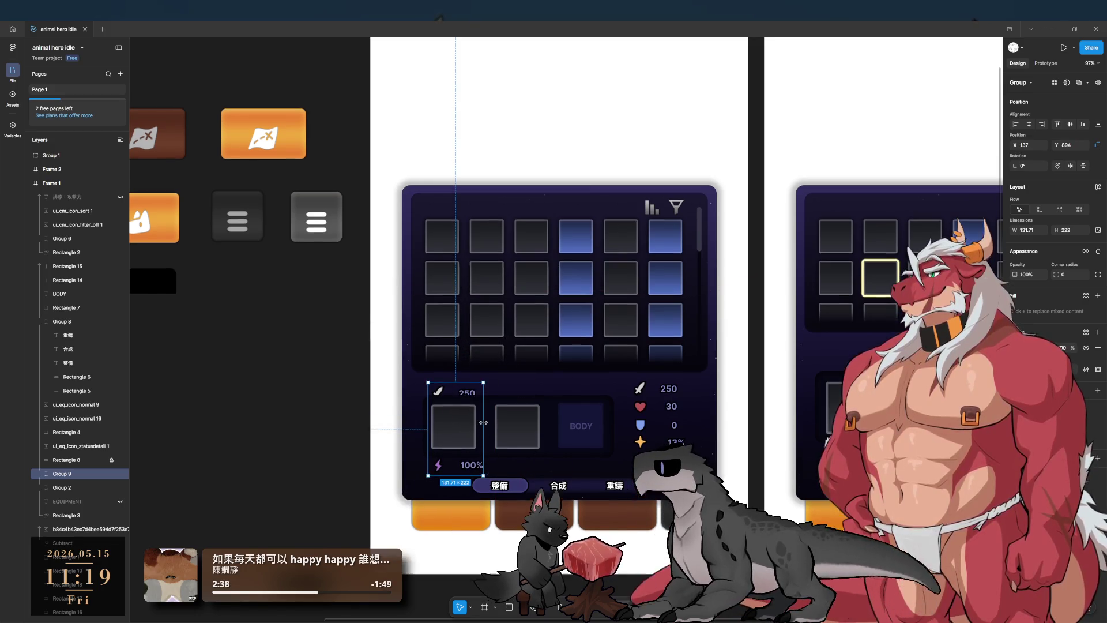
# Step: Hide Group 8, check the slot images, and move the stats copy below the equipment slots
pyautogui.scroll(5, 451, 412)
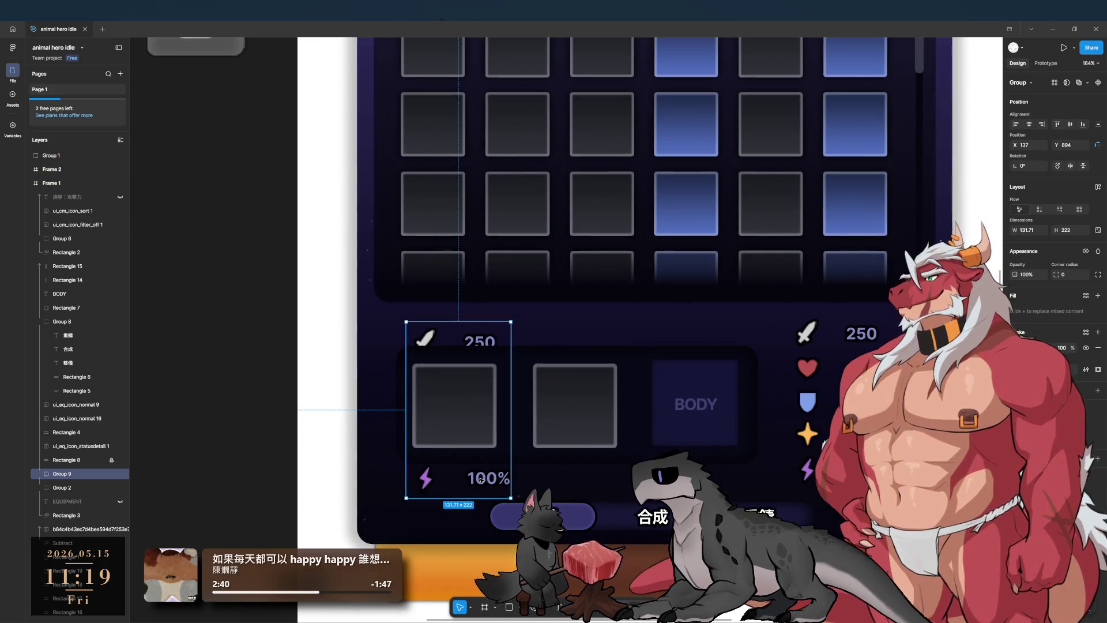
pyautogui.moveTo(511, 497)
pyautogui.mouseDown()
pyautogui.moveTo(774, 490)
pyautogui.moveTo(703, 478)
pyautogui.moveTo(511, 497)
pyautogui.mouseUp()
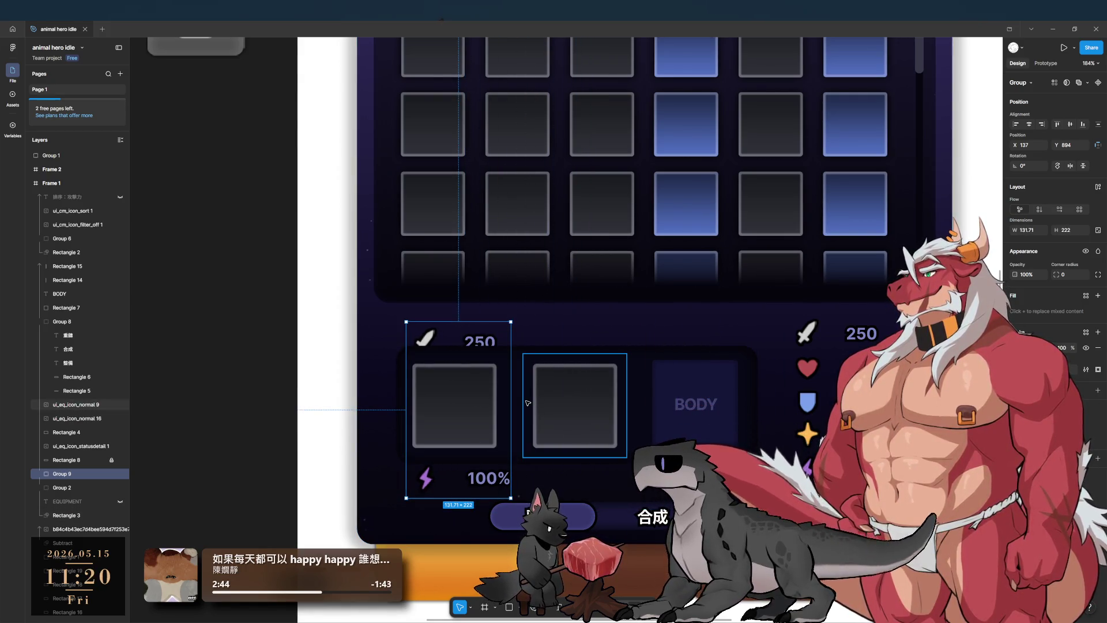
pyautogui.click(540, 411)
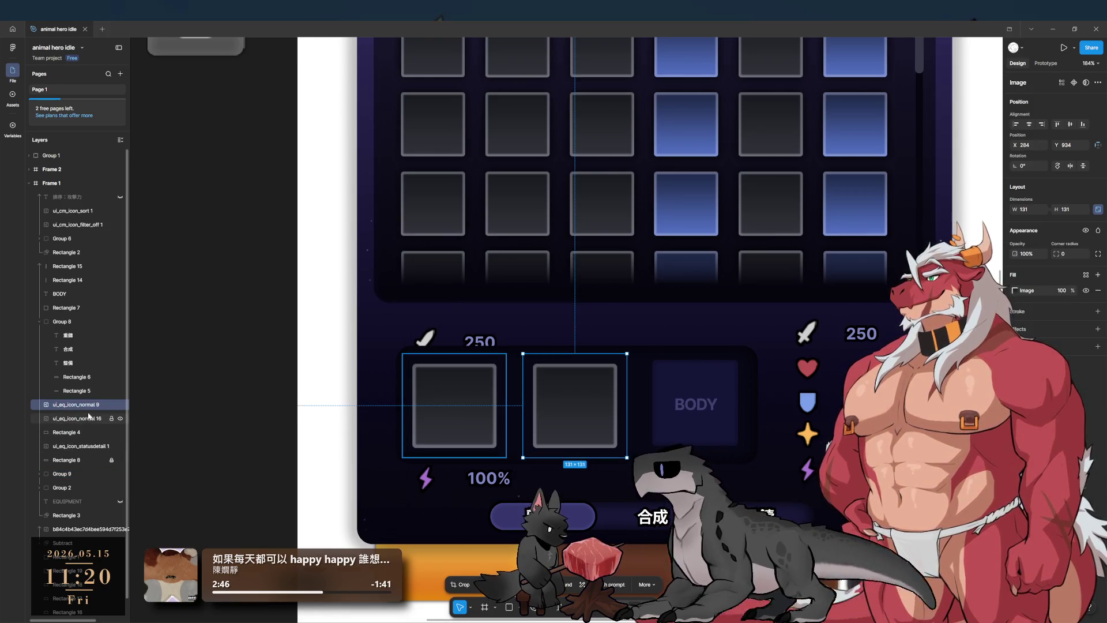
pyautogui.click(40, 322)
pyautogui.click(121, 322)
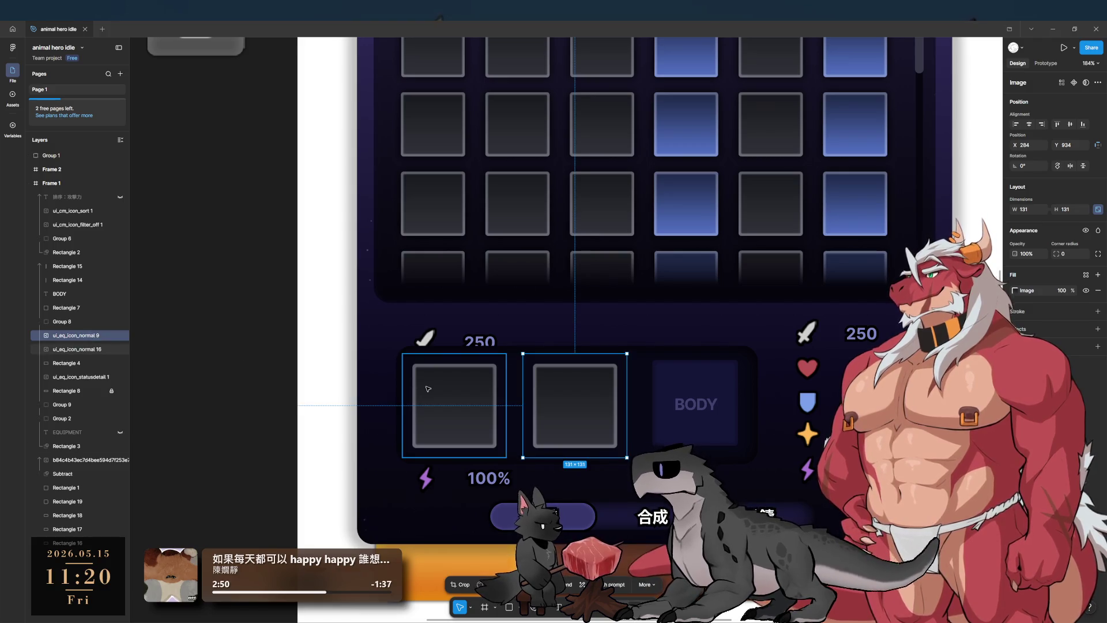
pyautogui.click(76, 349)
pyautogui.click(76, 335)
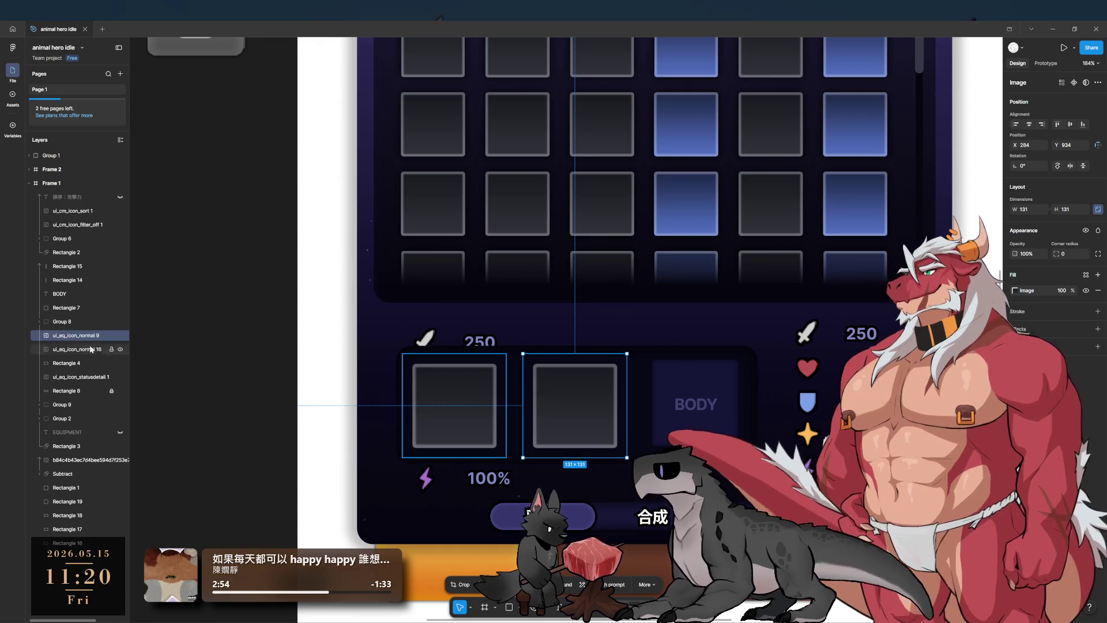
pyautogui.click(120, 335)
pyautogui.click(120, 335)
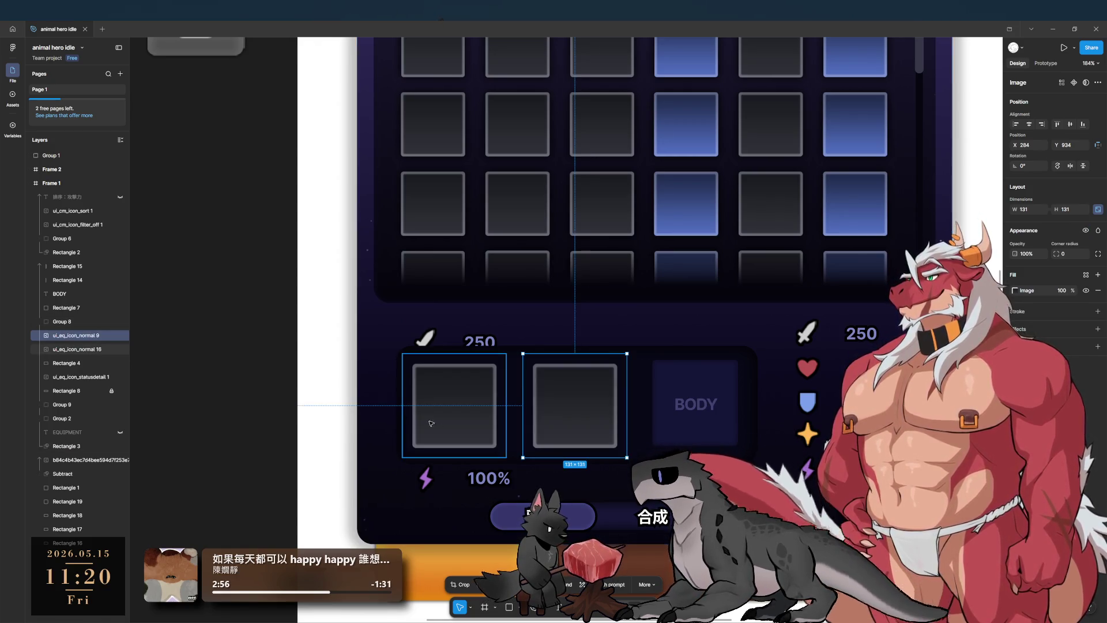
pyautogui.moveTo(455, 487); pyautogui.dragTo(438, 616)
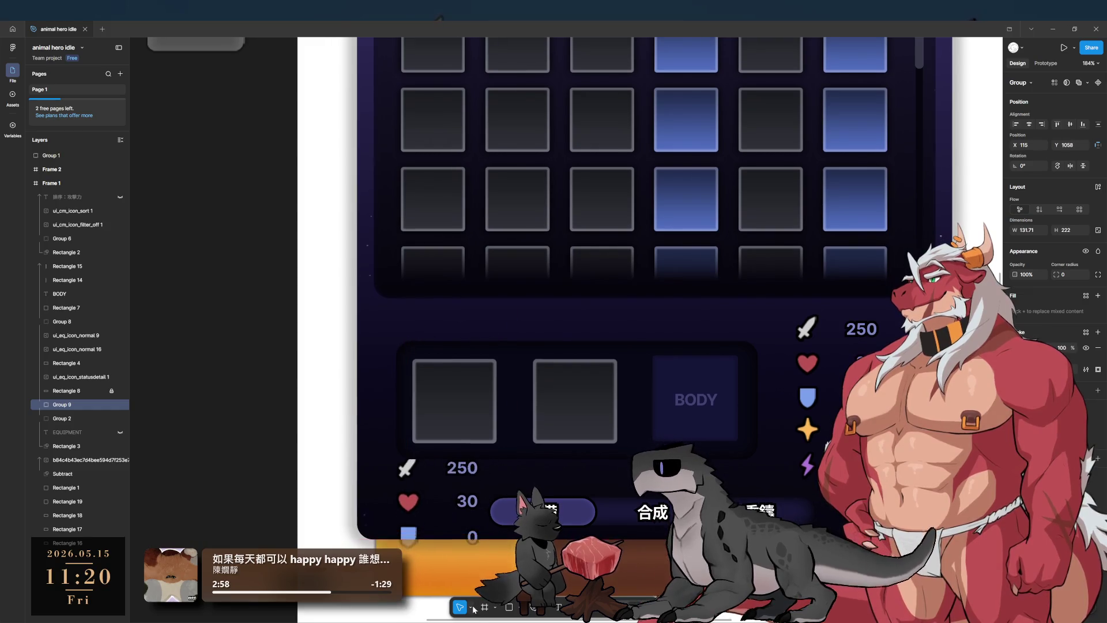
pyautogui.click(39, 404)
pyautogui.click(87, 529)
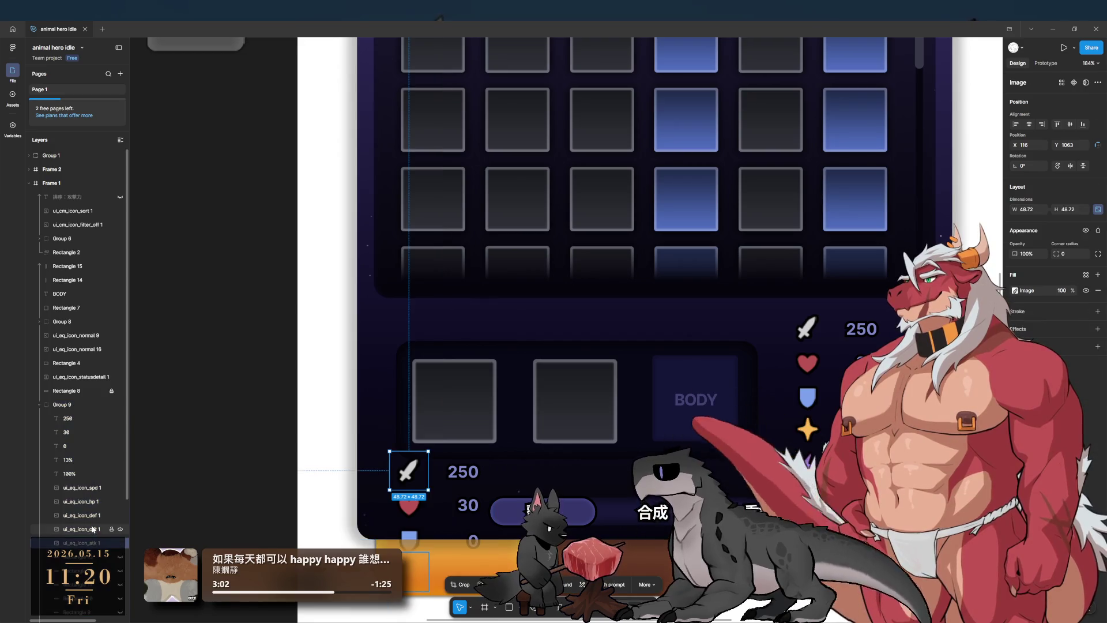
# Step: Pair the sword icon with 250 and place the heart and 30 beside it
pyautogui.click(75, 422)
pyautogui.moveTo(77, 422)
pyautogui.mouseDown()
pyautogui.moveTo(86, 522)
pyautogui.moveTo(103, 542)
pyautogui.moveTo(90, 528)
pyautogui.mouseUp()
pyautogui.keyDown('shift'); pyautogui.click(85, 543); pyautogui.keyUp('shift')
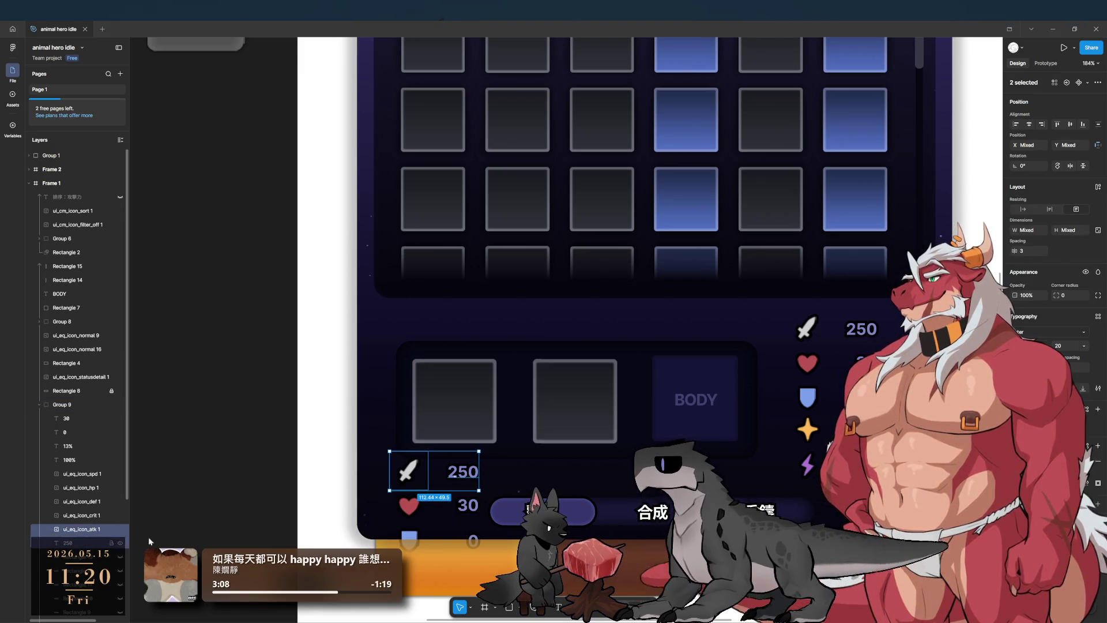
pyautogui.moveTo(444, 461)
pyautogui.mouseDown()
pyautogui.moveTo(417, 479)
pyautogui.moveTo(435, 469)
pyautogui.mouseUp()
pyautogui.click(408, 505)
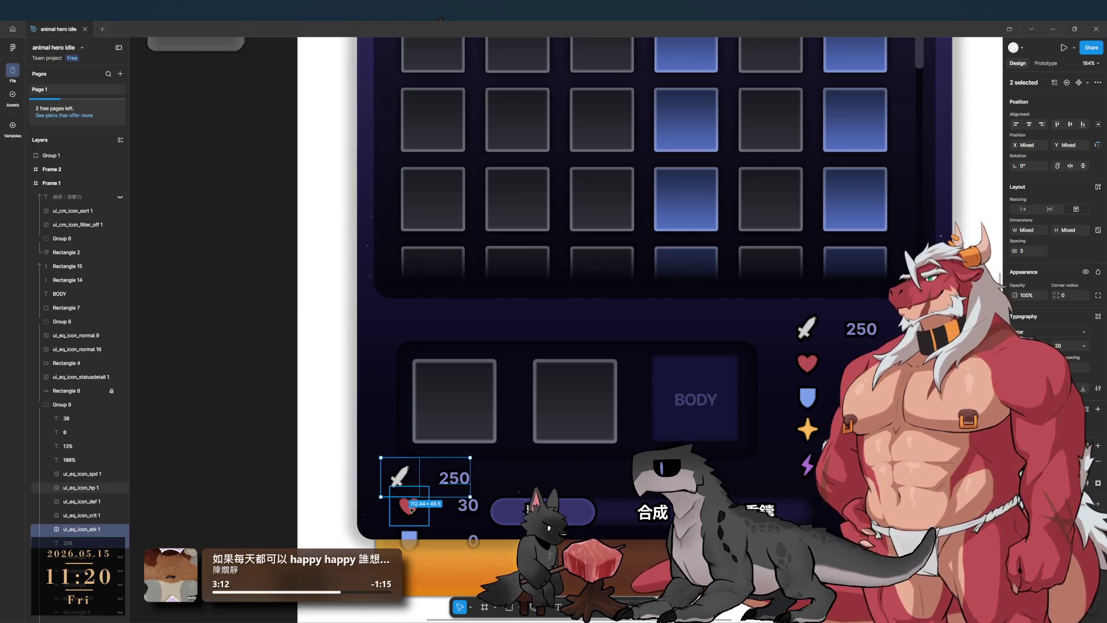
pyautogui.keyDown('shift'); pyautogui.click(464, 506); pyautogui.keyUp('shift')
pyautogui.moveTo(409, 506); pyautogui.dragTo(487, 478)
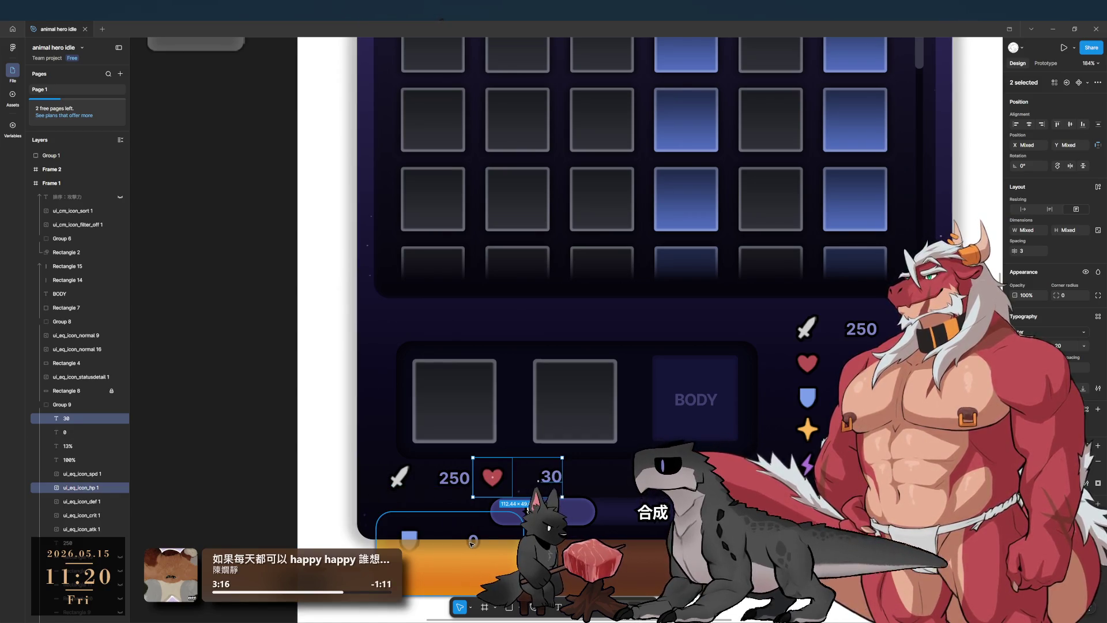
# Step: Reorder Group 9's layers so sword, 250 and the heart icon sit at the top
pyautogui.scroll(-5, 81, 404)
pyautogui.click(91, 453)
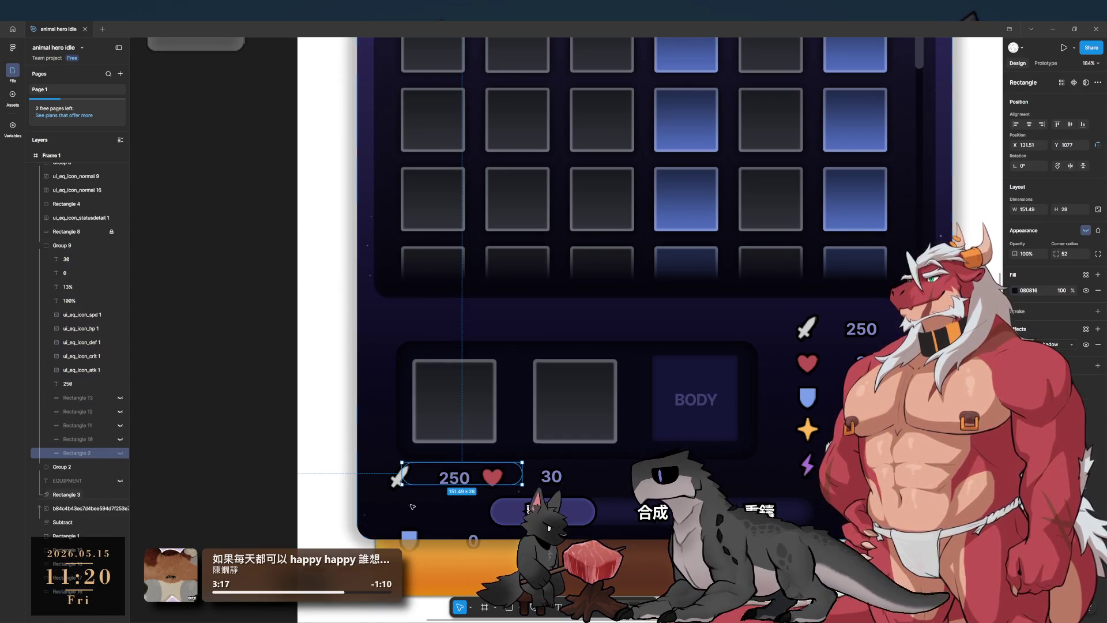
pyautogui.click(455, 478)
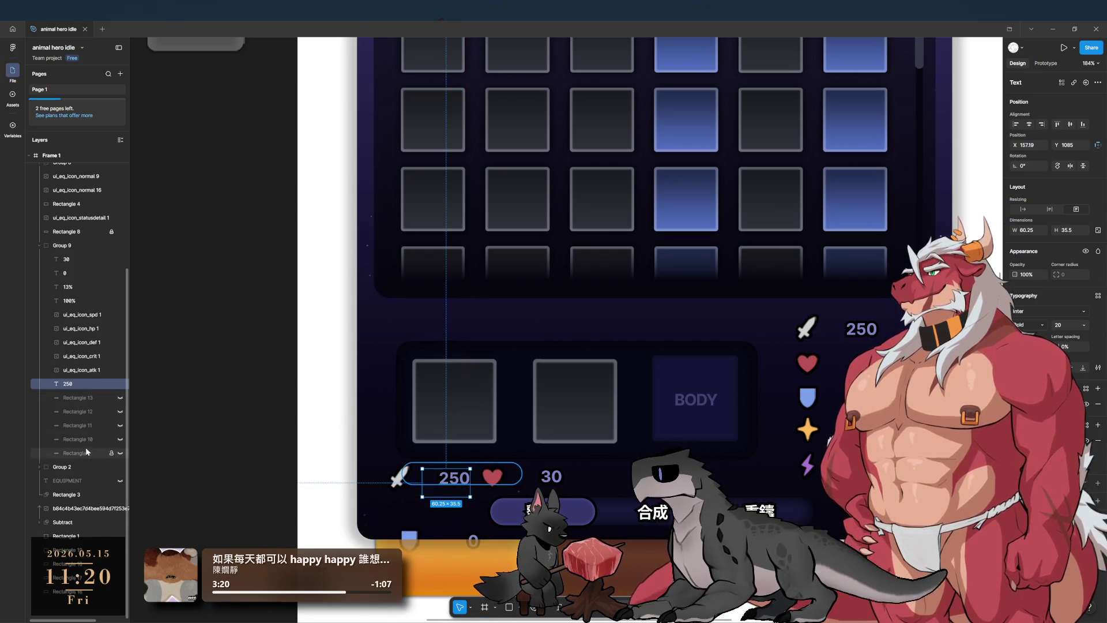
pyautogui.scroll(2, 85, 447)
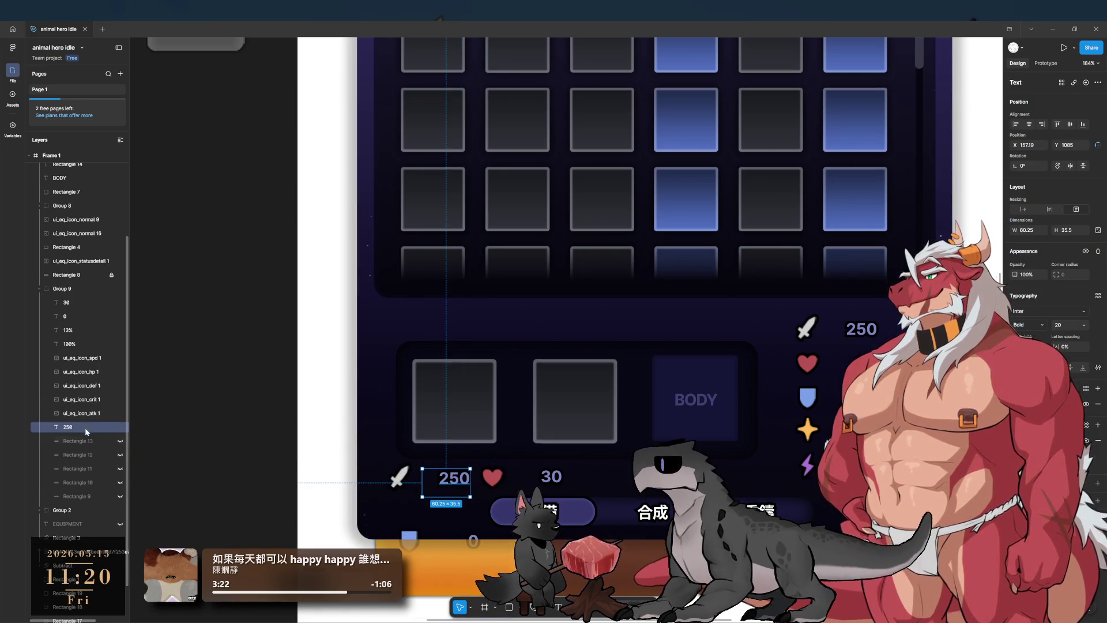
pyautogui.click(79, 413)
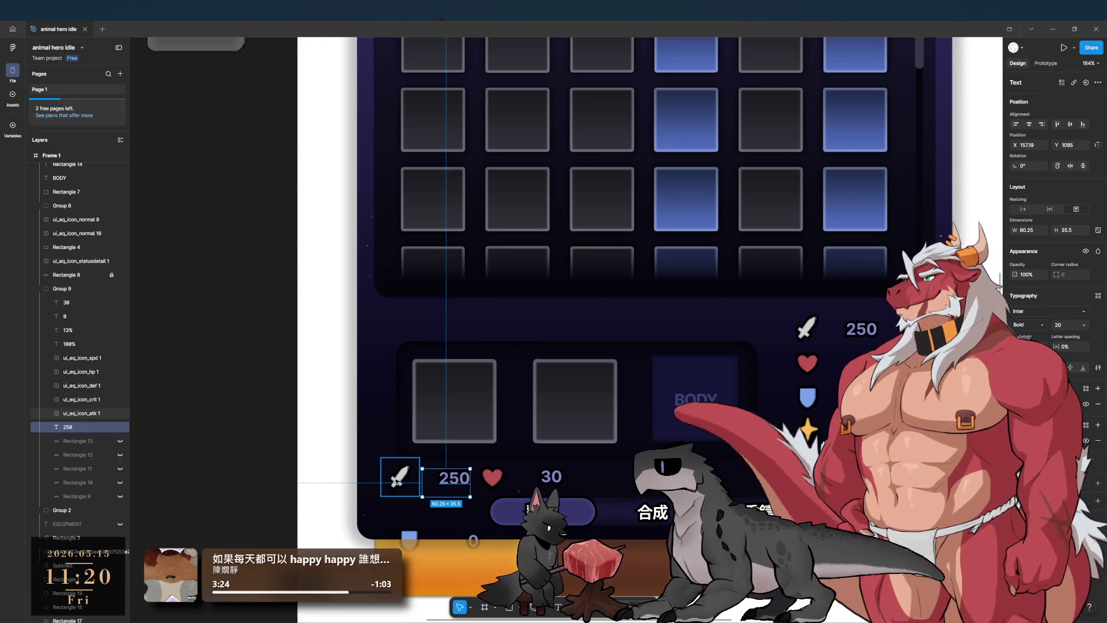
pyautogui.keyDown('shift'); pyautogui.click(74, 427); pyautogui.keyUp('shift')
pyautogui.moveTo(75, 417); pyautogui.dragTo(74, 299)
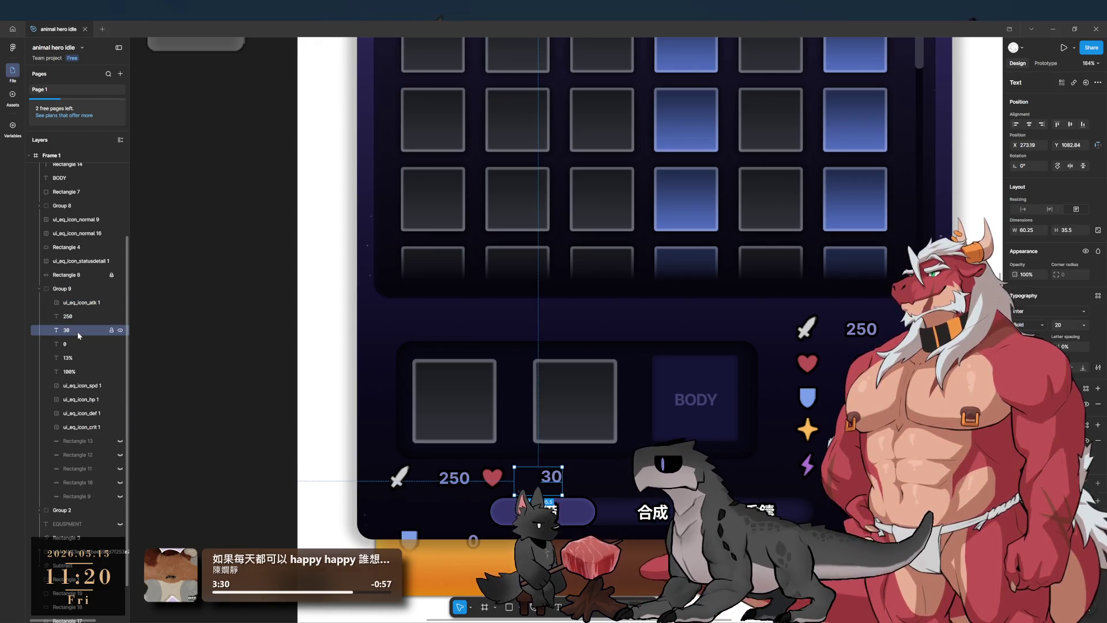
pyautogui.click(83, 427)
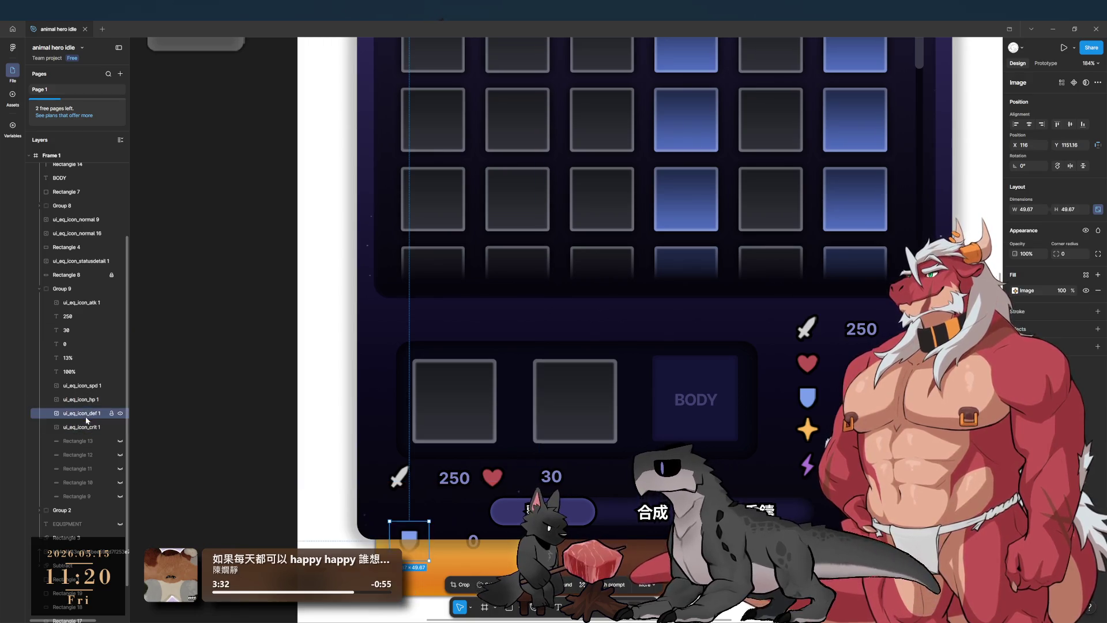
pyautogui.click(83, 400)
pyautogui.moveTo(78, 404); pyautogui.dragTo(79, 328)
# Step: Pair the shield icon with 0 and place them after 30 in the row
pyautogui.click(68, 358)
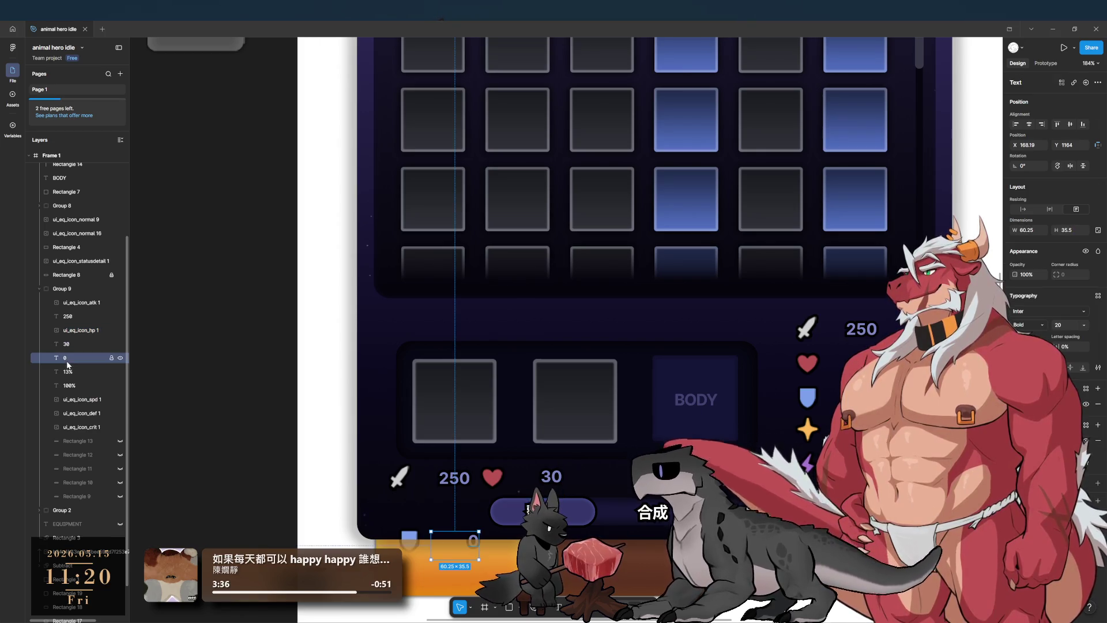
pyautogui.click(75, 400)
pyautogui.click(72, 413)
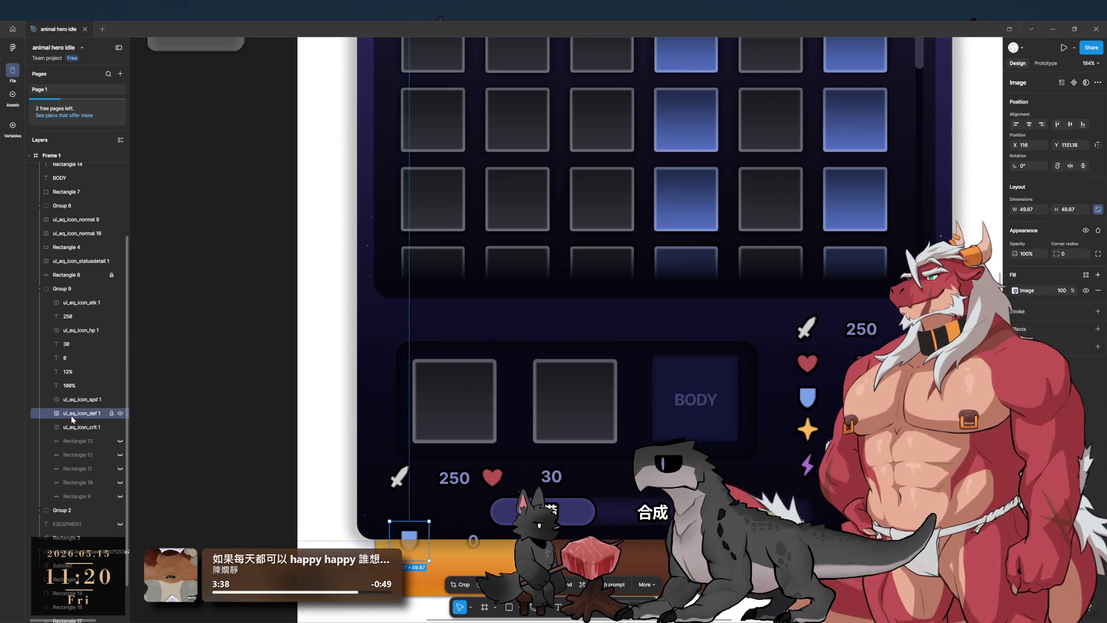
pyautogui.moveTo(74, 374); pyautogui.dragTo(74, 351)
pyautogui.keyDown('shift'); pyautogui.click(74, 372); pyautogui.keyUp('shift')
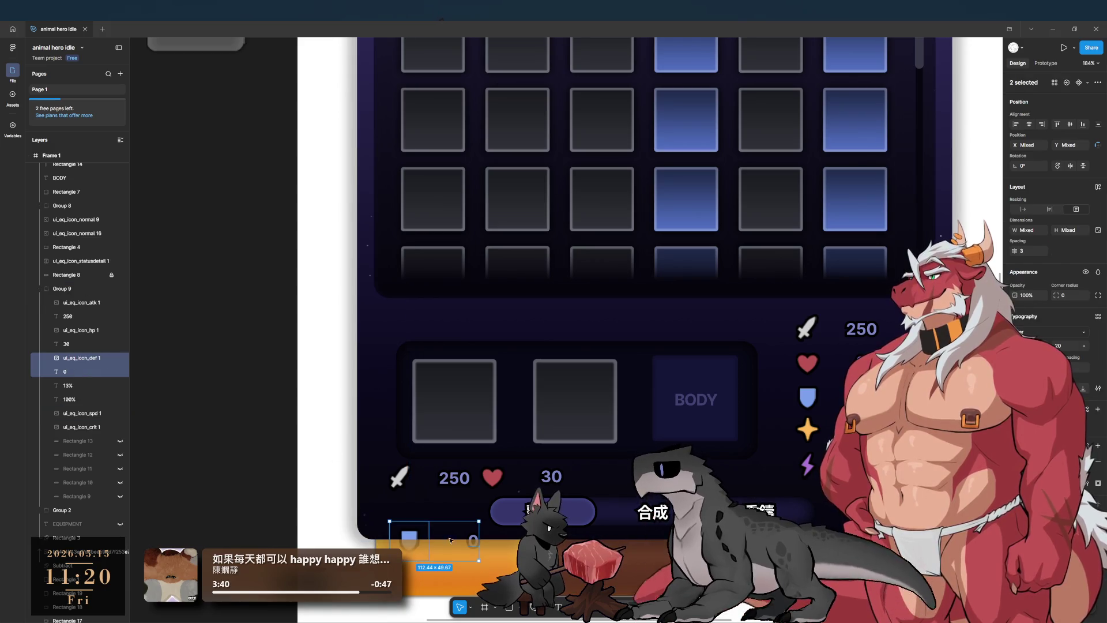
pyautogui.moveTo(412, 541); pyautogui.dragTo(599, 481)
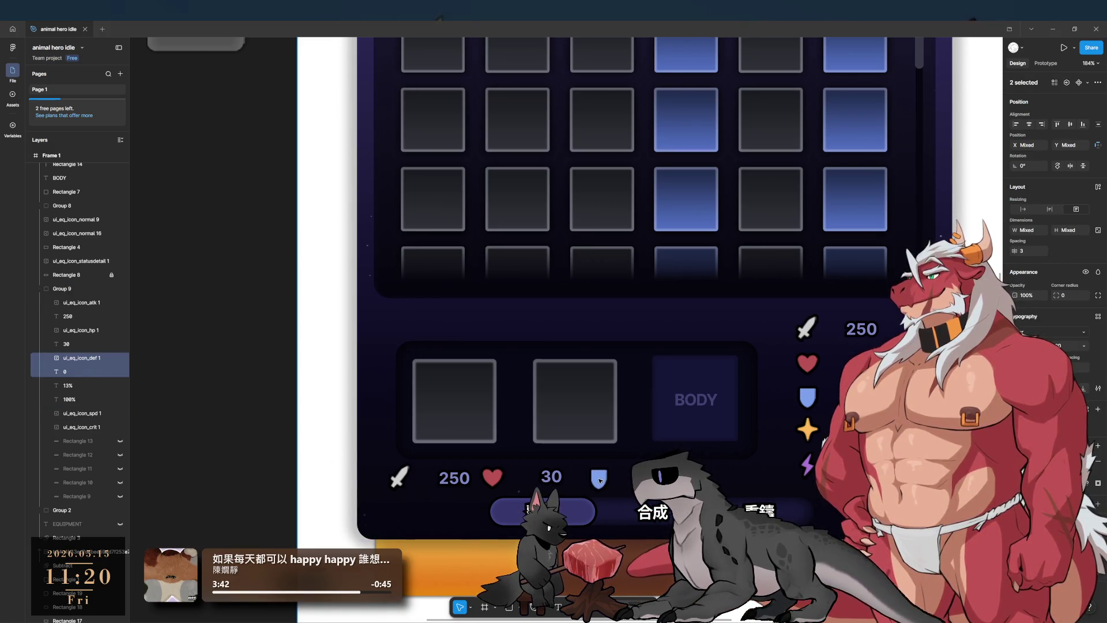
# Step: Pair the crit star with 13% and place a copy after 0
pyautogui.hscroll(5, 553, 461)
pyautogui.scroll(-5, 519, 444)
pyautogui.scroll(5, 512, 432)
pyautogui.click(64, 399)
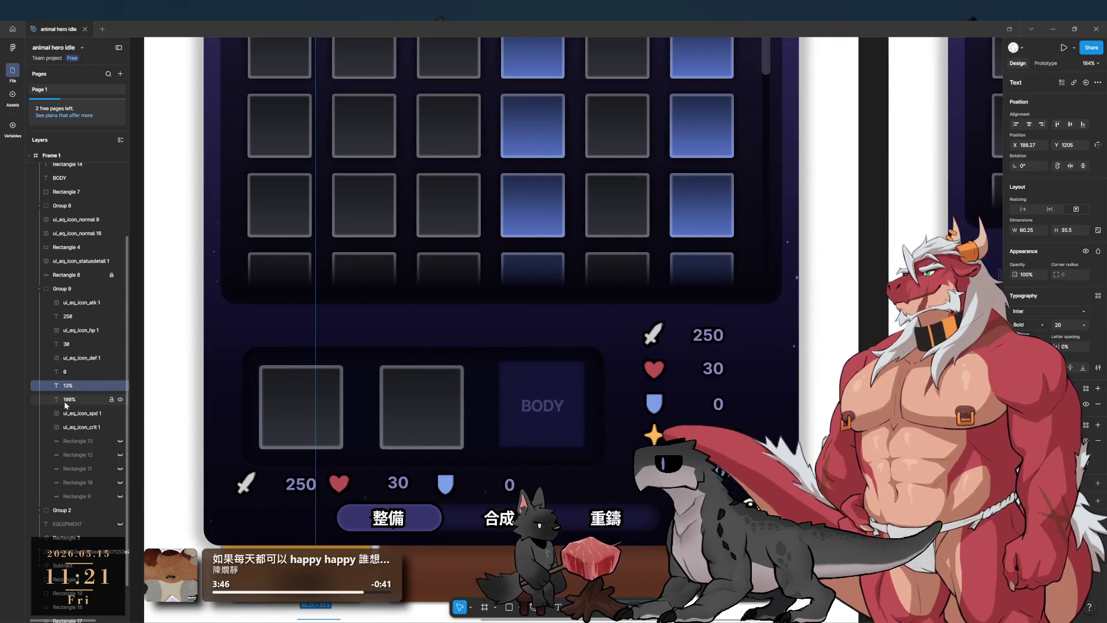
pyautogui.moveTo(74, 427); pyautogui.dragTo(78, 384)
pyautogui.keyDown('shift'); pyautogui.click(72, 399); pyautogui.keyUp('shift')
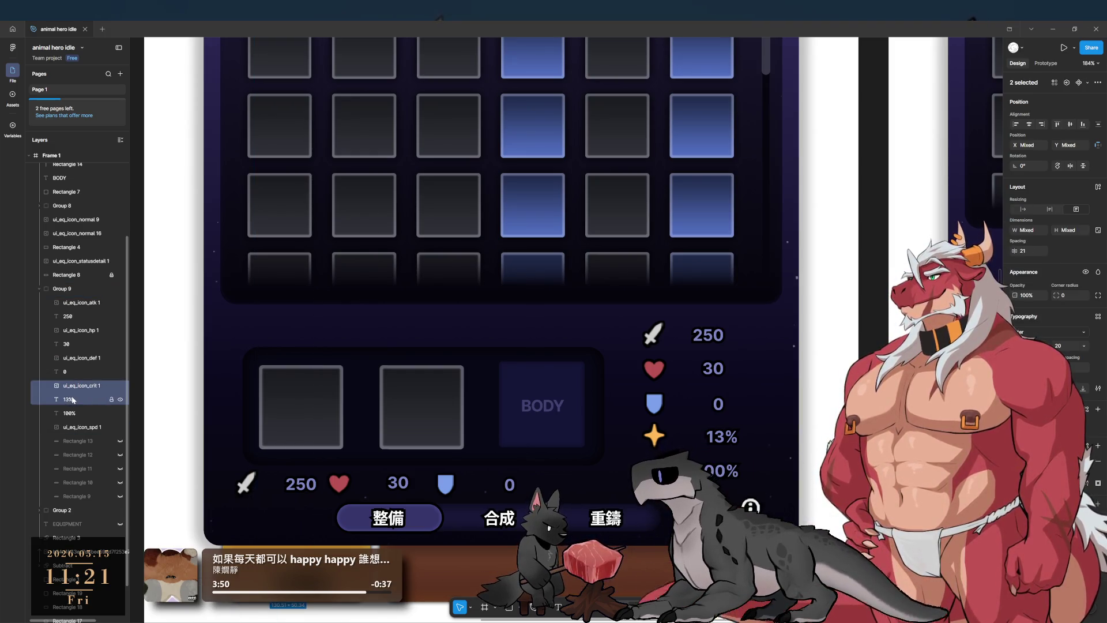
pyautogui.keyDown('alt'); pyautogui.moveTo(664, 434); pyautogui.dragTo(556, 479); pyautogui.keyUp('alt')
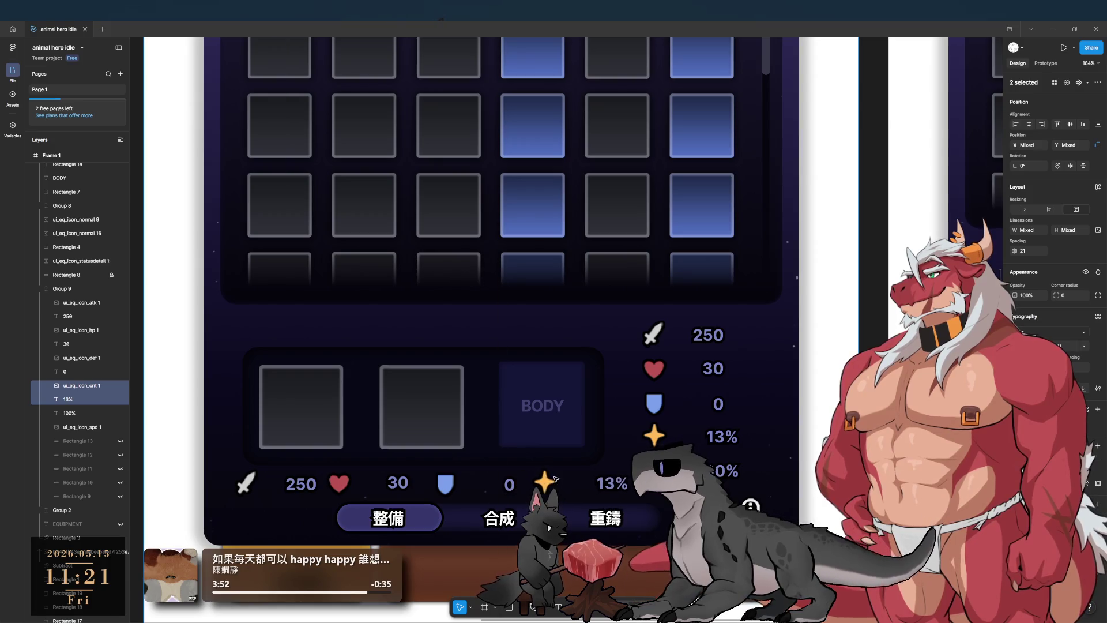
# Step: Move the speed lightning icon layer above 100% and select them together
pyautogui.scroll(-1, 72, 403)
pyautogui.click(72, 385)
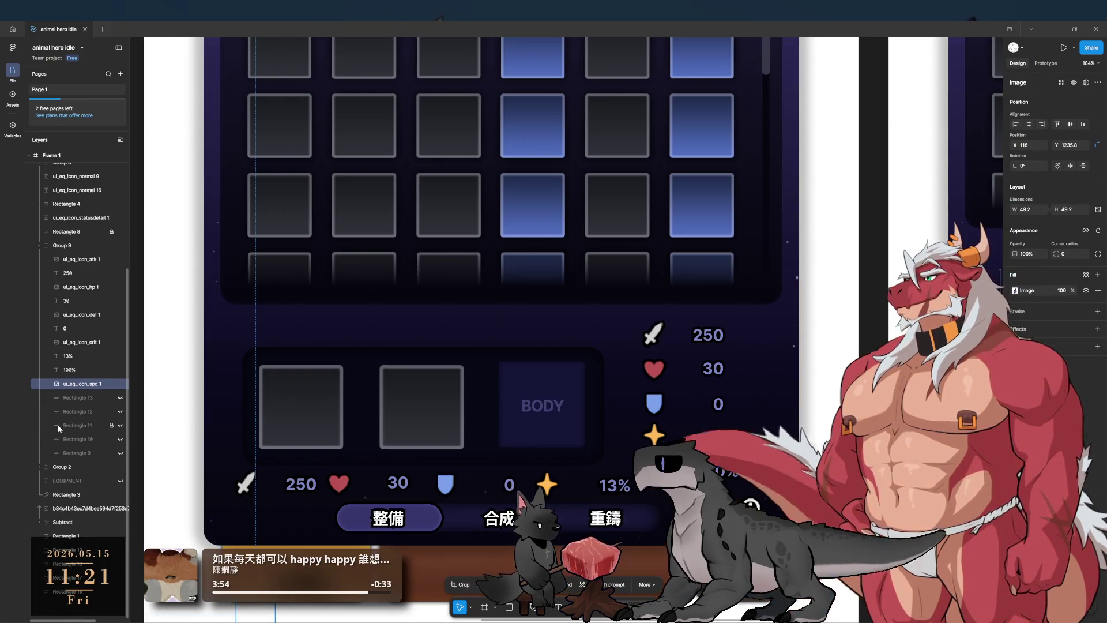
pyautogui.moveTo(72, 389); pyautogui.dragTo(72, 368)
pyautogui.keyDown('shift'); pyautogui.click(72, 383); pyautogui.keyUp('shift')
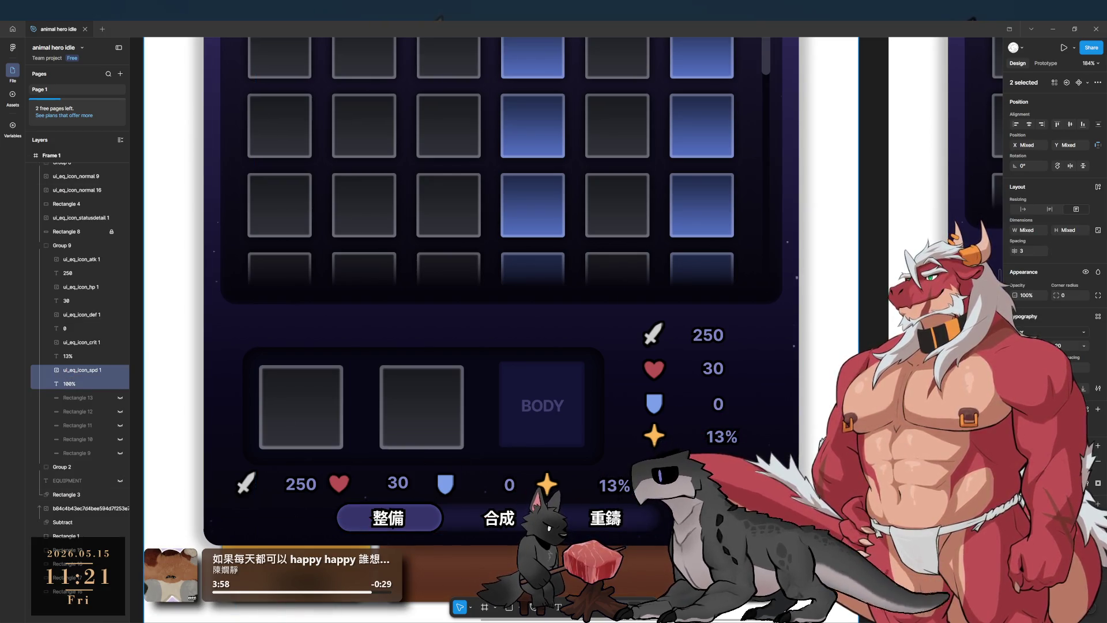
pyautogui.scroll(-5, 688, 432)
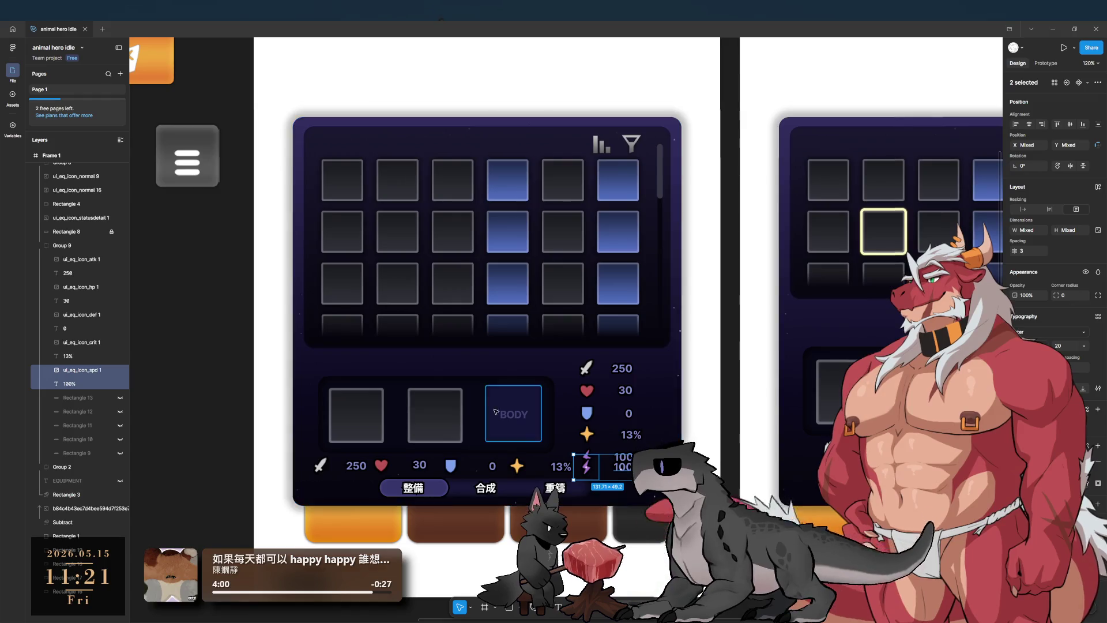
# Step: Try aligning the horizontal stats row to the frame's top, middle, then back to bottom
pyautogui.hscroll(5, 687, 432)
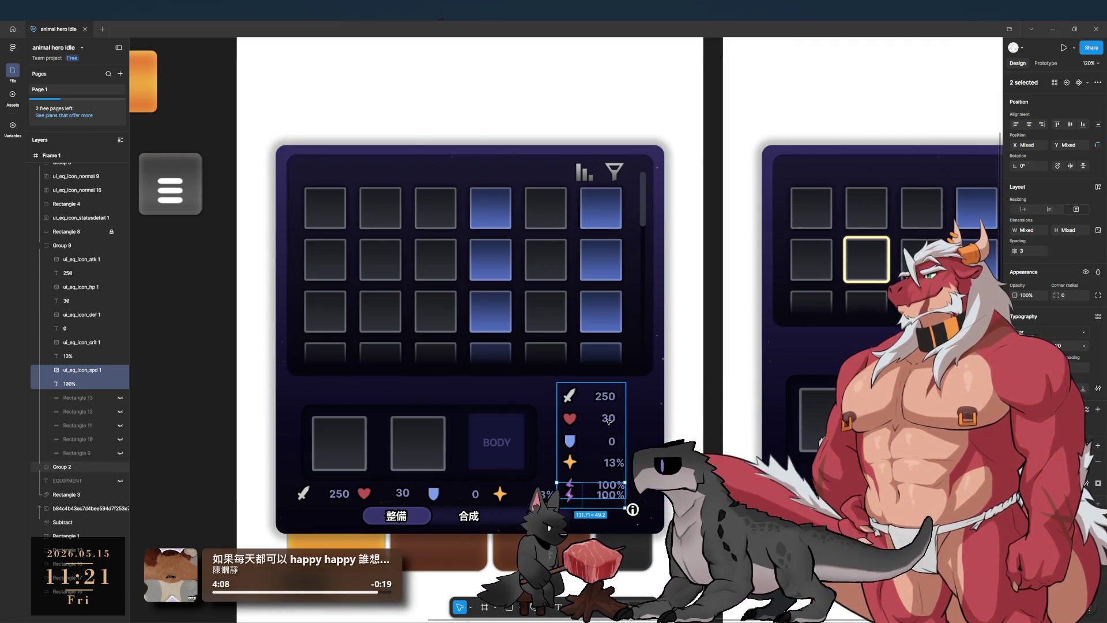
pyautogui.click(577, 430)
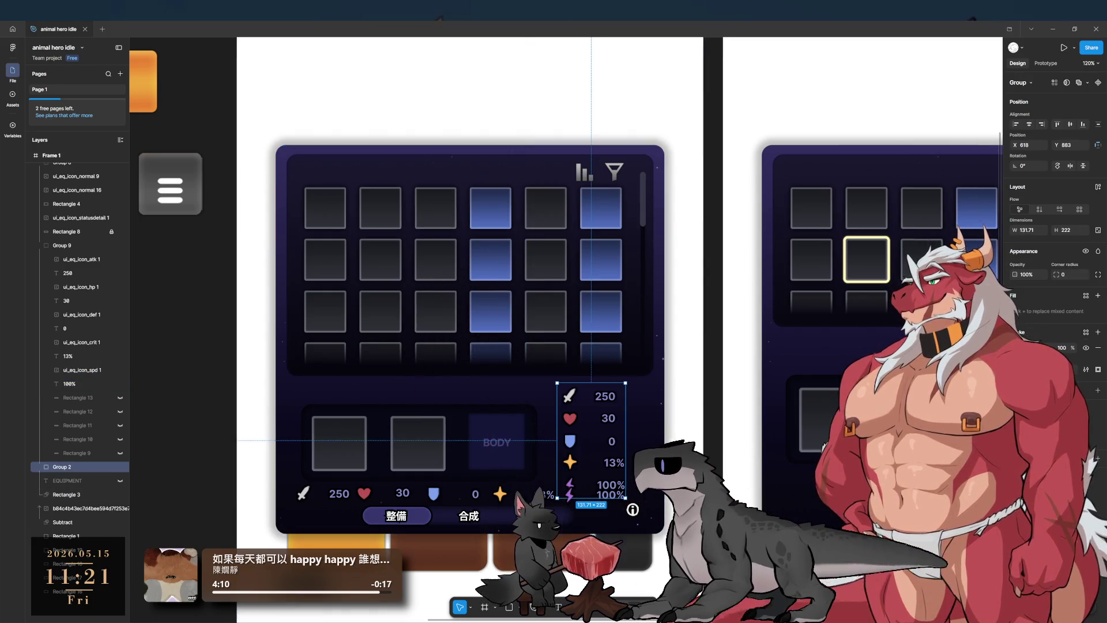
pyautogui.scroll(-2, 539, 449)
pyautogui.click(536, 445)
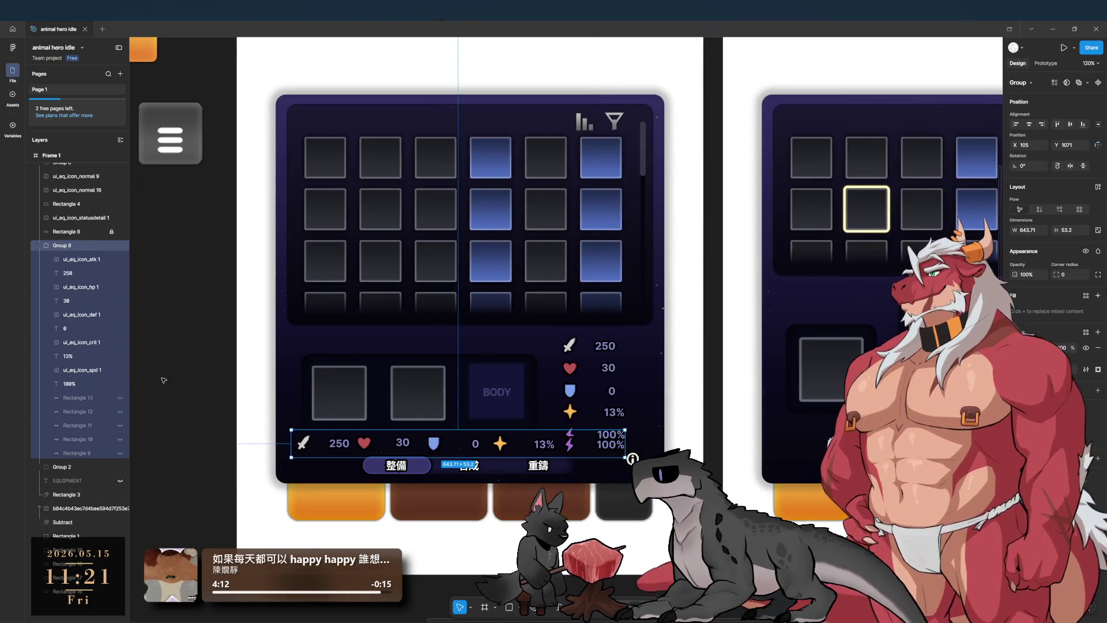
pyautogui.click(1058, 124)
pyautogui.click(1069, 124)
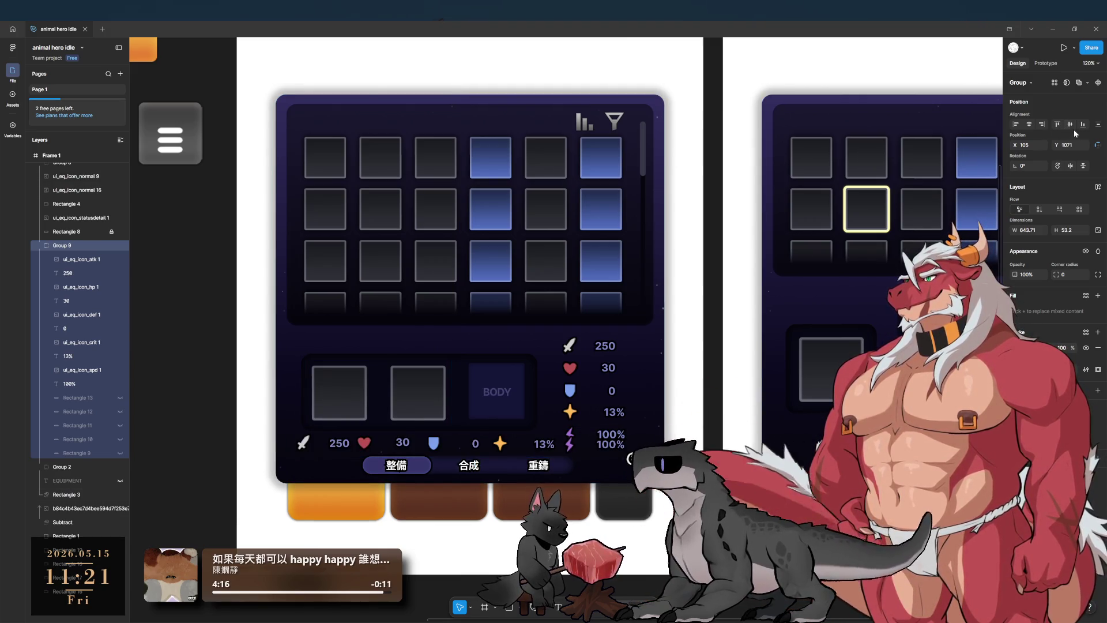
pyautogui.click(1082, 125)
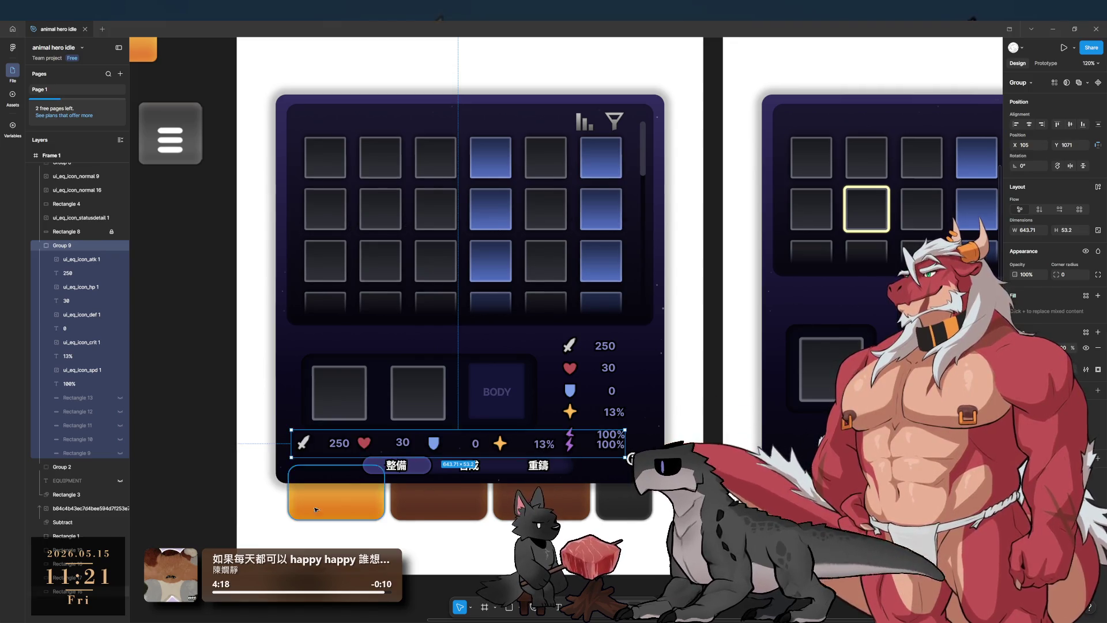
# Step: Align all ten icons and values of the row on one vertical centre line
pyautogui.click(82, 261)
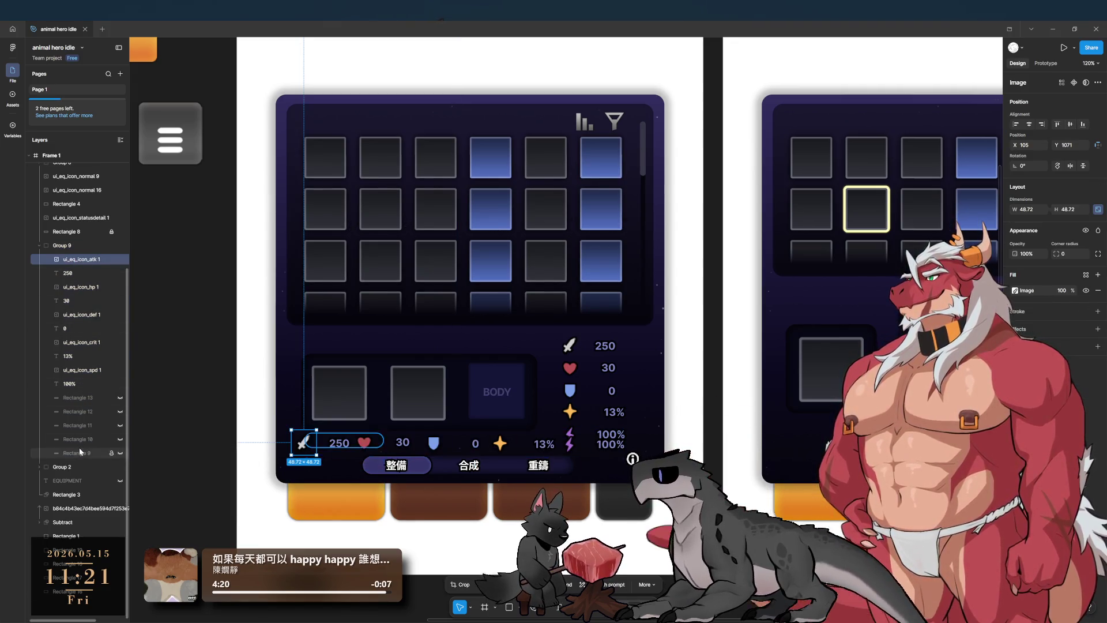
pyautogui.keyDown('shift'); pyautogui.click(83, 382); pyautogui.keyUp('shift')
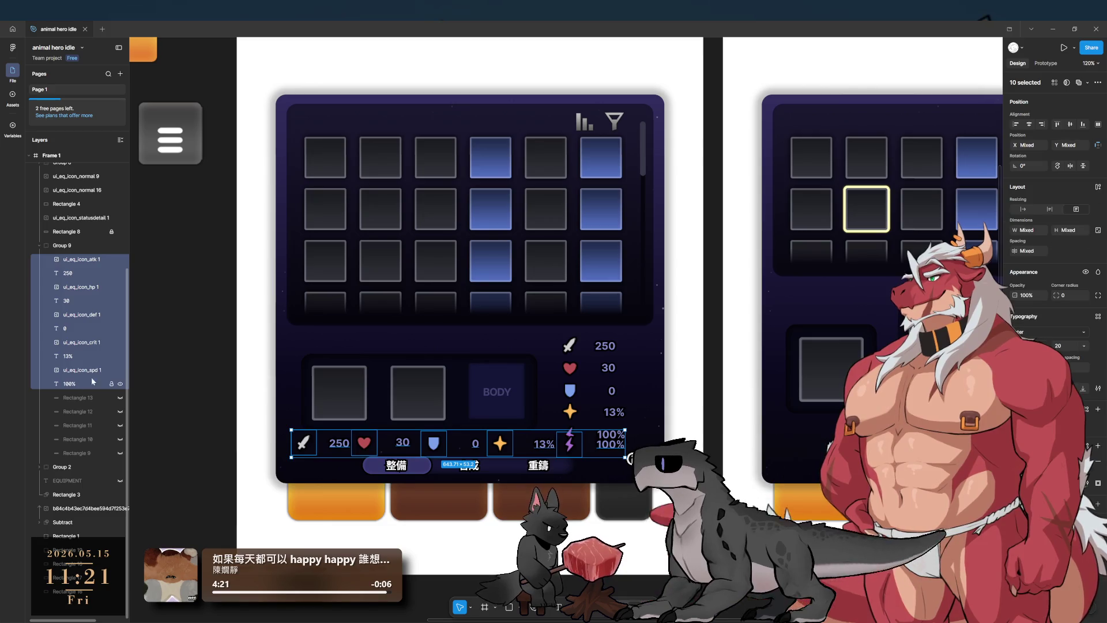
pyautogui.click(1072, 124)
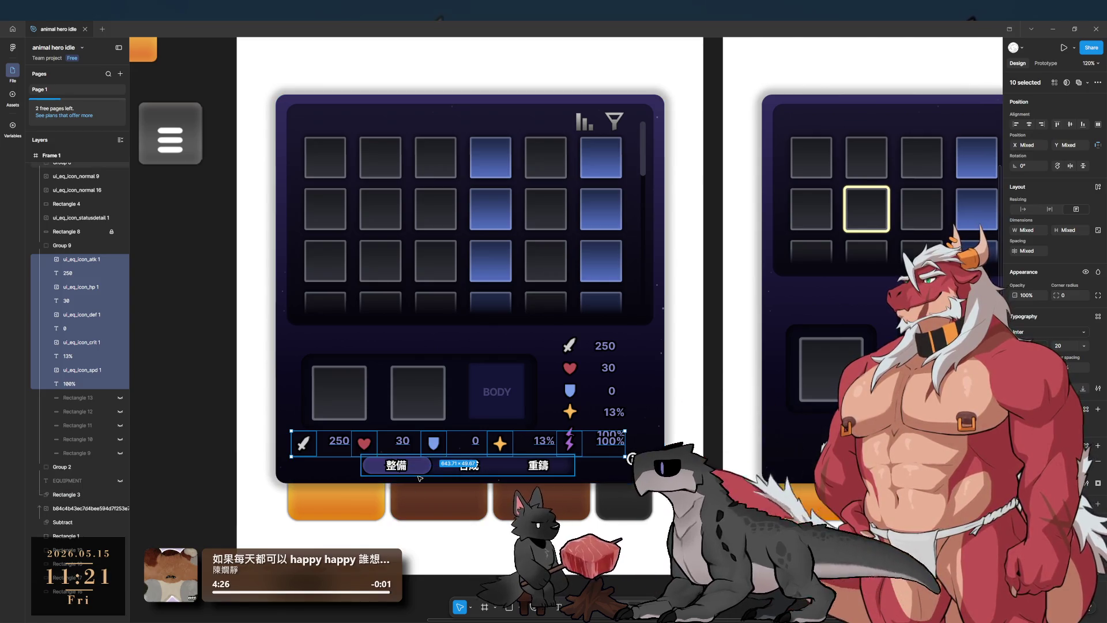
# Step: Shorten the text boxes of the 250, 30, 0, 13% and 100% values
pyautogui.click(402, 441)
pyautogui.click(339, 441)
pyautogui.keyDown('shift'); pyautogui.click(403, 441); pyautogui.keyUp('shift')
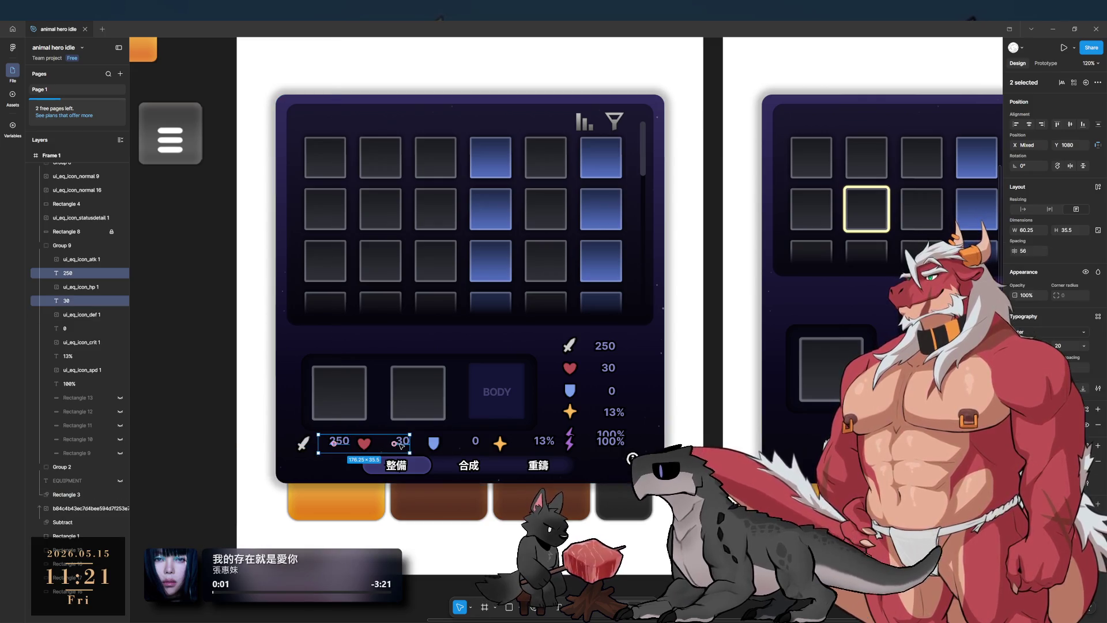
pyautogui.keyDown('shift'); pyautogui.click(475, 441); pyautogui.keyUp('shift')
pyautogui.keyDown('shift'); pyautogui.click(543, 441); pyautogui.keyUp('shift')
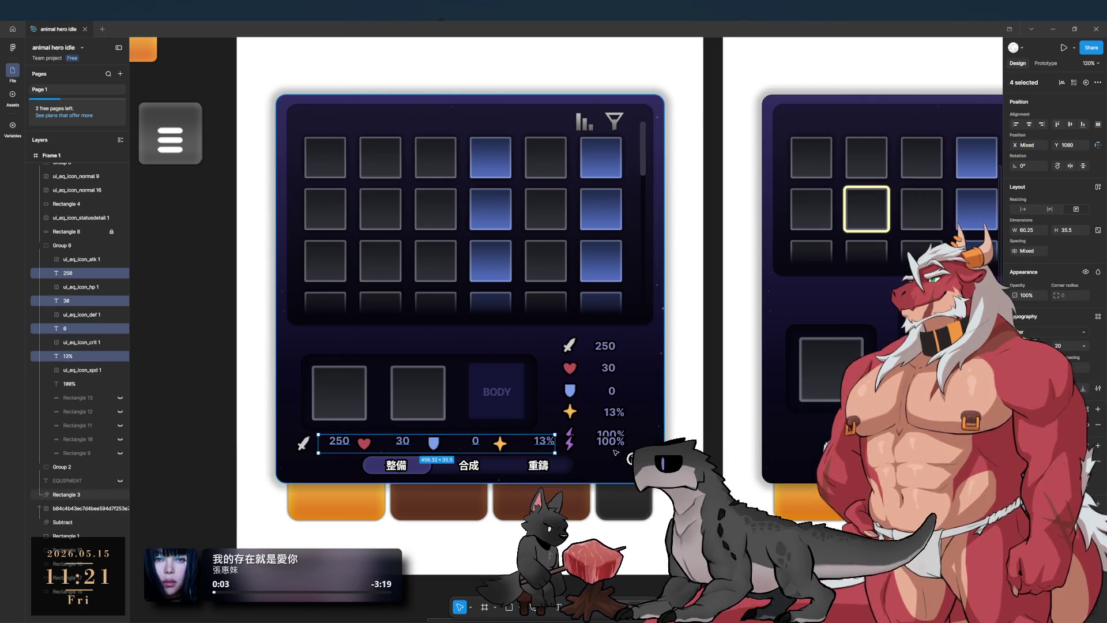
pyautogui.keyDown('shift'); pyautogui.click(610, 441); pyautogui.keyUp('shift')
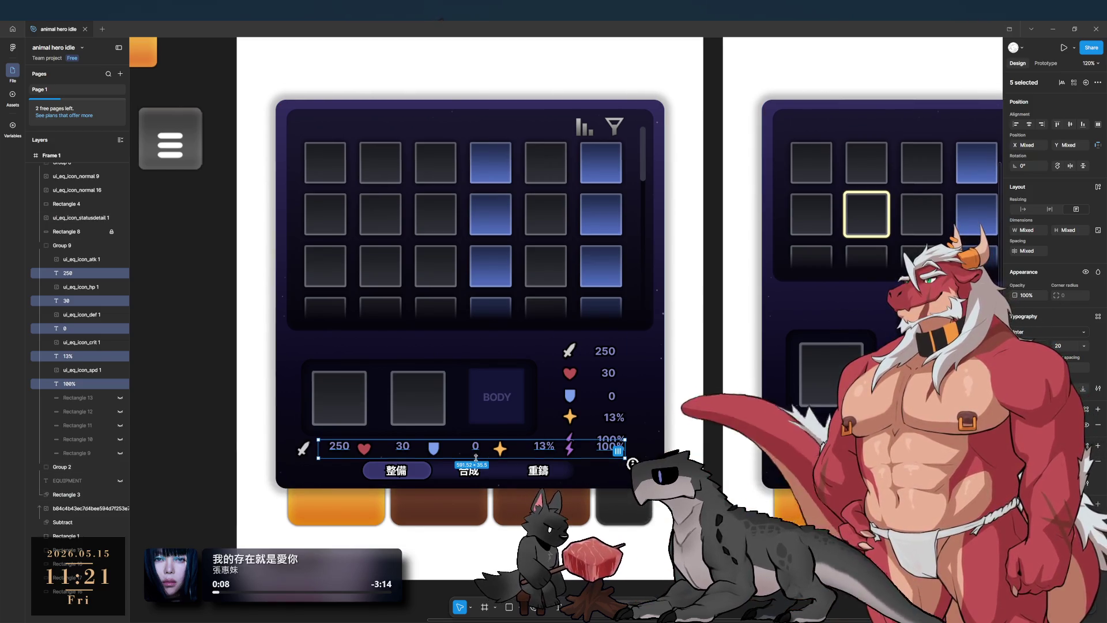
pyautogui.scroll(5, 474, 494)
pyautogui.moveTo(474, 494); pyautogui.dragTo(461, 479)
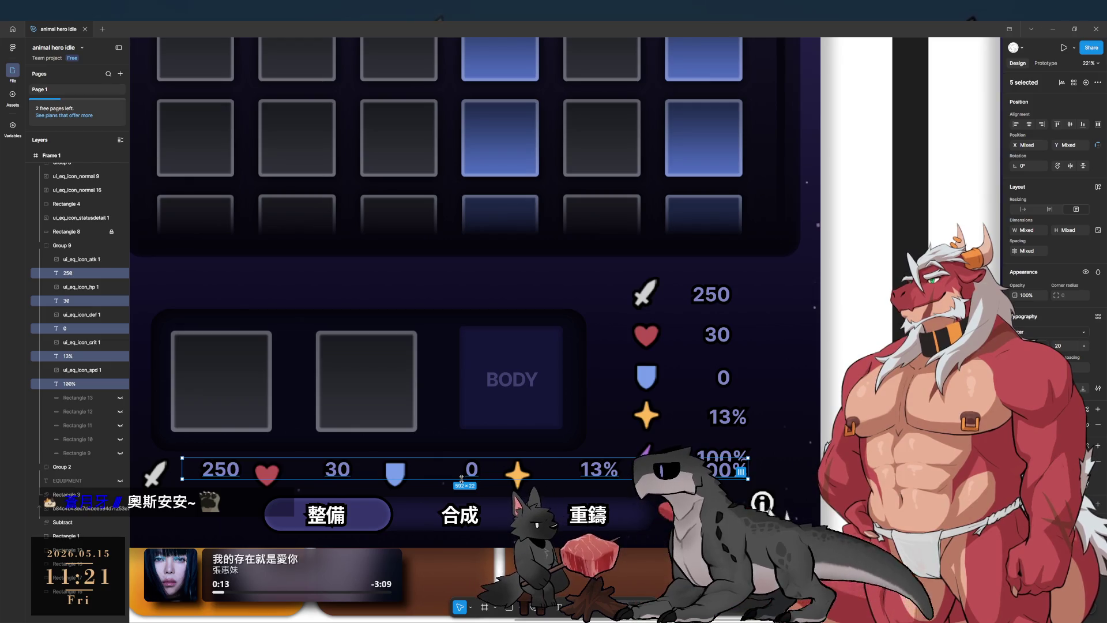
pyautogui.scroll(-1, 523, 442)
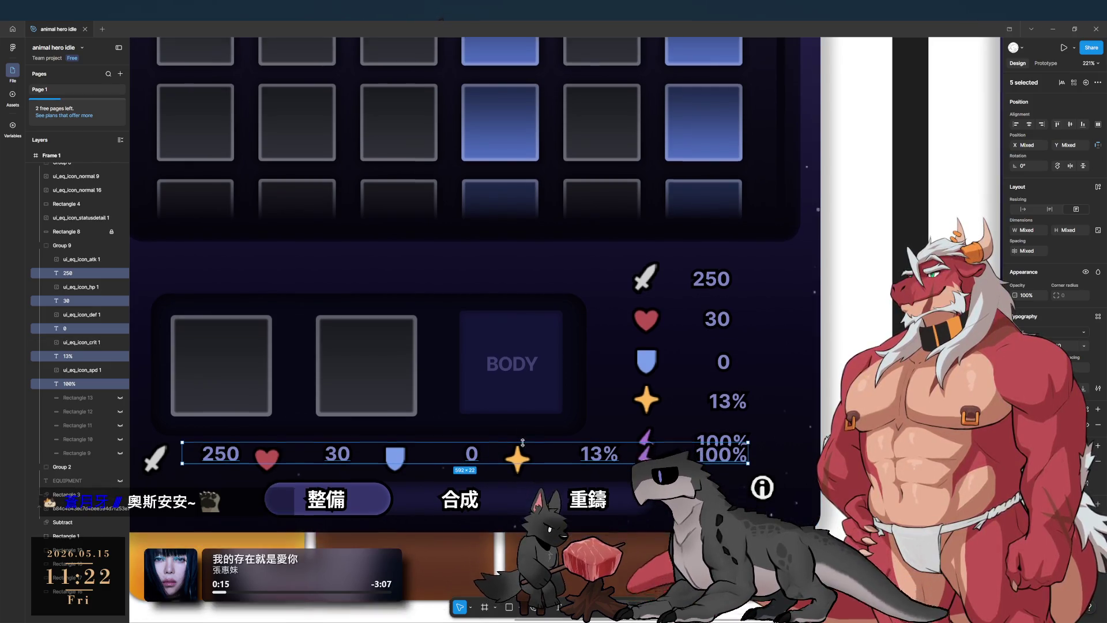
pyautogui.scroll(-8, 522, 442)
pyautogui.scroll(3, 518, 433)
pyautogui.hscroll(-2, 519, 432)
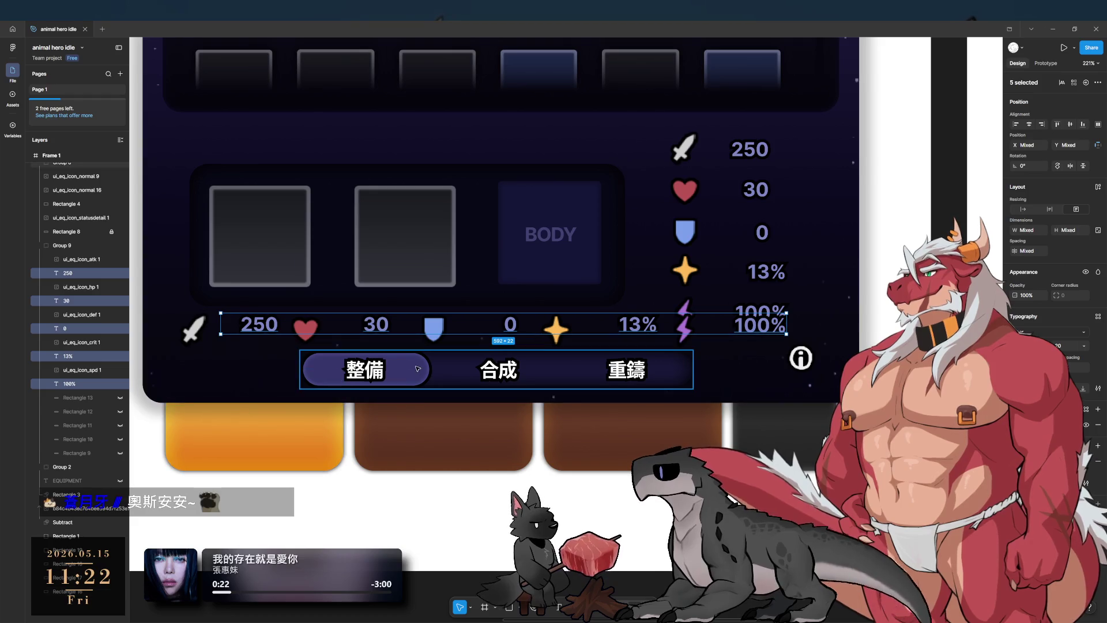
pyautogui.scroll(-2, 418, 367)
pyautogui.scroll(1, 507, 376)
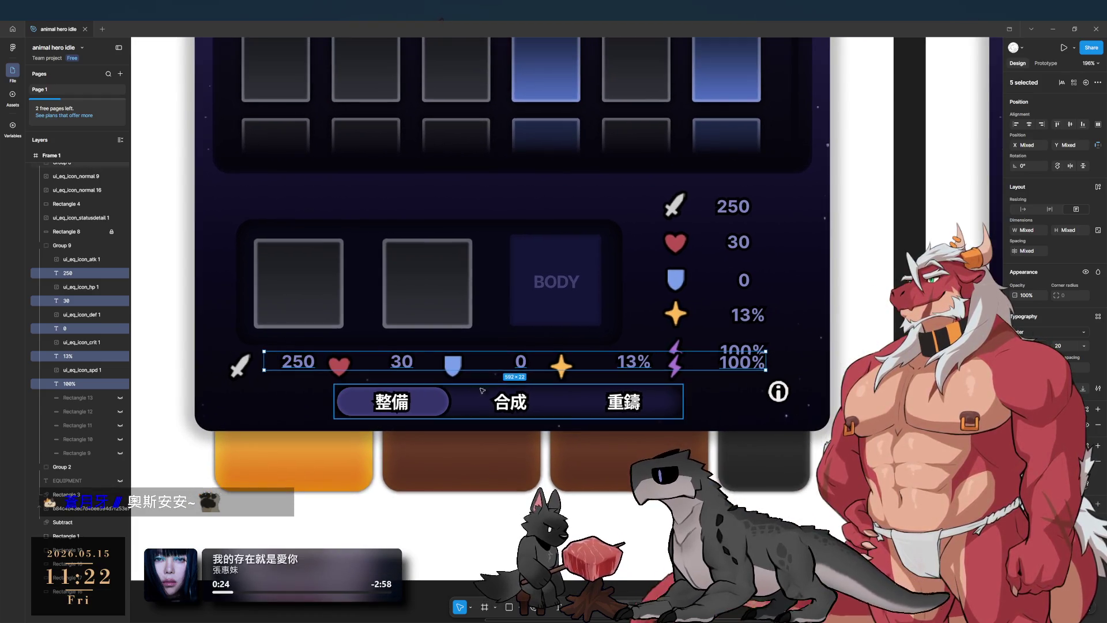
pyautogui.click(80, 259)
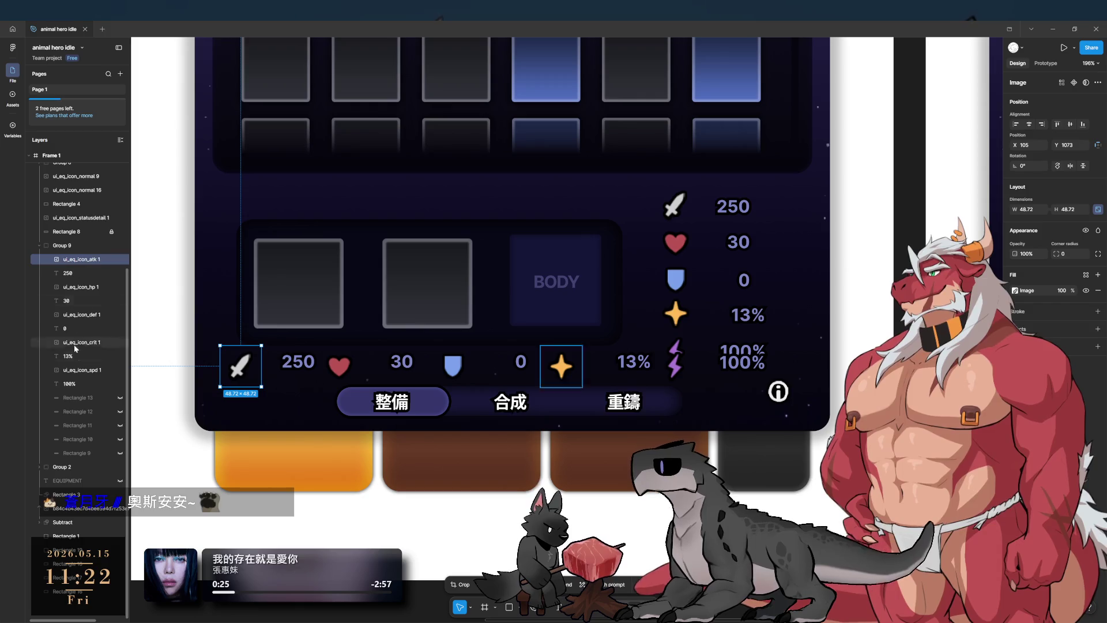
# Step: Align the ten stat icons and numbers on vertical centres and nudge the row into place
pyautogui.keyDown('shift'); pyautogui.click(78, 383); pyautogui.keyUp('shift')
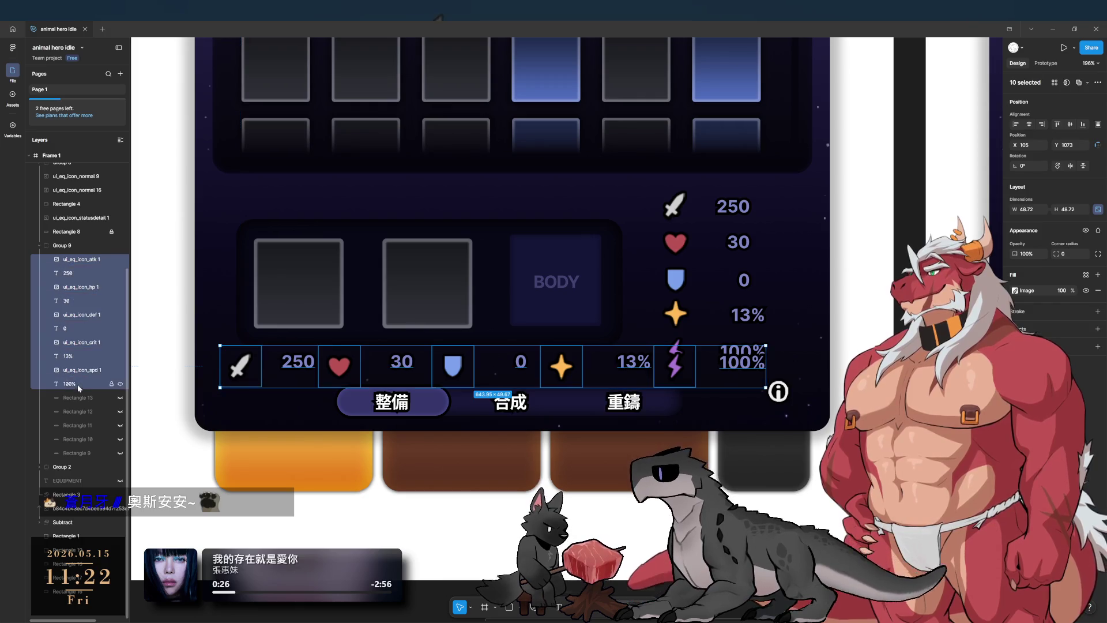
pyautogui.click(1070, 124)
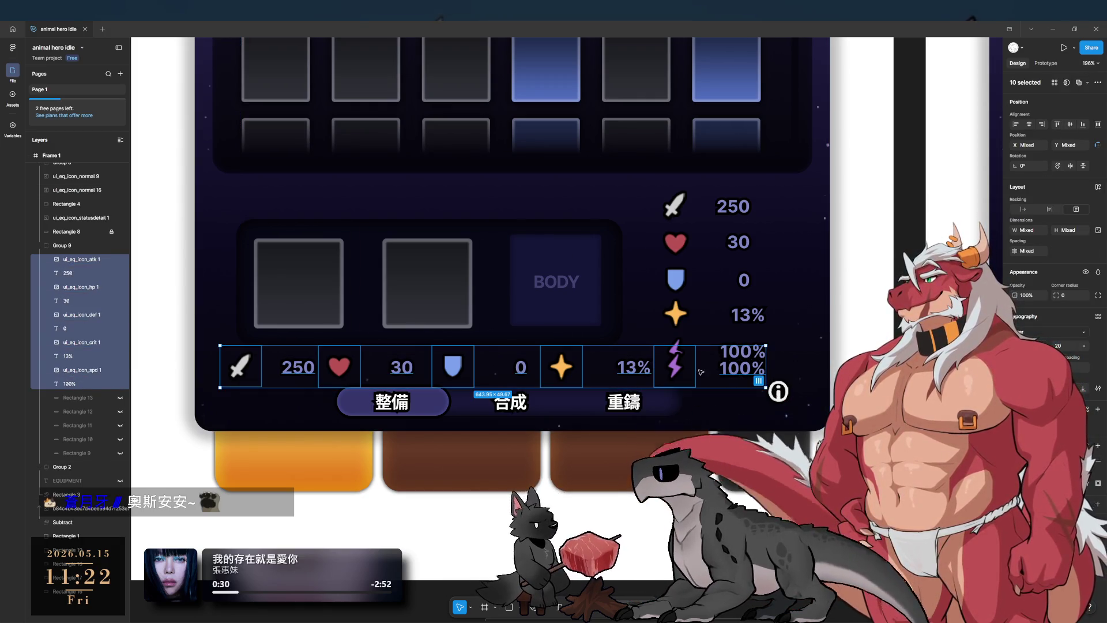
pyautogui.press('Right')
pyautogui.press('Right')
pyautogui.press('Right')
pyautogui.press('Up')
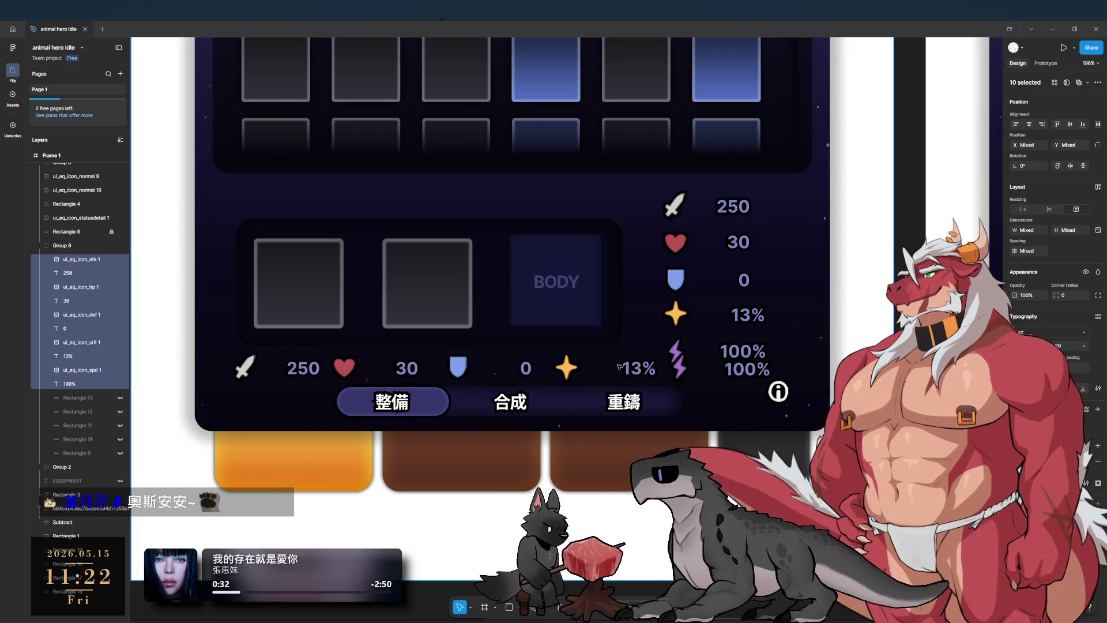
pyautogui.moveTo(618, 365); pyautogui.dragTo(619, 365)
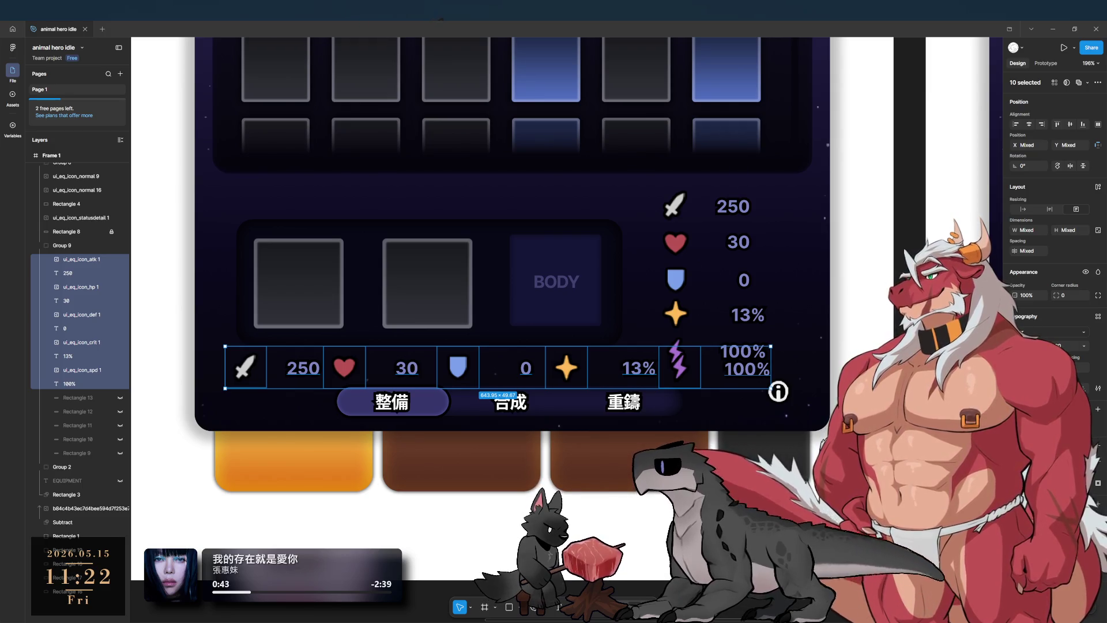
pyautogui.scroll(2, 707, 347)
pyautogui.click(726, 288)
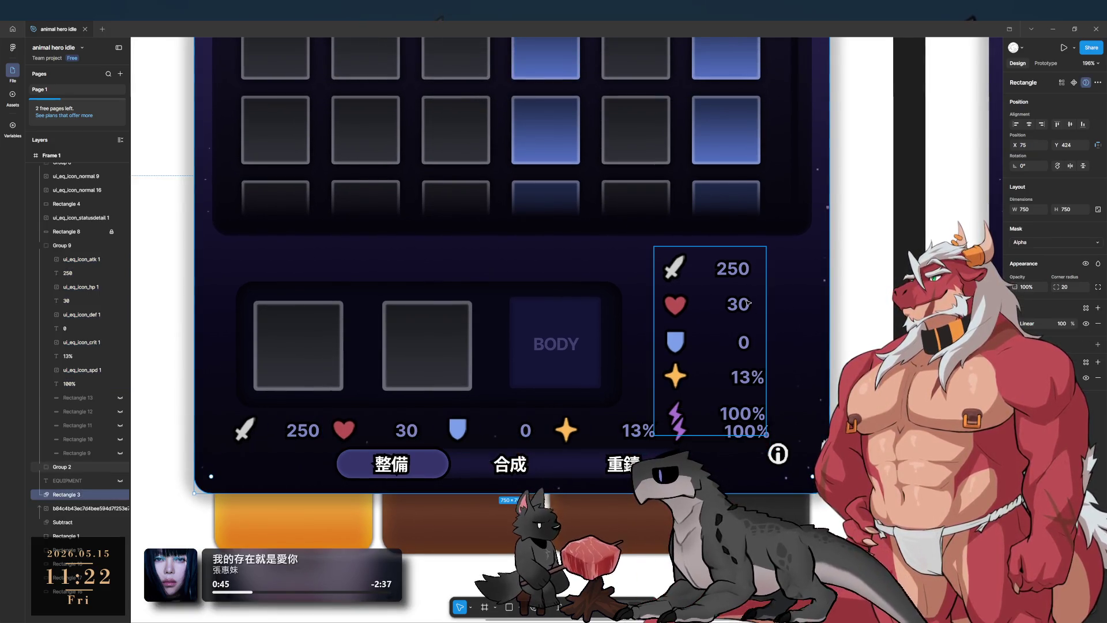
# Step: Zoom to 100% and hide Group 2, the old vertical stats column, with Ctrl+Shift+H
pyautogui.scroll(-3, 692, 346)
pyautogui.scroll(4, 691, 345)
pyautogui.scroll(-2, 673, 396)
pyautogui.scroll(-5, 673, 396)
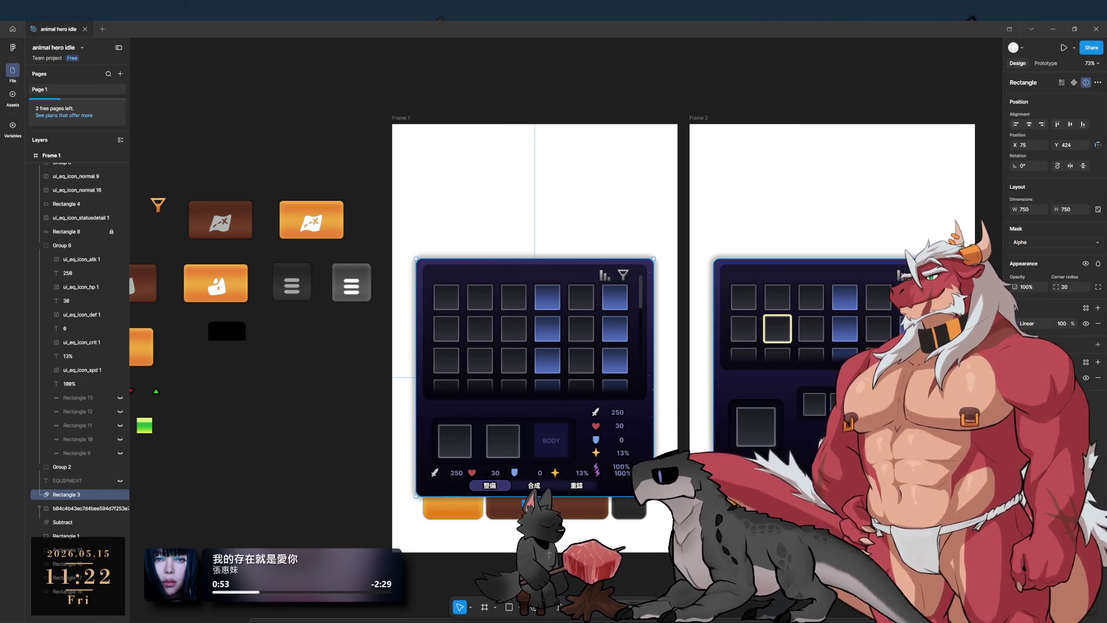
pyautogui.hscroll(3, 621, 404)
pyautogui.scroll(-1, 621, 404)
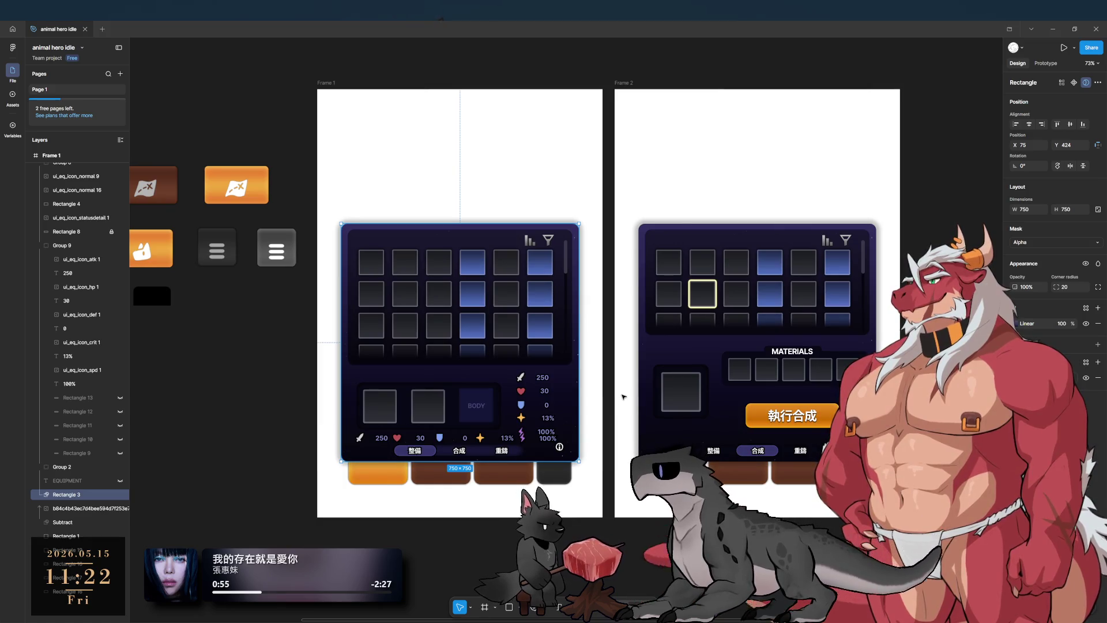
pyautogui.hotkey('shift', '0')
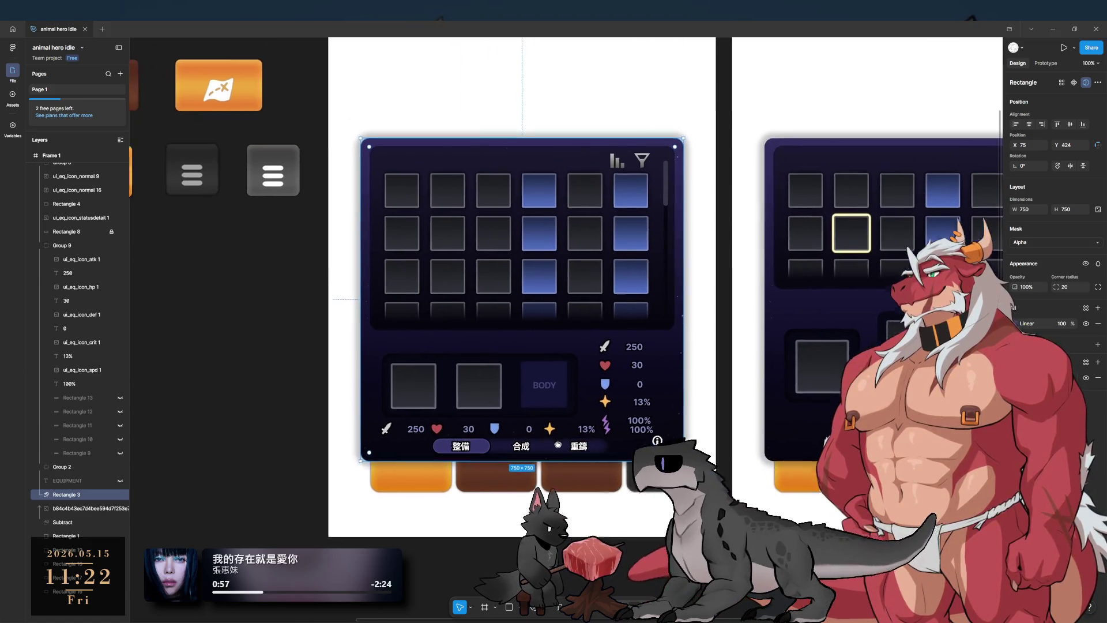
pyautogui.click(651, 397)
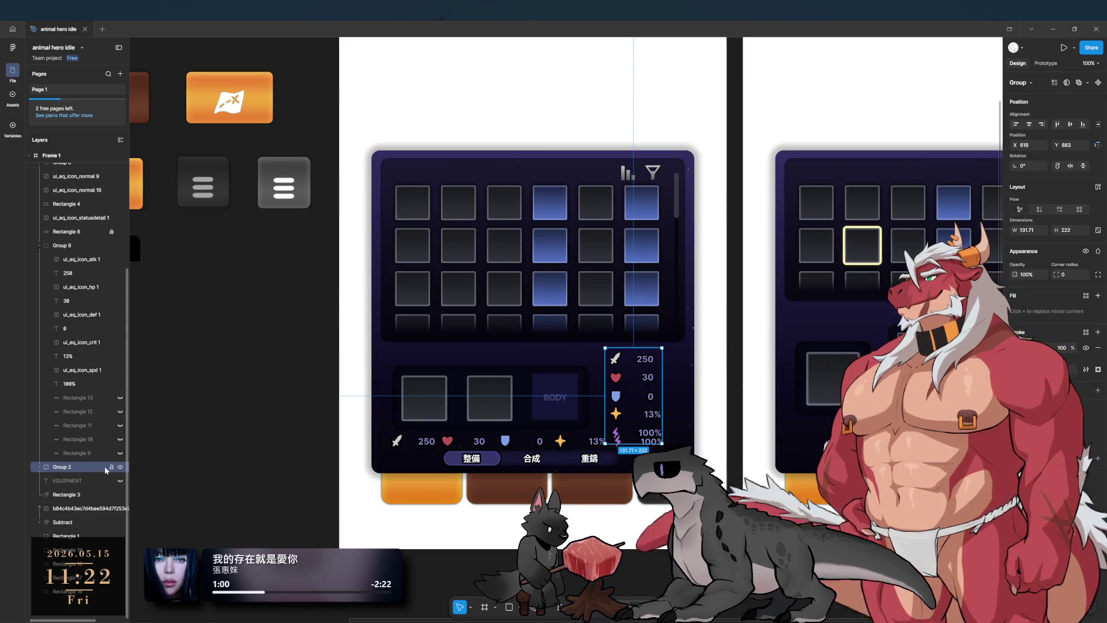
pyautogui.hotkey('ctrl', 'shift', 'h')
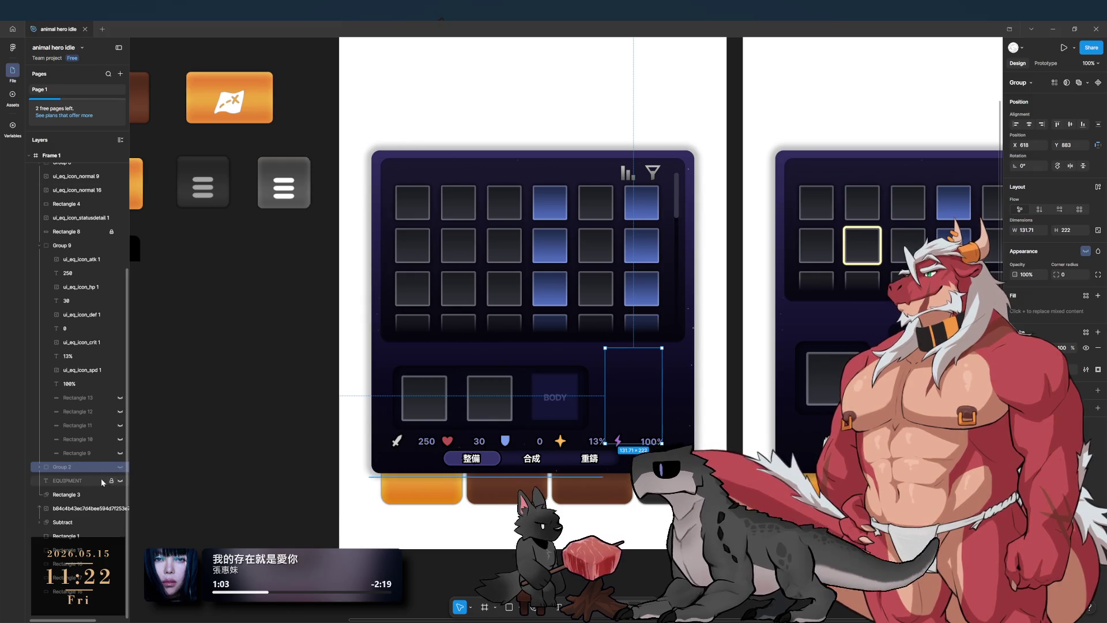
pyautogui.scroll(1, 551, 441)
pyautogui.press('Escape')
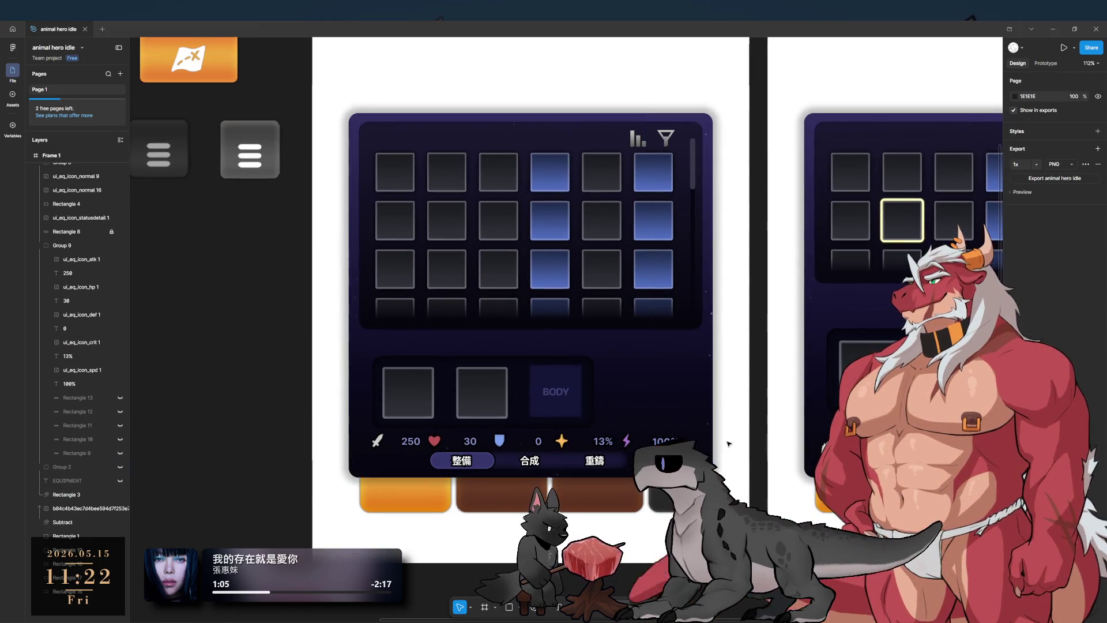
# Step: Narrow the stats row group and delete the separator rectangles Rectangle 9–13
pyautogui.click(586, 430)
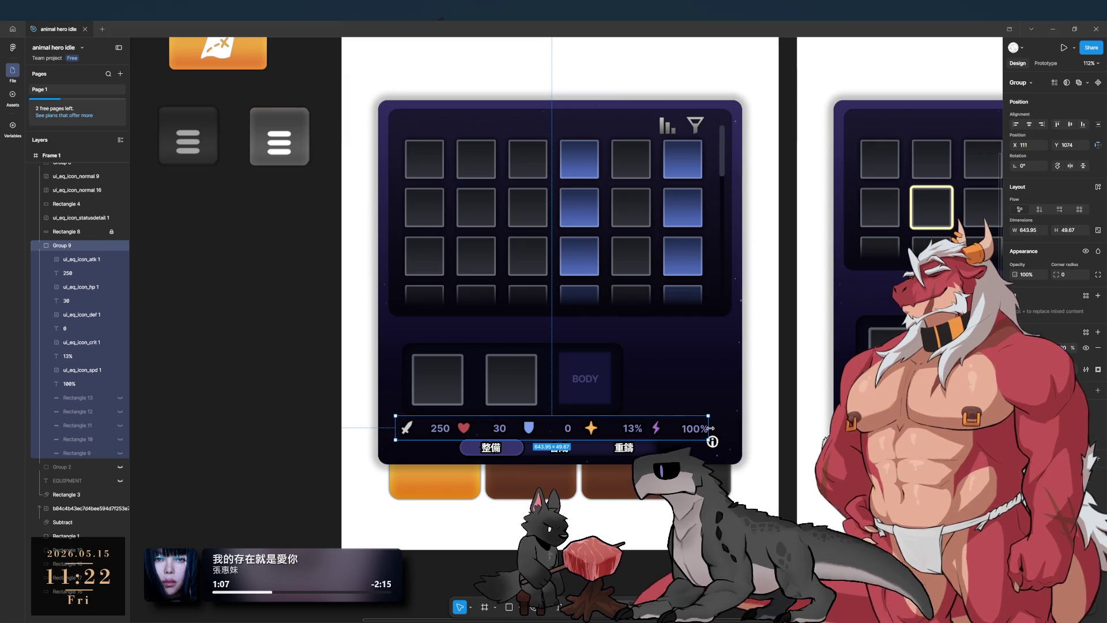
pyautogui.moveTo(711, 427); pyautogui.dragTo(622, 432)
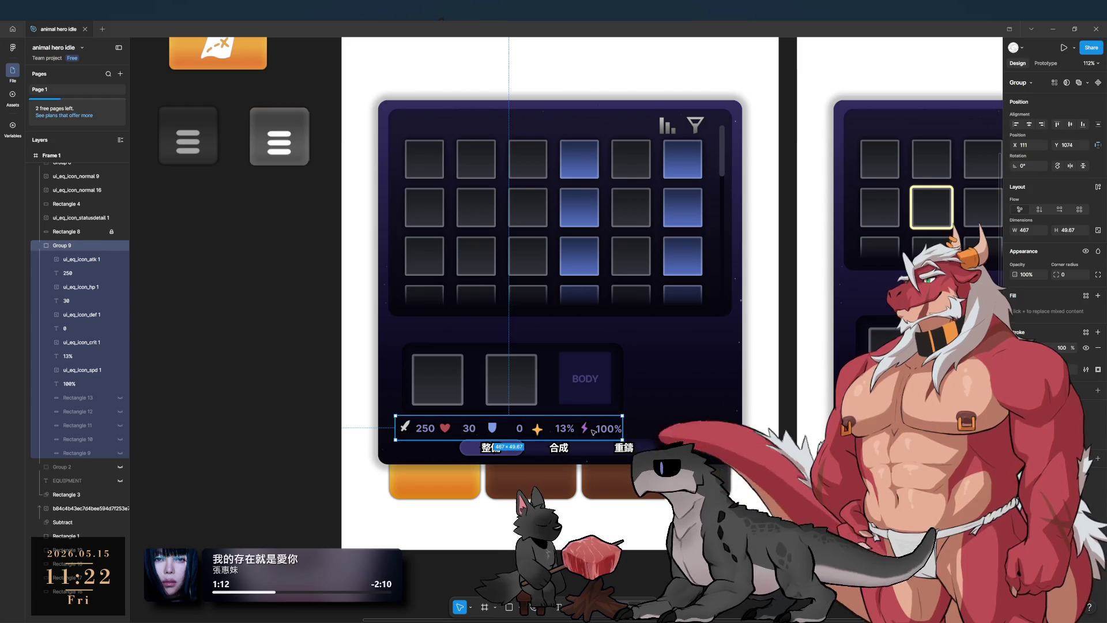
pyautogui.click(80, 397)
pyautogui.click(120, 398)
pyautogui.click(120, 411)
pyautogui.click(120, 425)
pyautogui.click(119, 439)
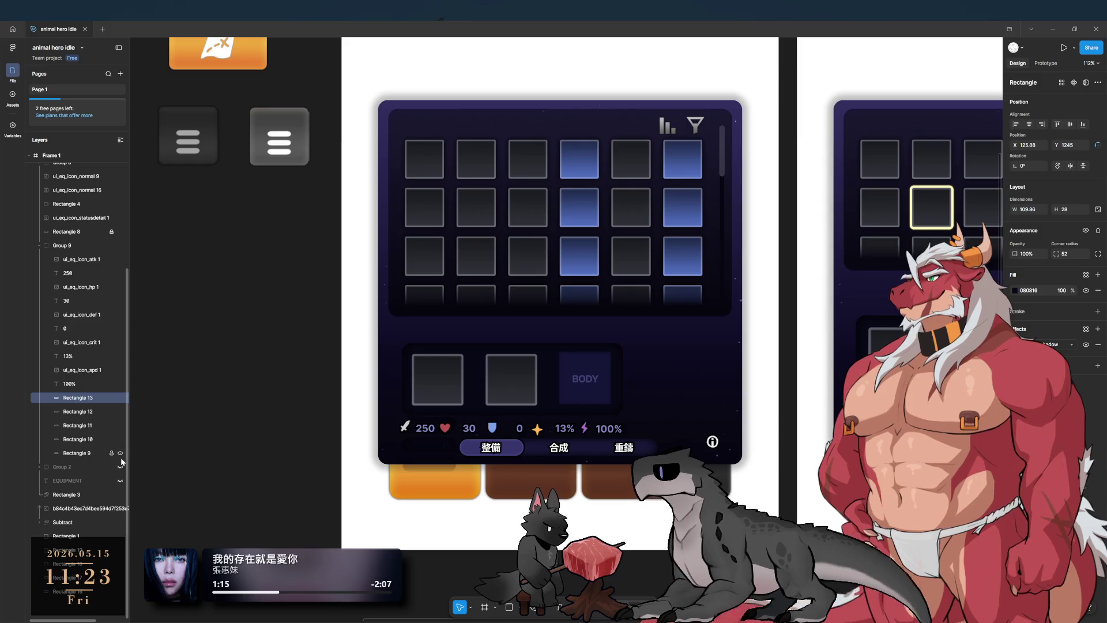
pyautogui.moveTo(75, 450); pyautogui.dragTo(81, 403)
pyautogui.press('Delete')
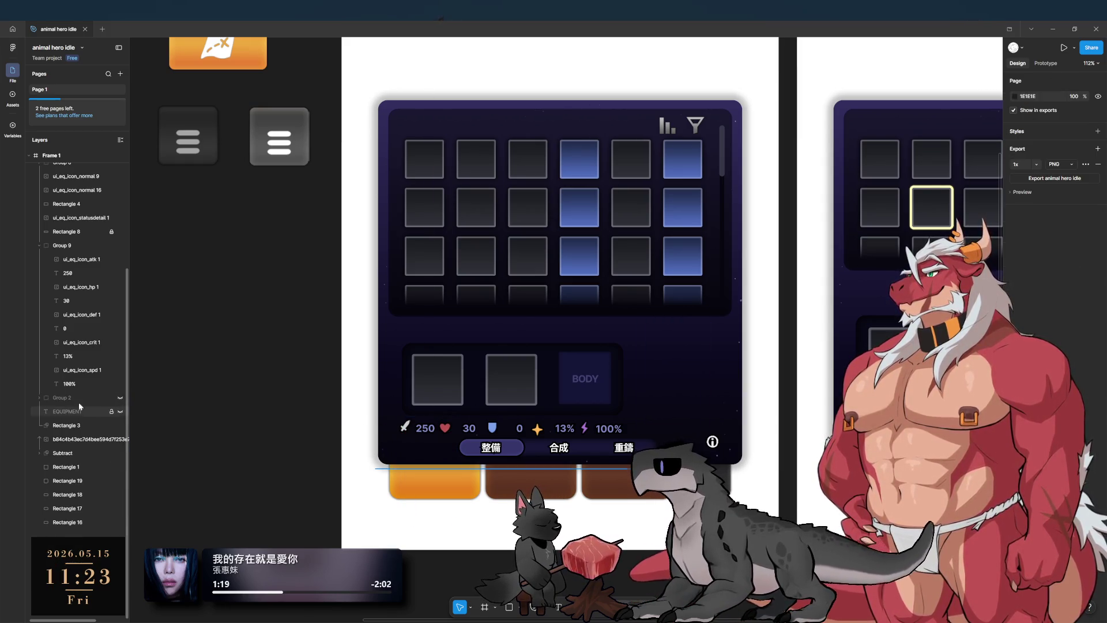
# Step: Align the ten stat icons and numbers to their vertical centers
pyautogui.click(82, 384)
pyautogui.keyDown('shift'); pyautogui.click(93, 260); pyautogui.keyUp('shift')
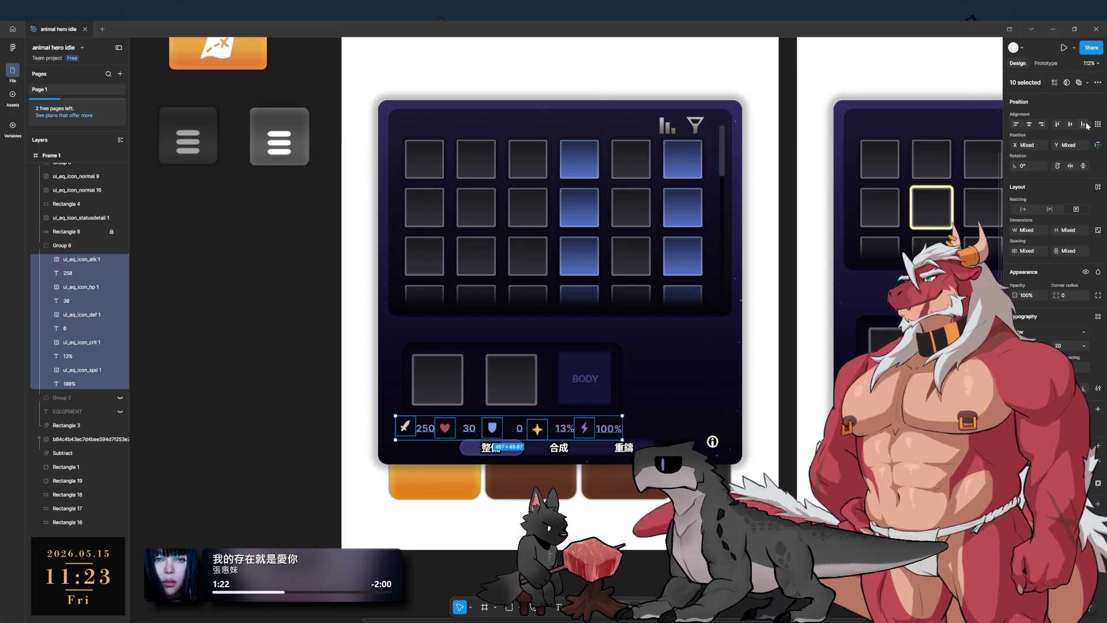
pyautogui.click(1071, 126)
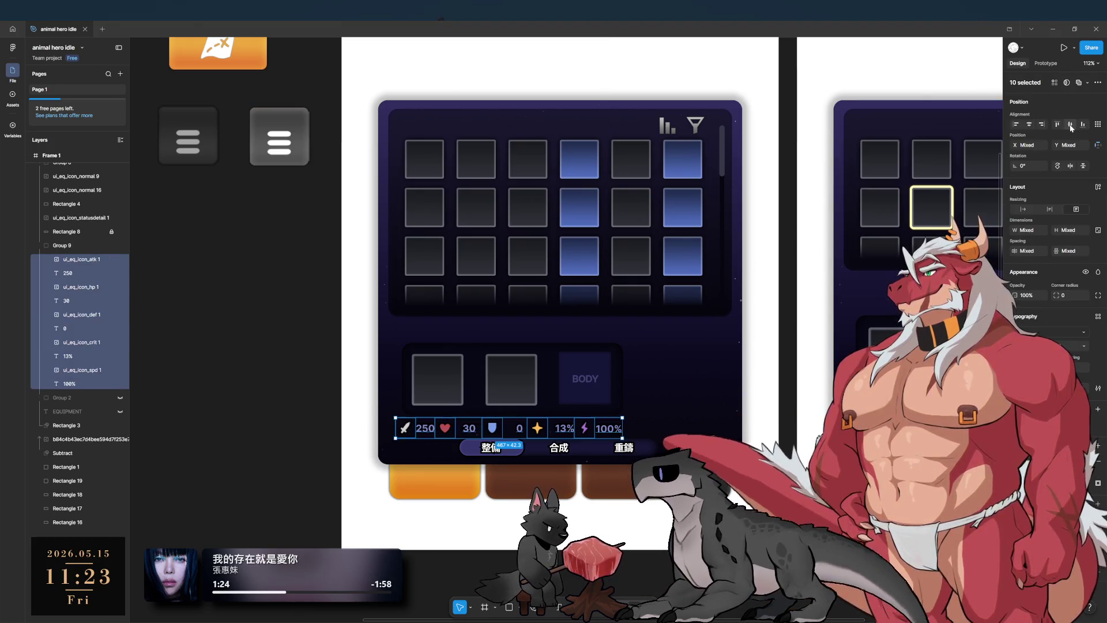
pyautogui.scroll(5, 504, 458)
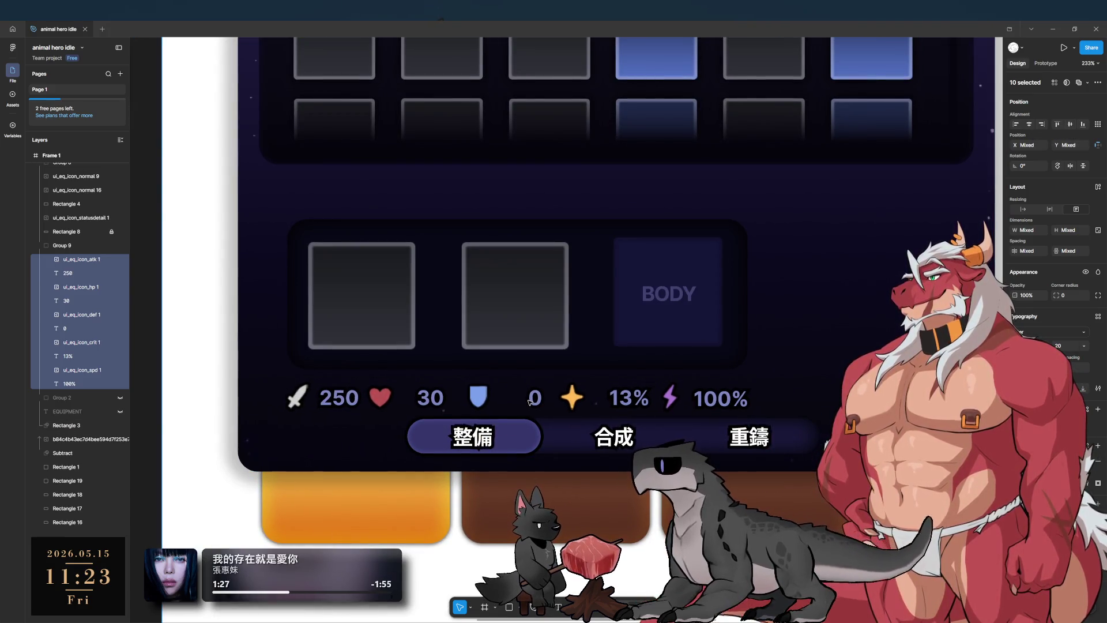
pyautogui.scroll(-5, 576, 386)
pyautogui.click(378, 395)
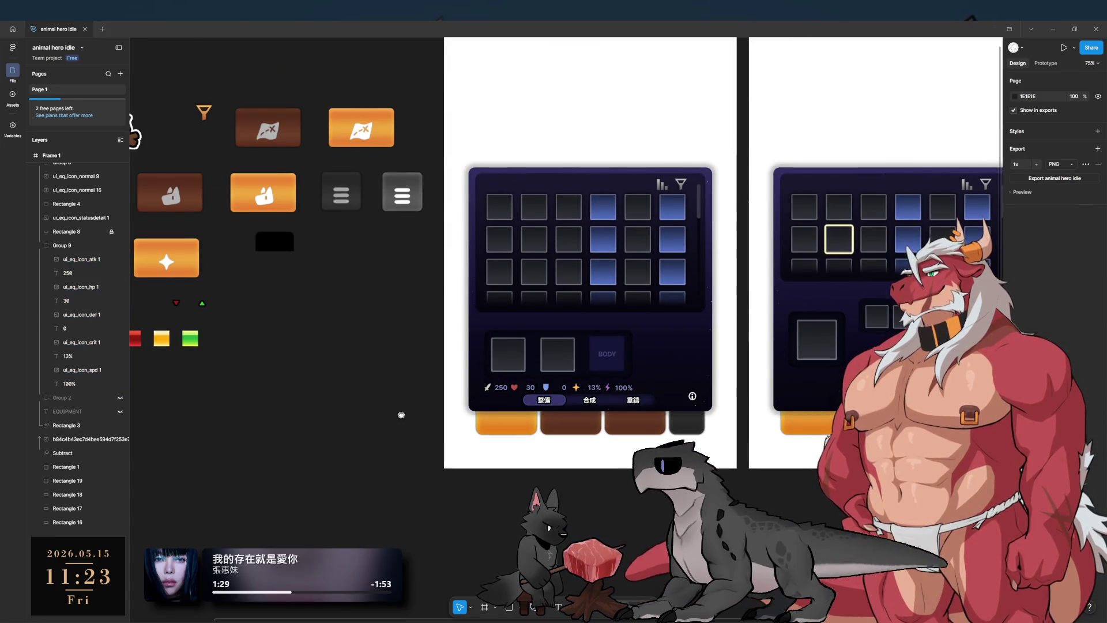
pyautogui.scroll(1, 403, 436)
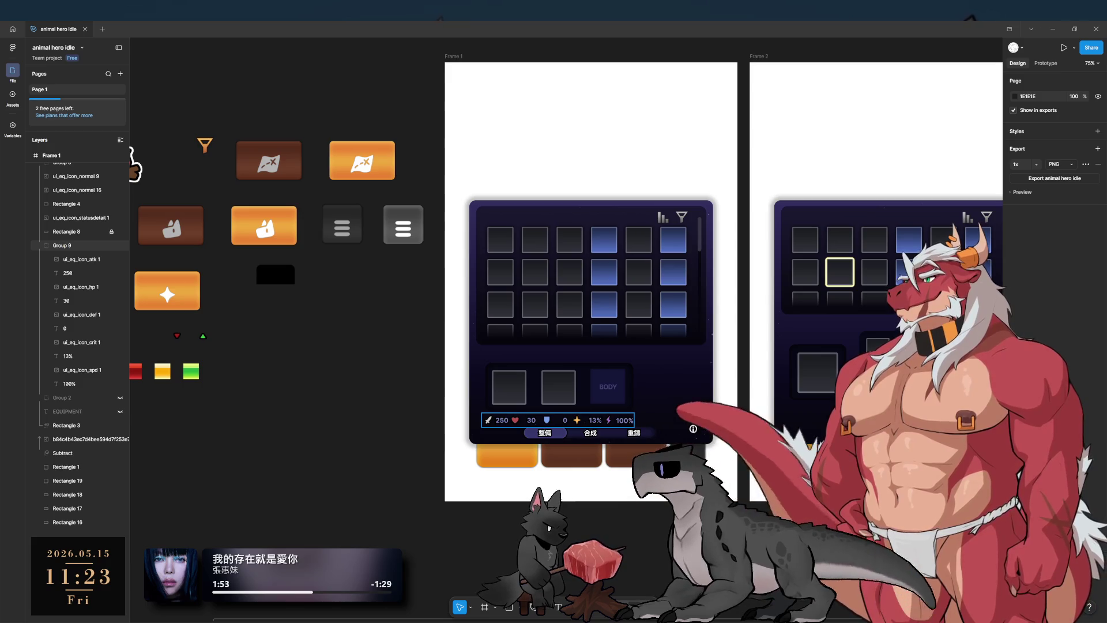
# Step: Move the Group 9 stats row right to centre it in the panel
pyautogui.click(605, 420)
pyautogui.keyDown('ctrl'); pyautogui.scroll(3, 637, 371); pyautogui.keyUp('ctrl')
pyautogui.keyDown('ctrl'); pyautogui.scroll(1, 646, 503); pyautogui.keyUp('ctrl')
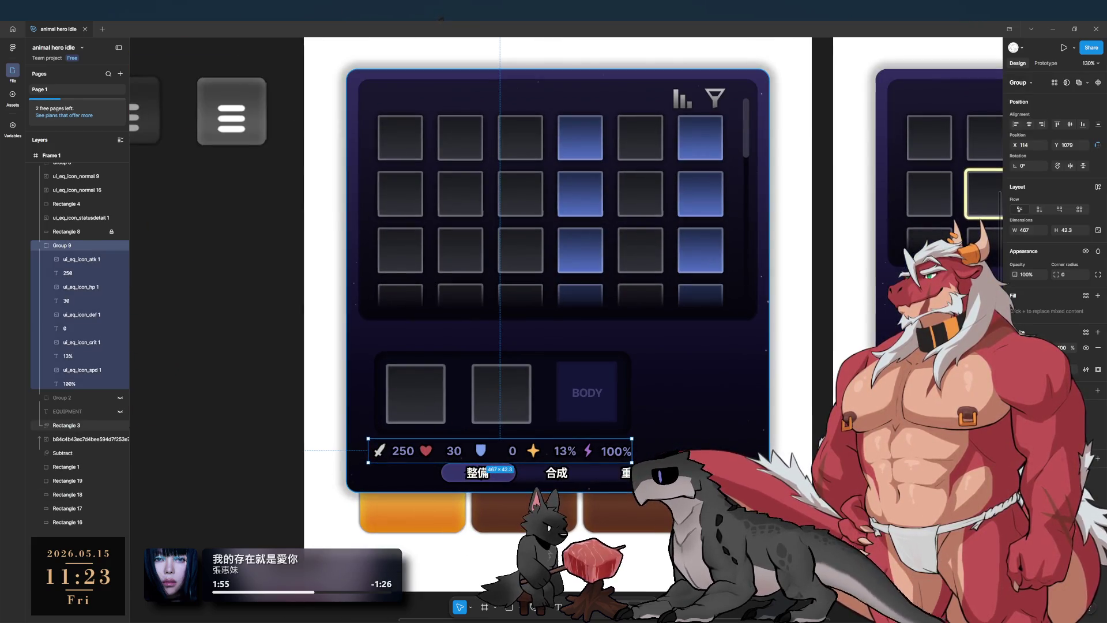
pyautogui.moveTo(629, 456); pyautogui.dragTo(694, 452)
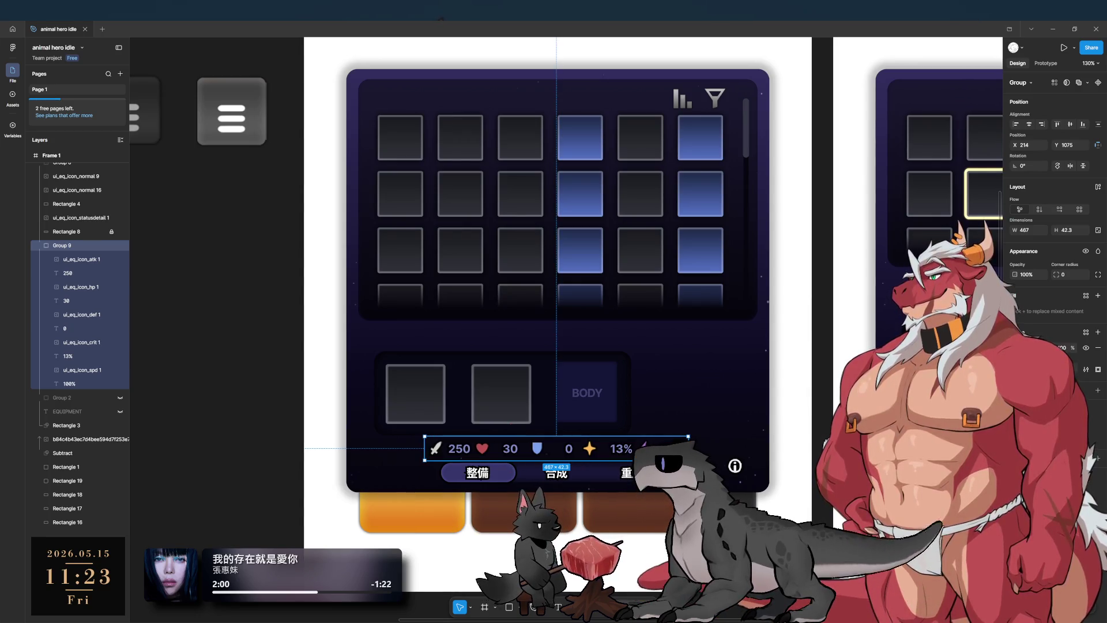
# Step: Raise the ui_eq_icon_statusdetail info icon level with the stats row, then reselect Group 9
pyautogui.moveTo(736, 466); pyautogui.dragTo(720, 451)
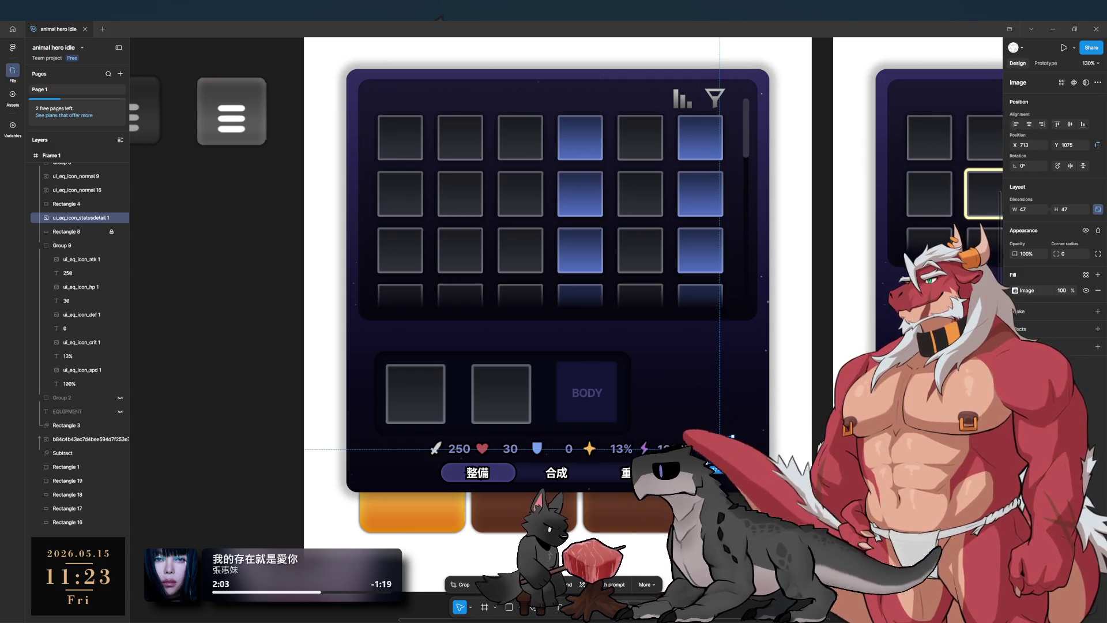
pyautogui.click(816, 430)
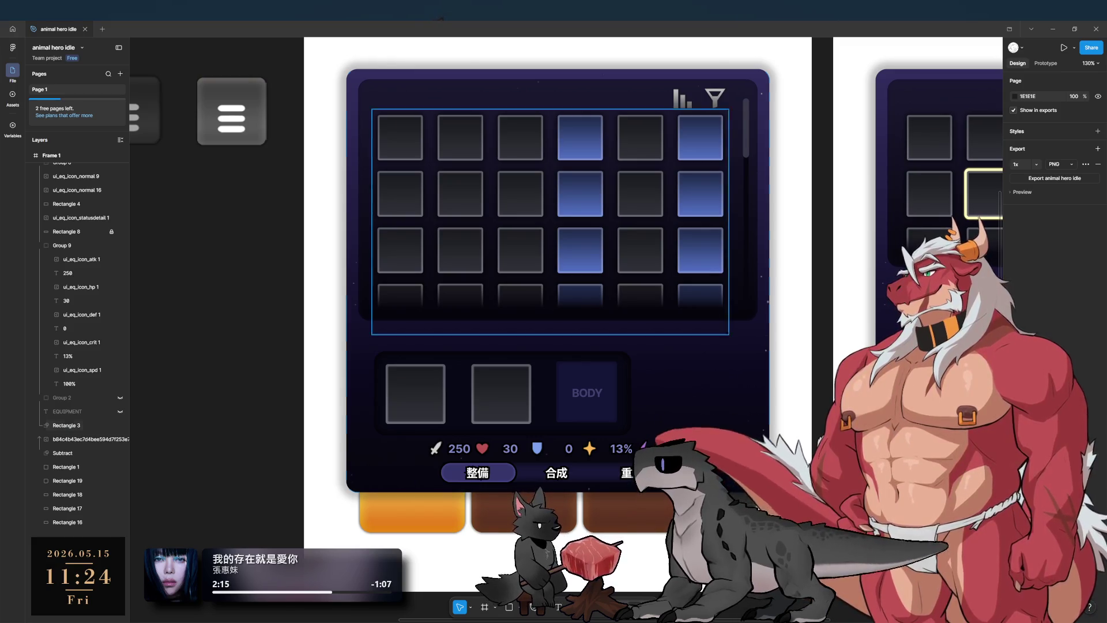
pyautogui.click(718, 449)
pyautogui.click(71, 244)
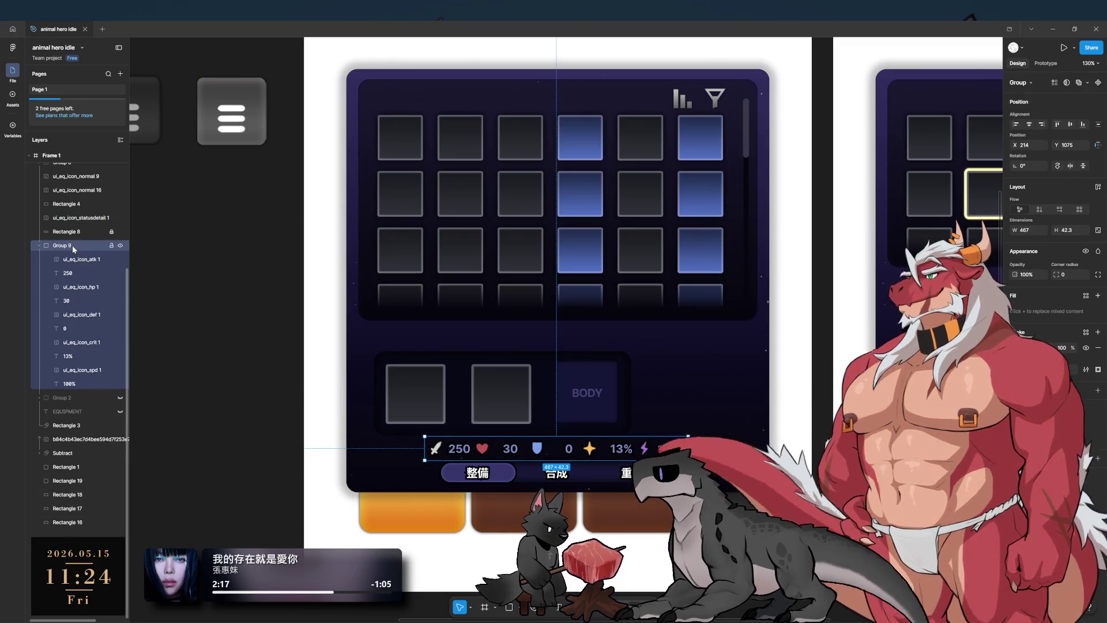